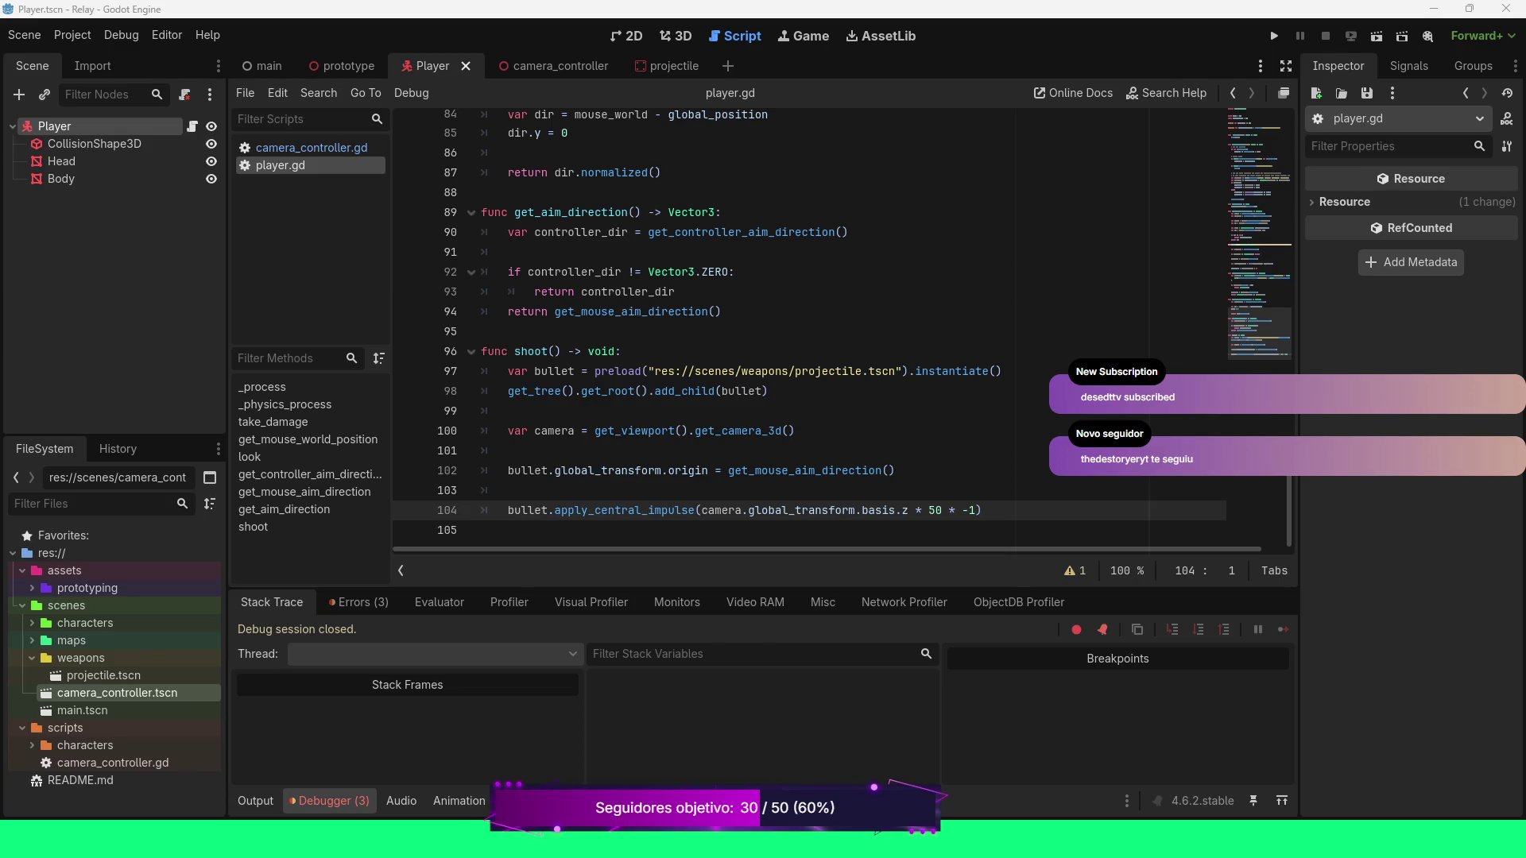
- Leave the mouse-aim code in player.gd and switch to the projectile scene
left_click(661, 172)
scroll(795, 318, "up", 10)
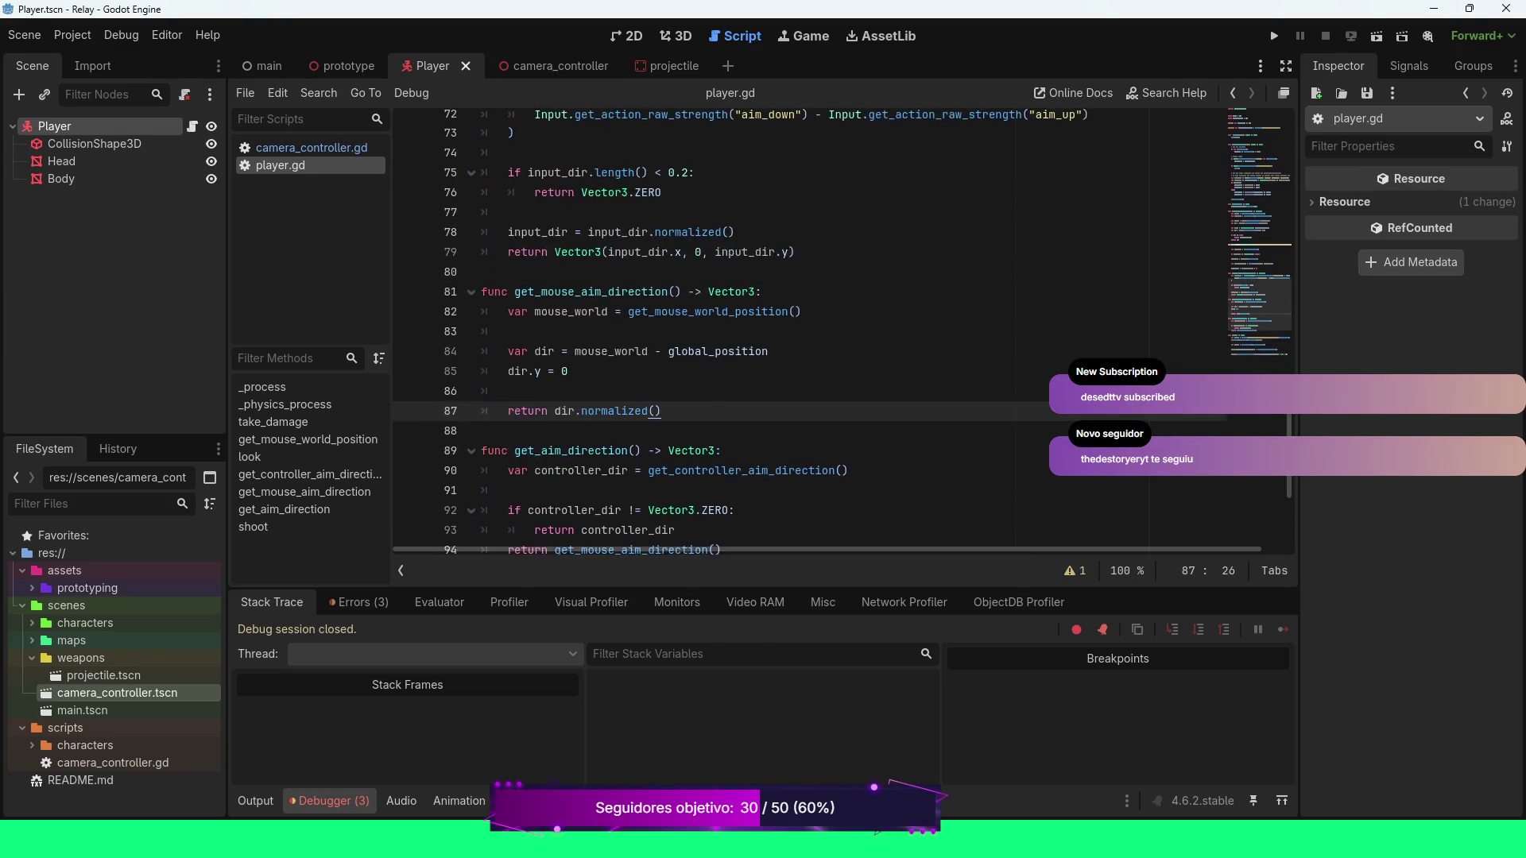
left_click(672, 66)
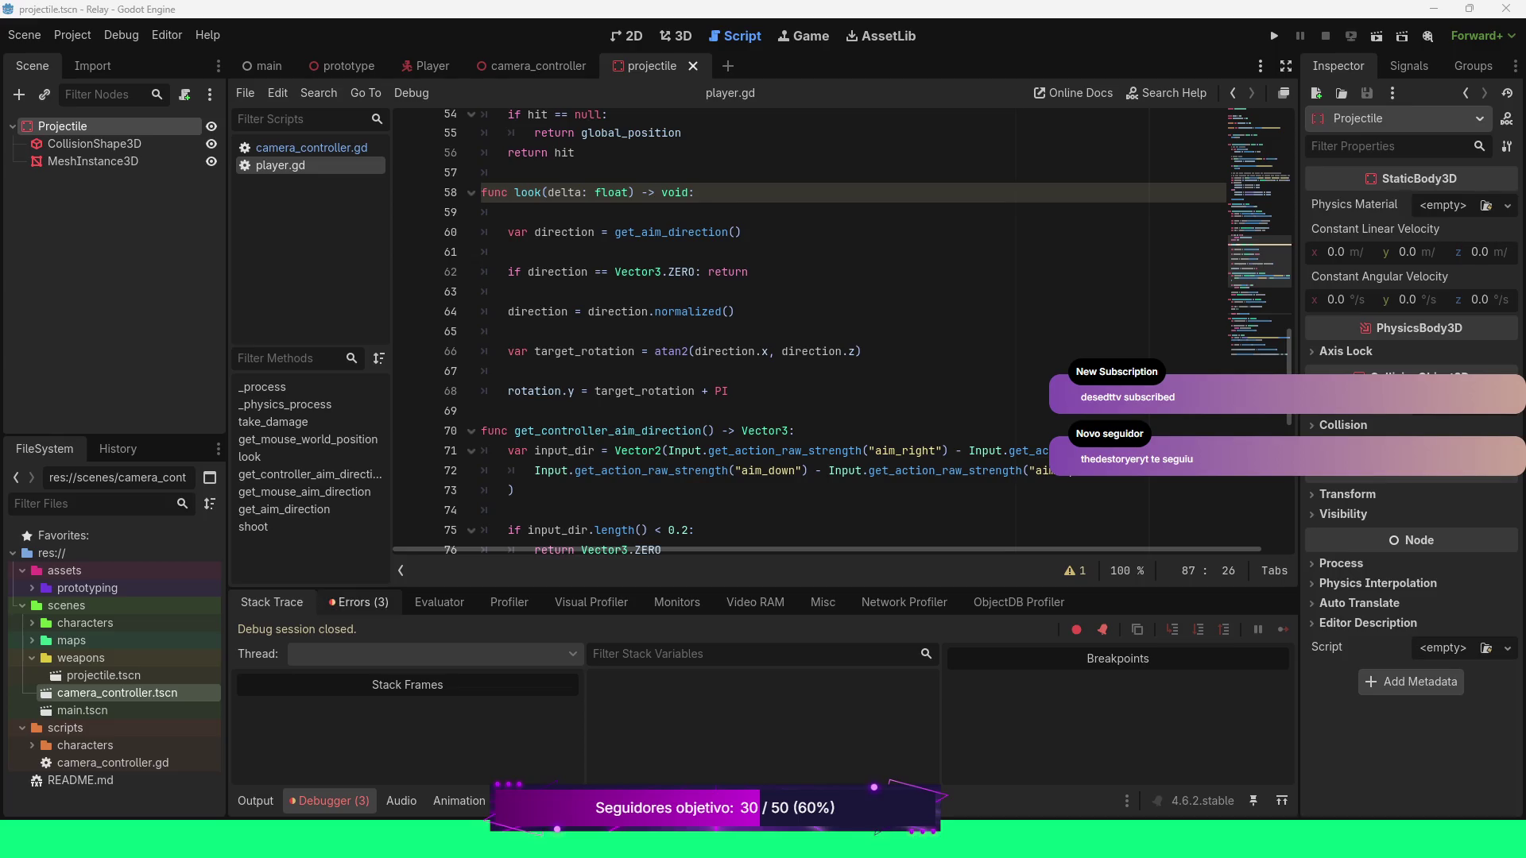
- Show the Errors list in the bottom Debugger panel
left_click(358, 601)
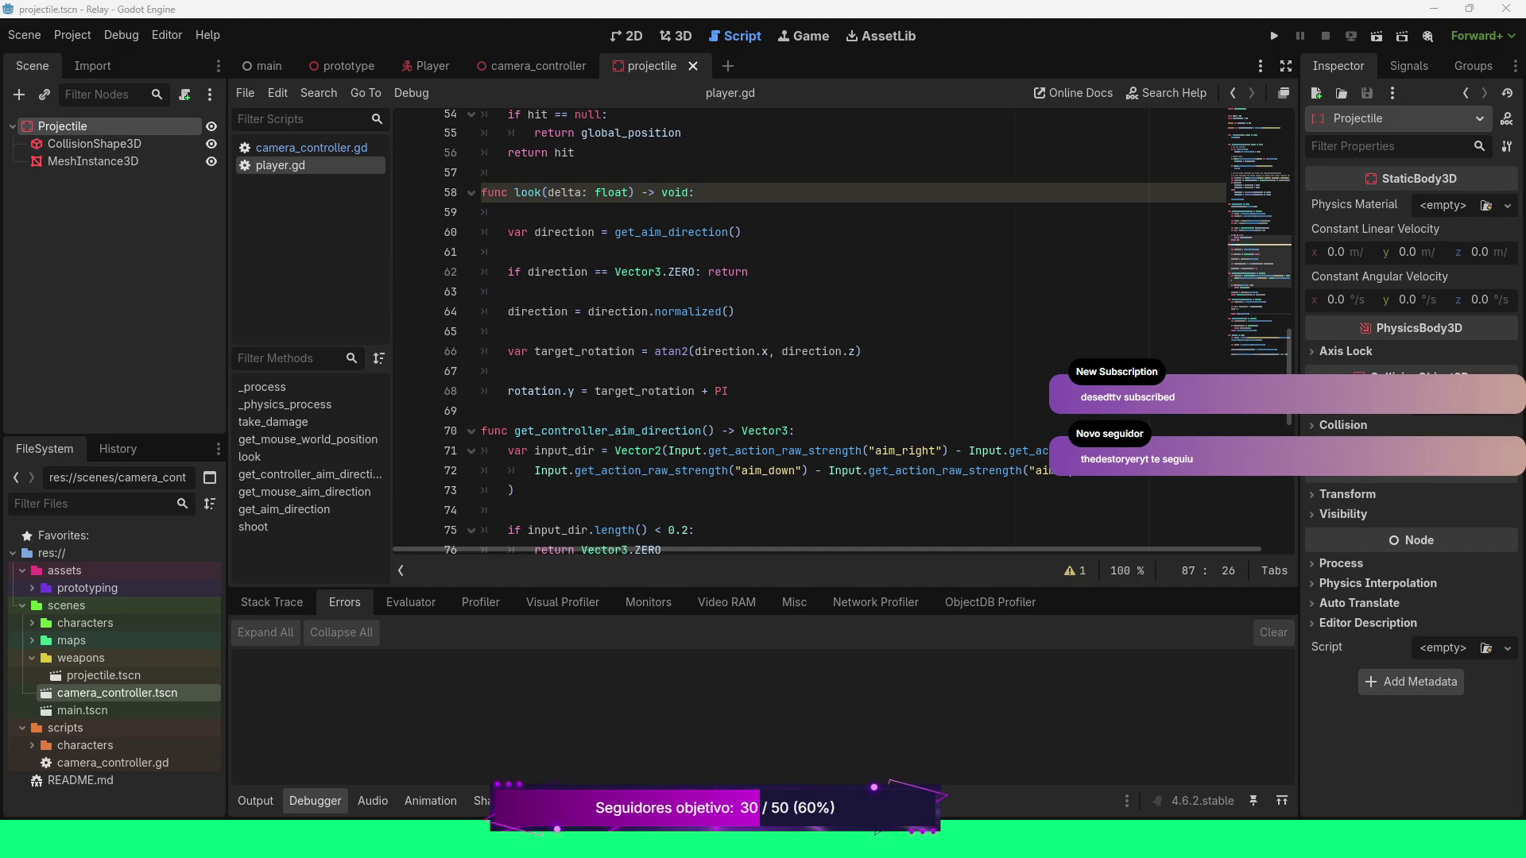
scroll(843, 331, "up", 5)
- View the projectile in the 3D workspace and select its MeshInstance3D sphere
scroll(795, 330, "up", 5)
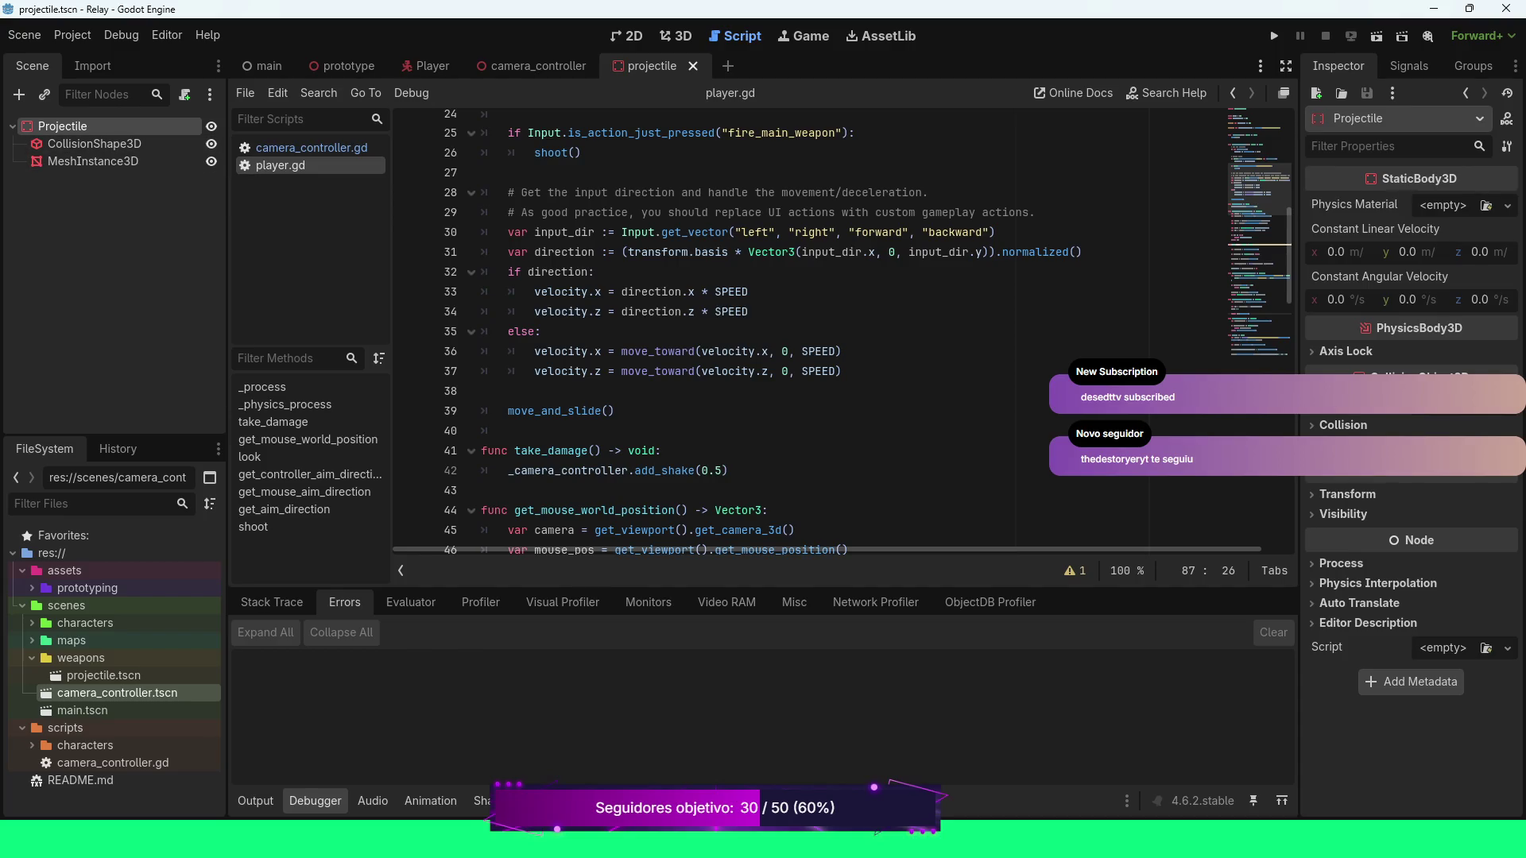
left_click(675, 36)
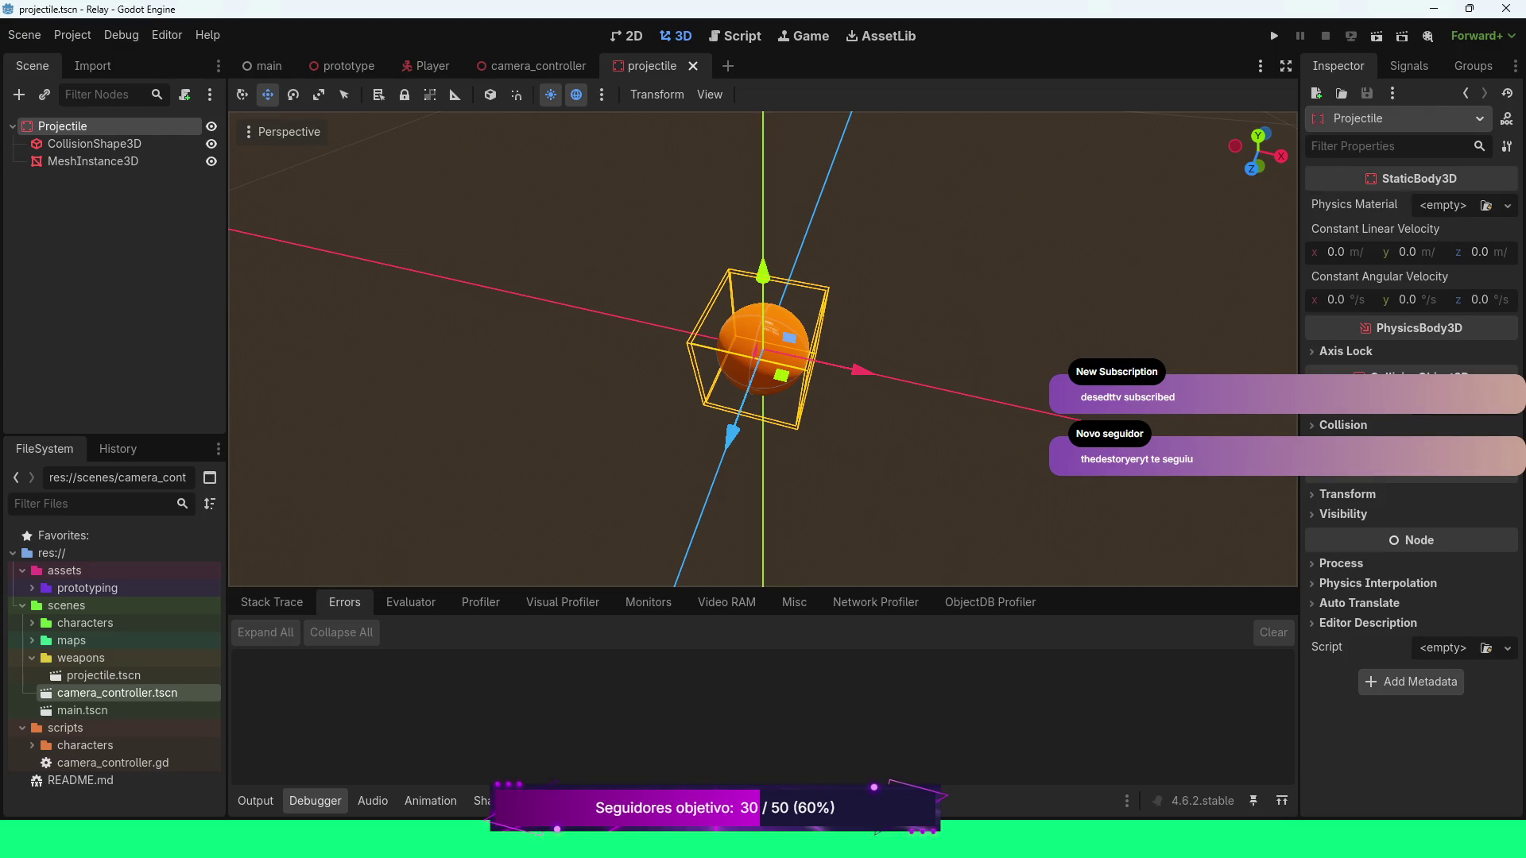
left_click(93, 161)
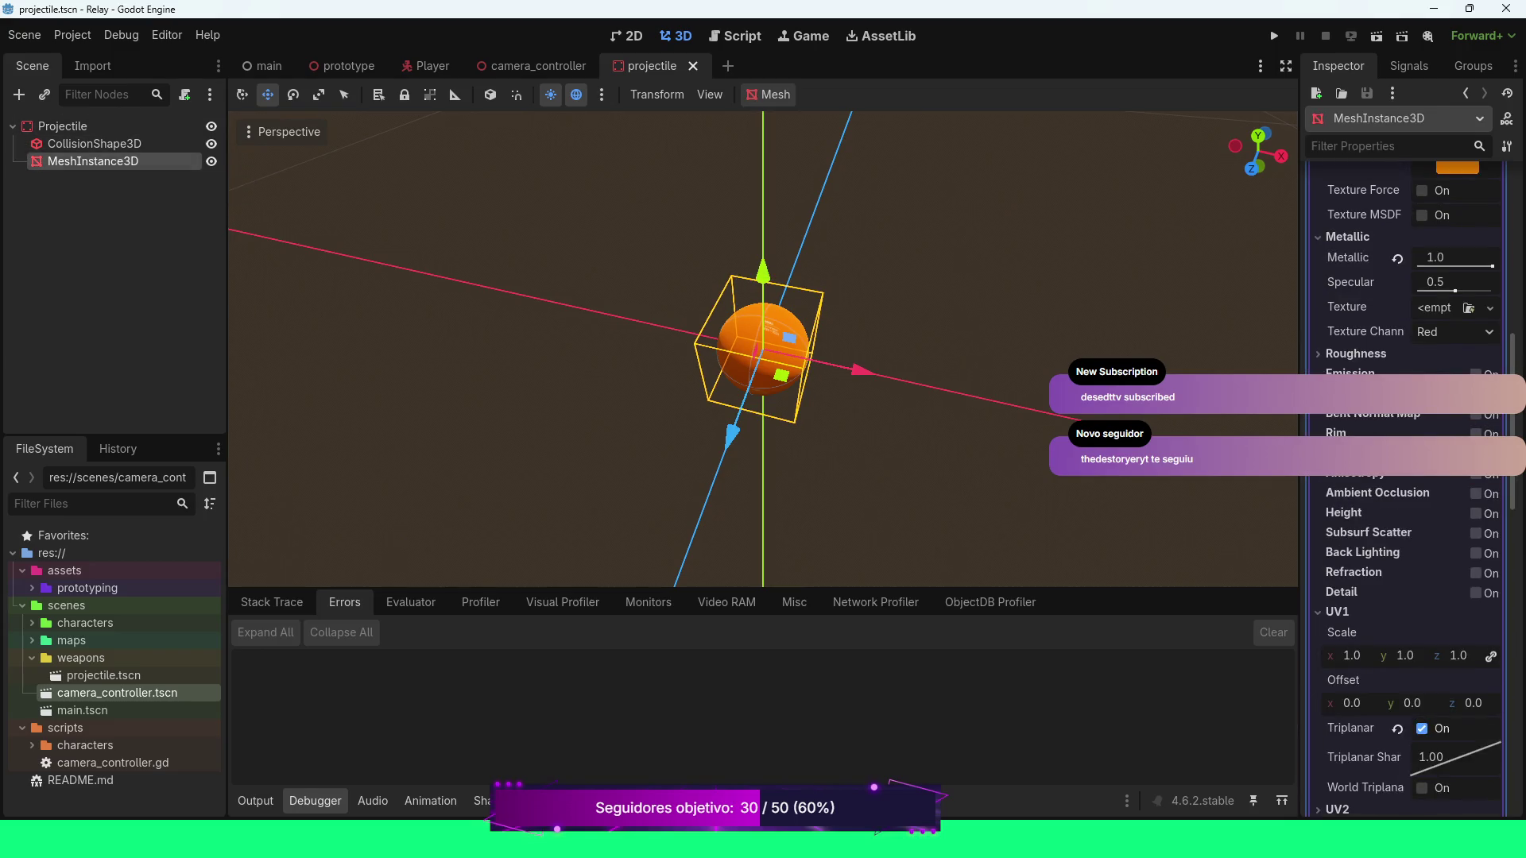
- Change the Projectile root's type from StaticBody3D to Area3D and save projectile.tscn
left_click(93, 143)
left_click(87, 126)
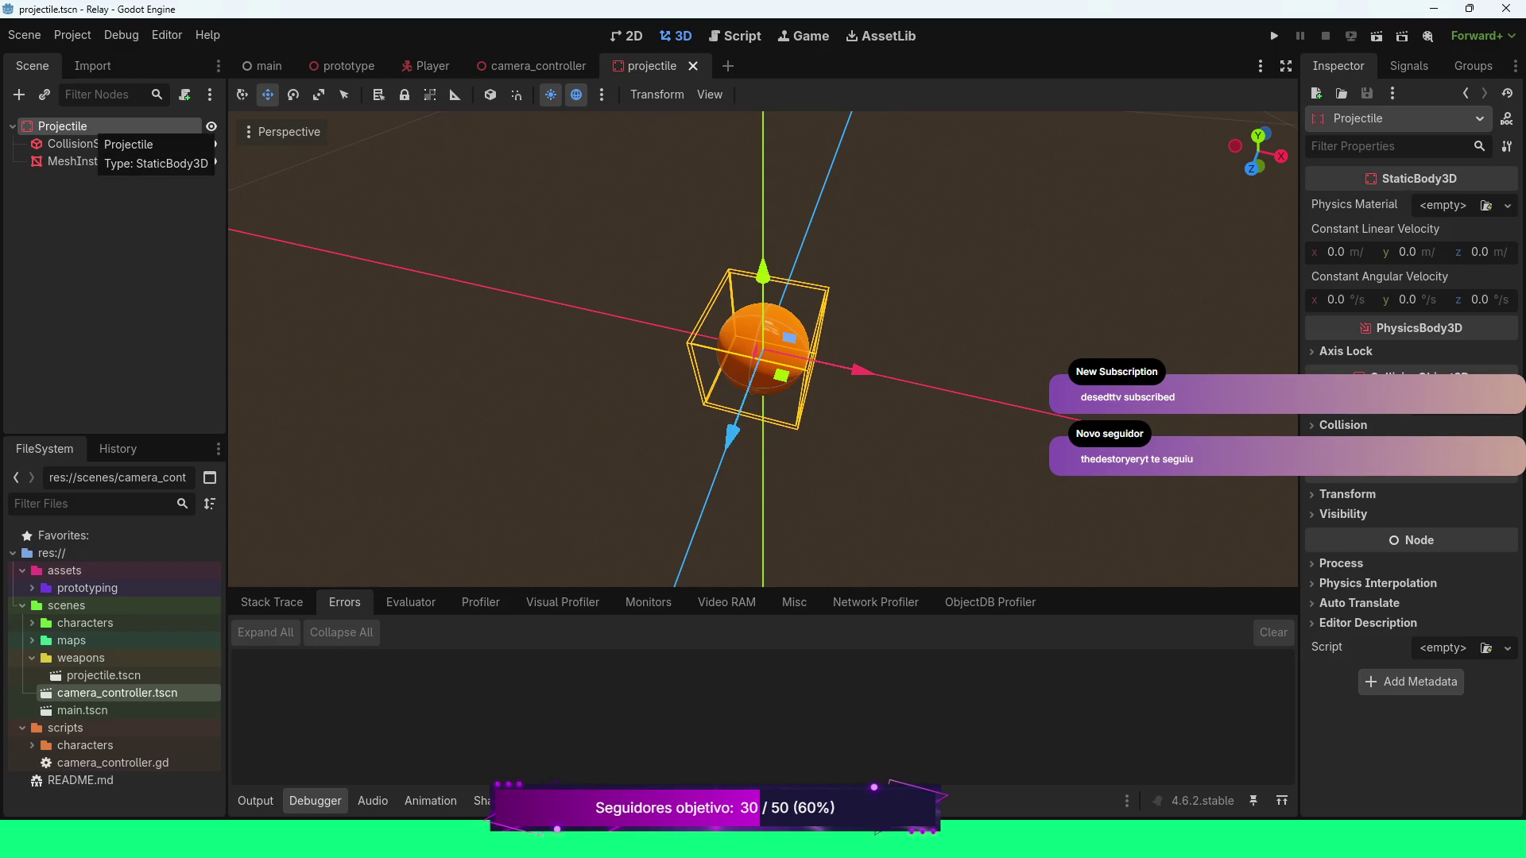
right_click(90, 125)
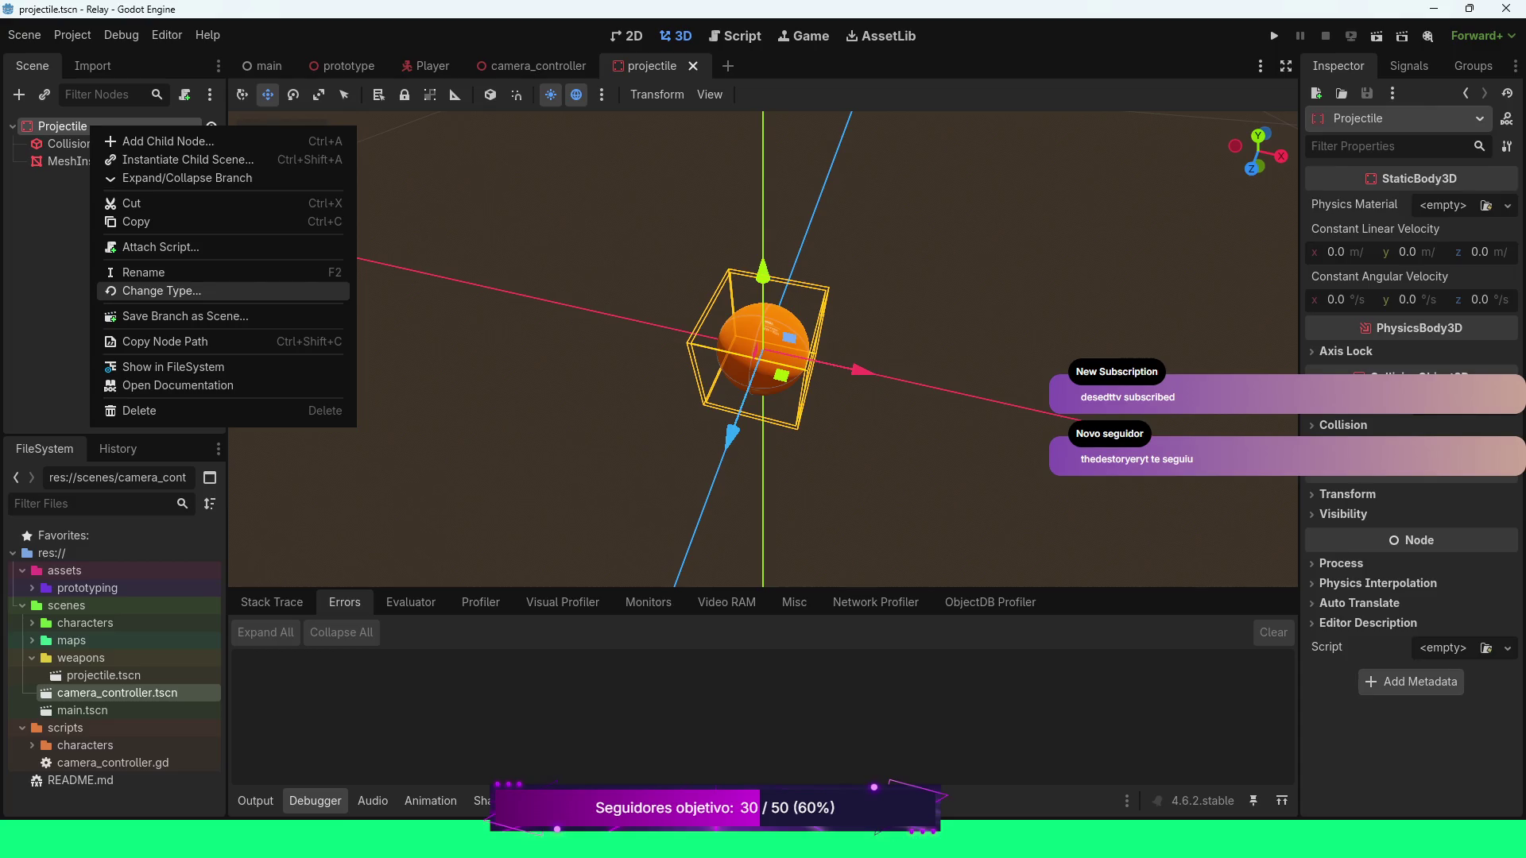
left_click(162, 291)
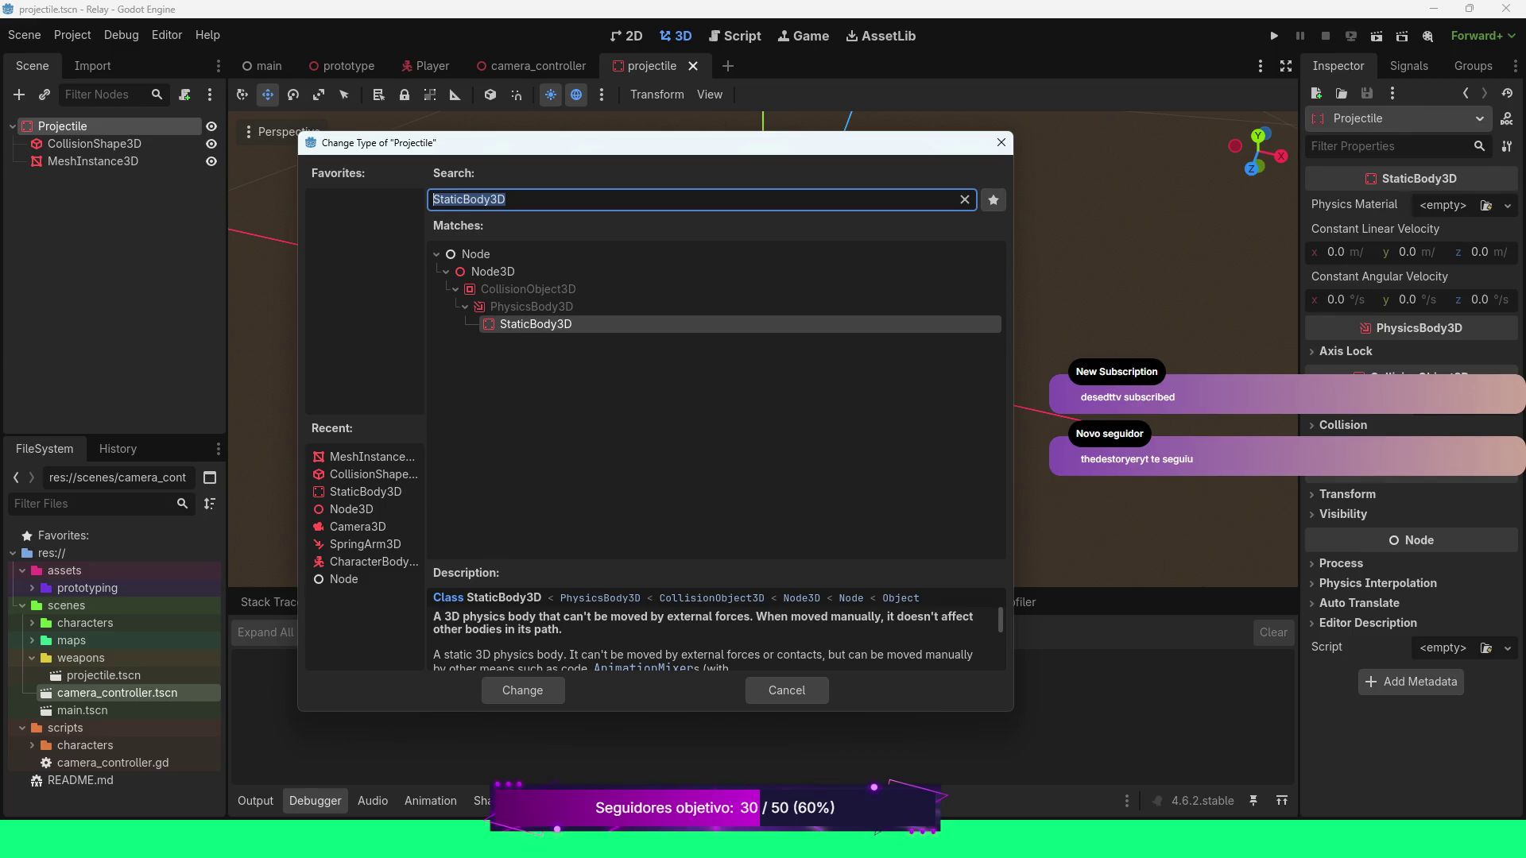
type("area")
key("Return")
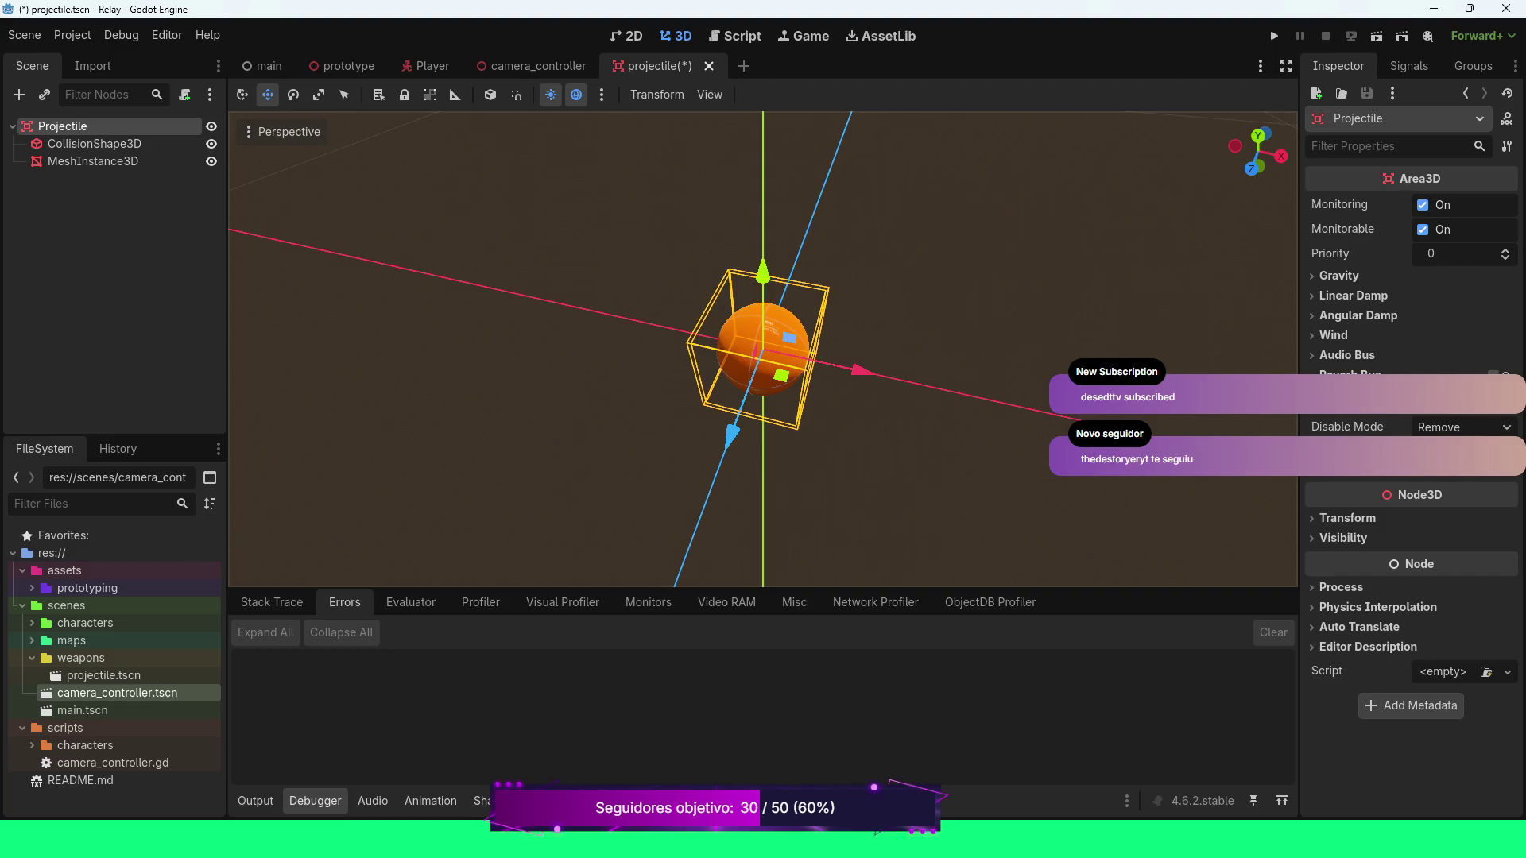
key("ctrl+s")
scroll(763, 350, "down", 3)
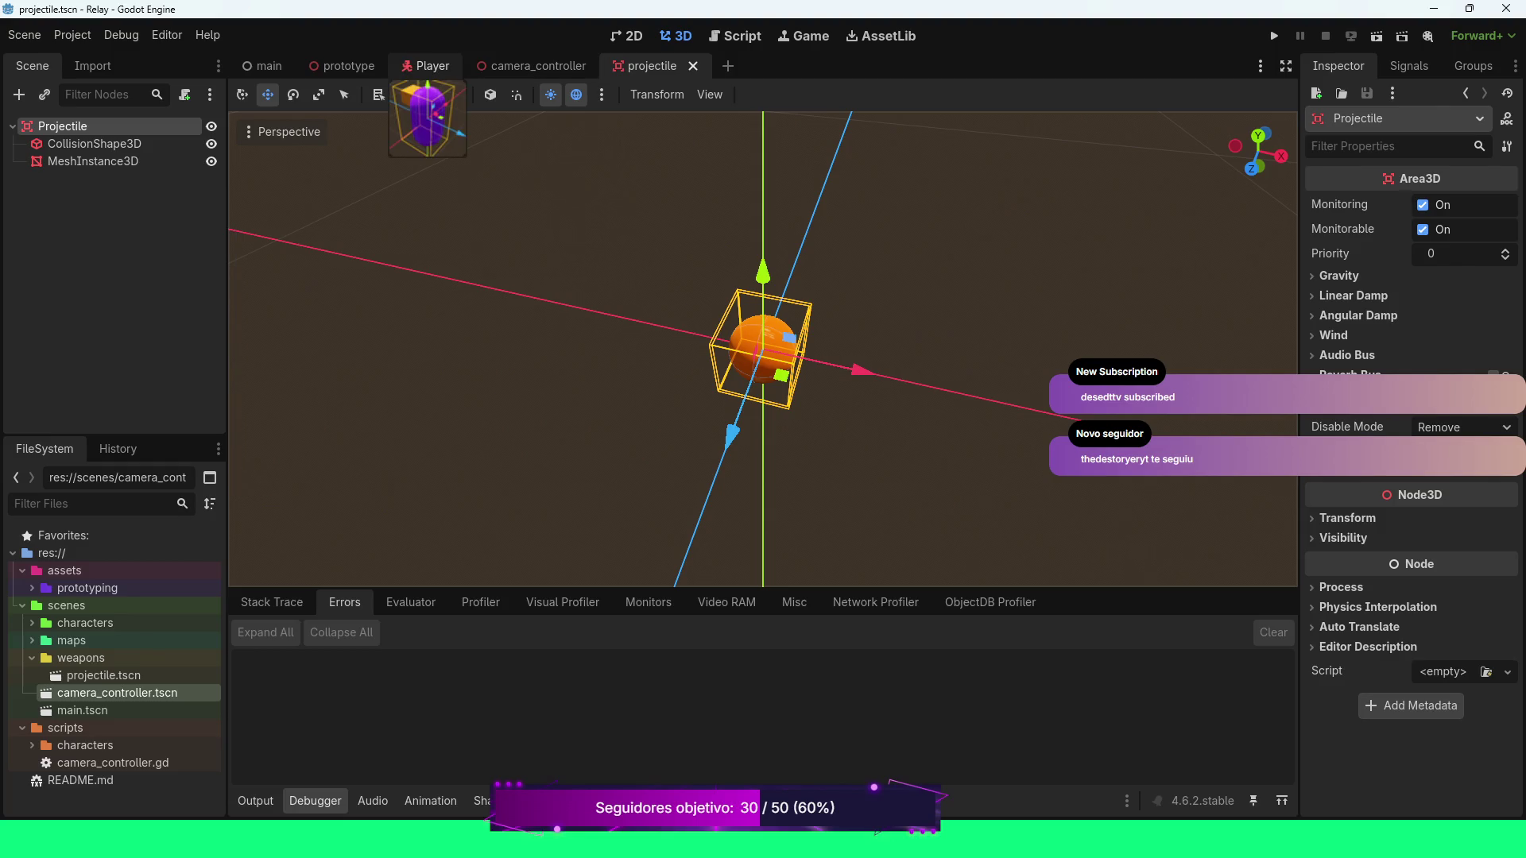
- Return to the Player scene's player.gd and scroll down to the shoot() function
left_click(427, 65)
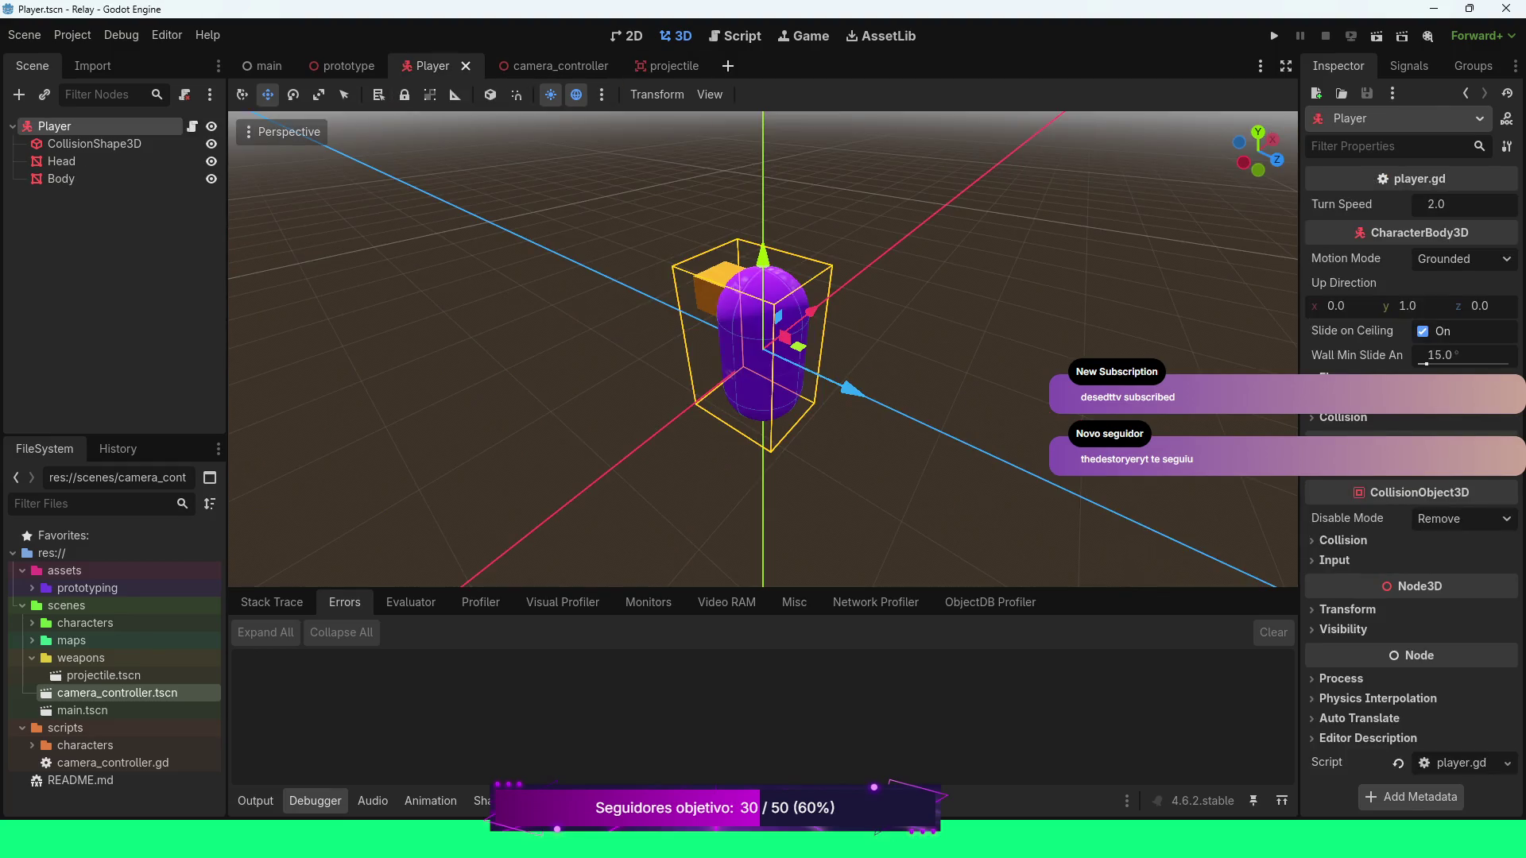
left_click(735, 36)
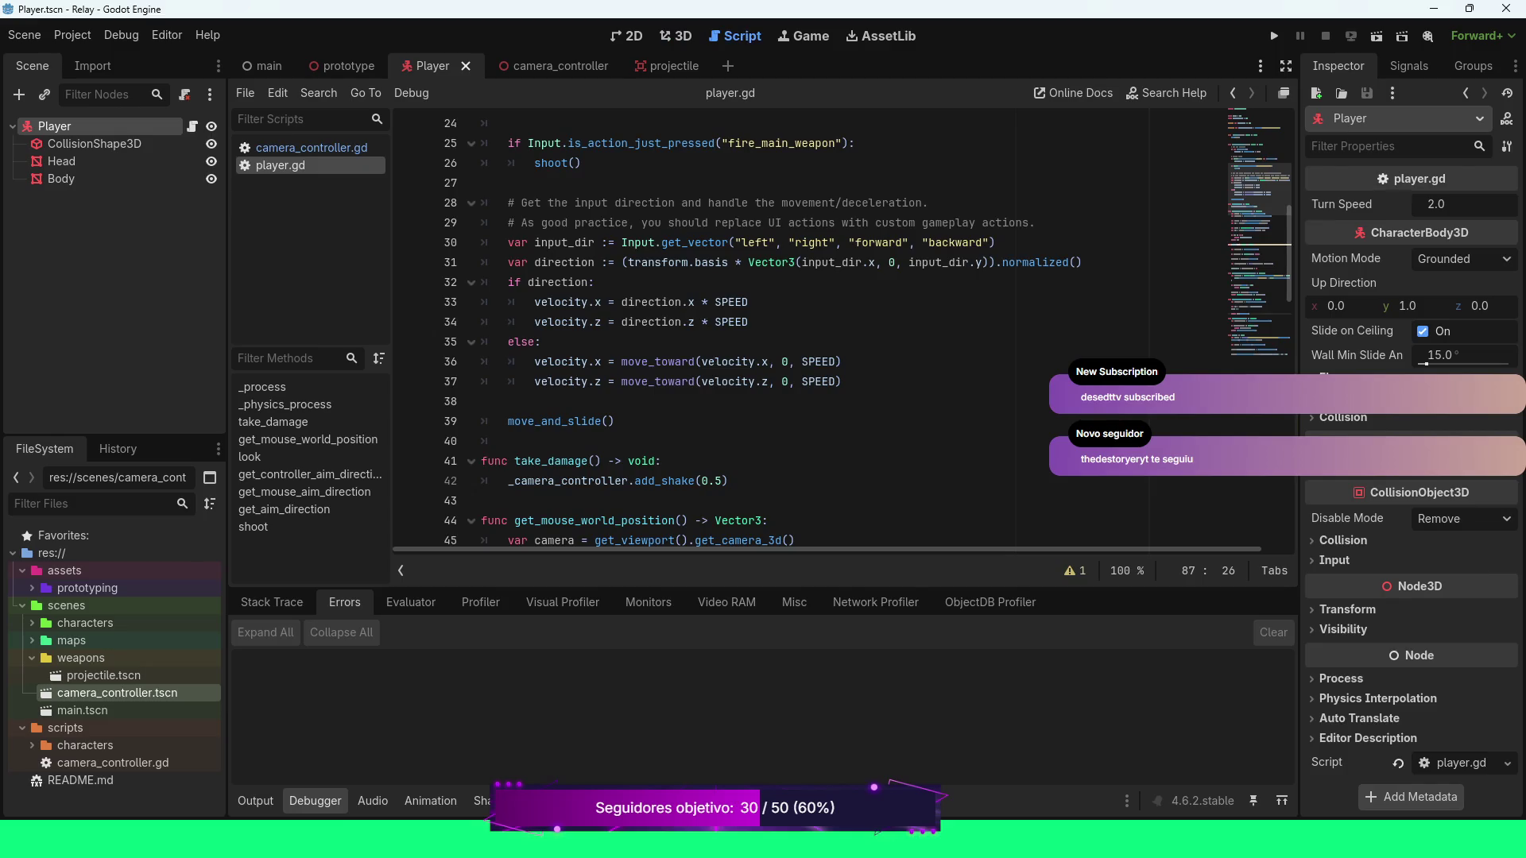
scroll(795, 326, "down", 4)
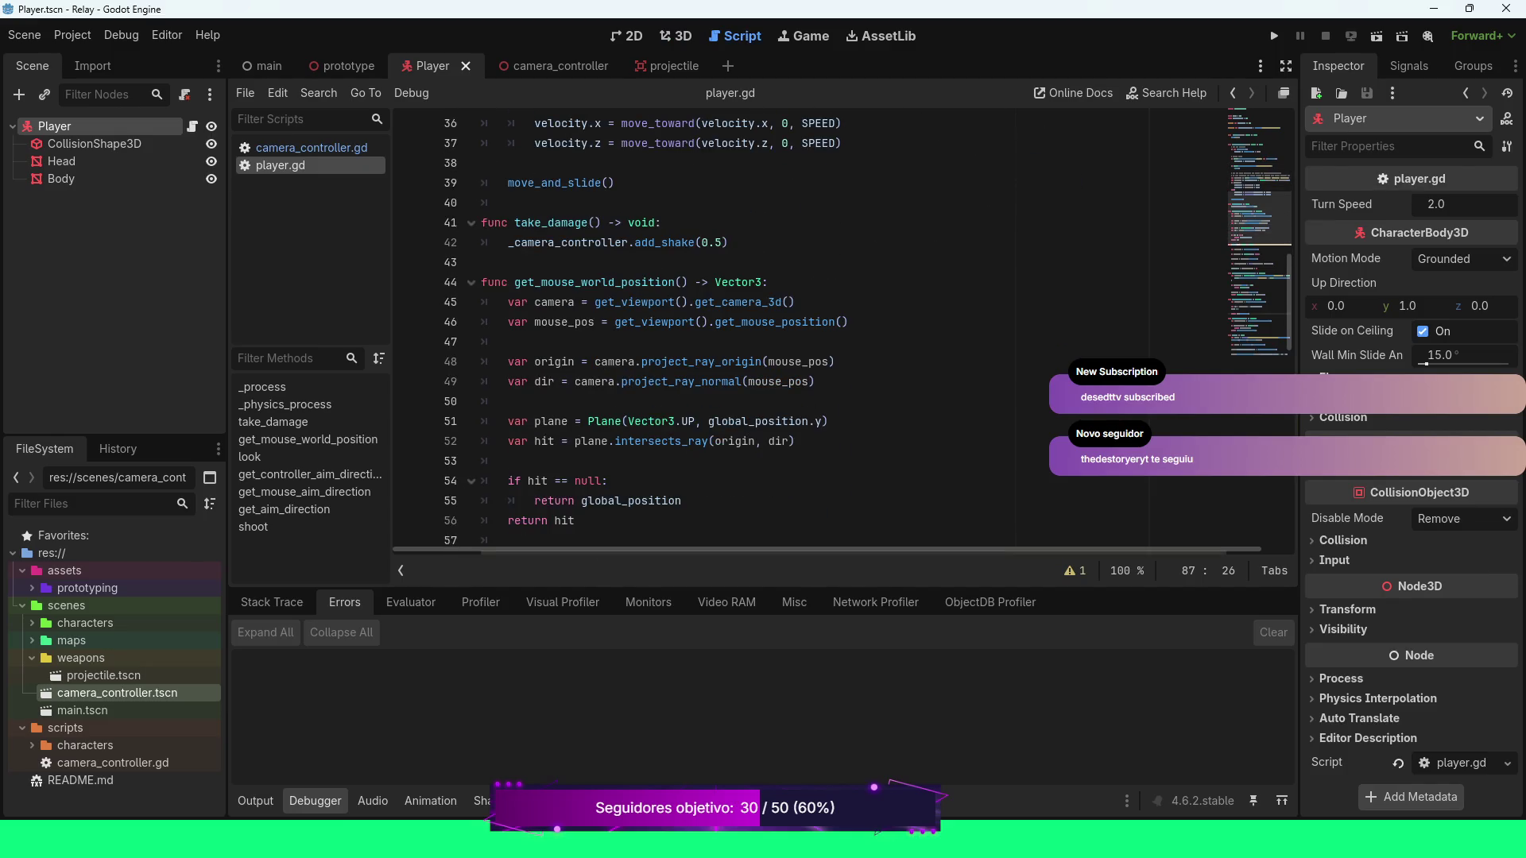
scroll(795, 326, "down", 4)
scroll(795, 326, "down", 12)
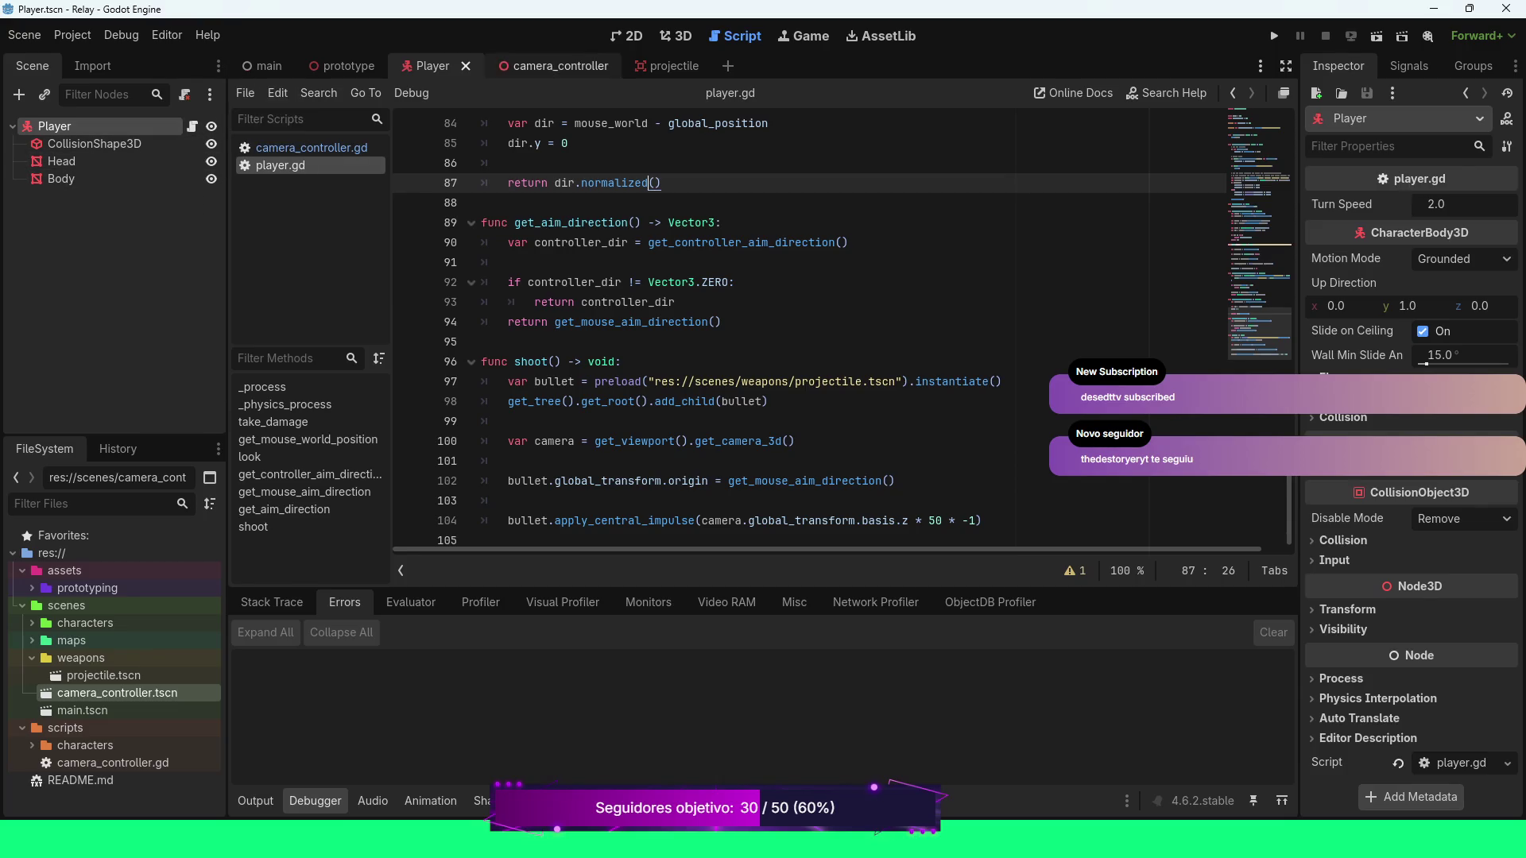
- Review get_controller_aim_direction and get_mouse_aim_direction near line 93, then return to the Player scene
left_click(668, 66)
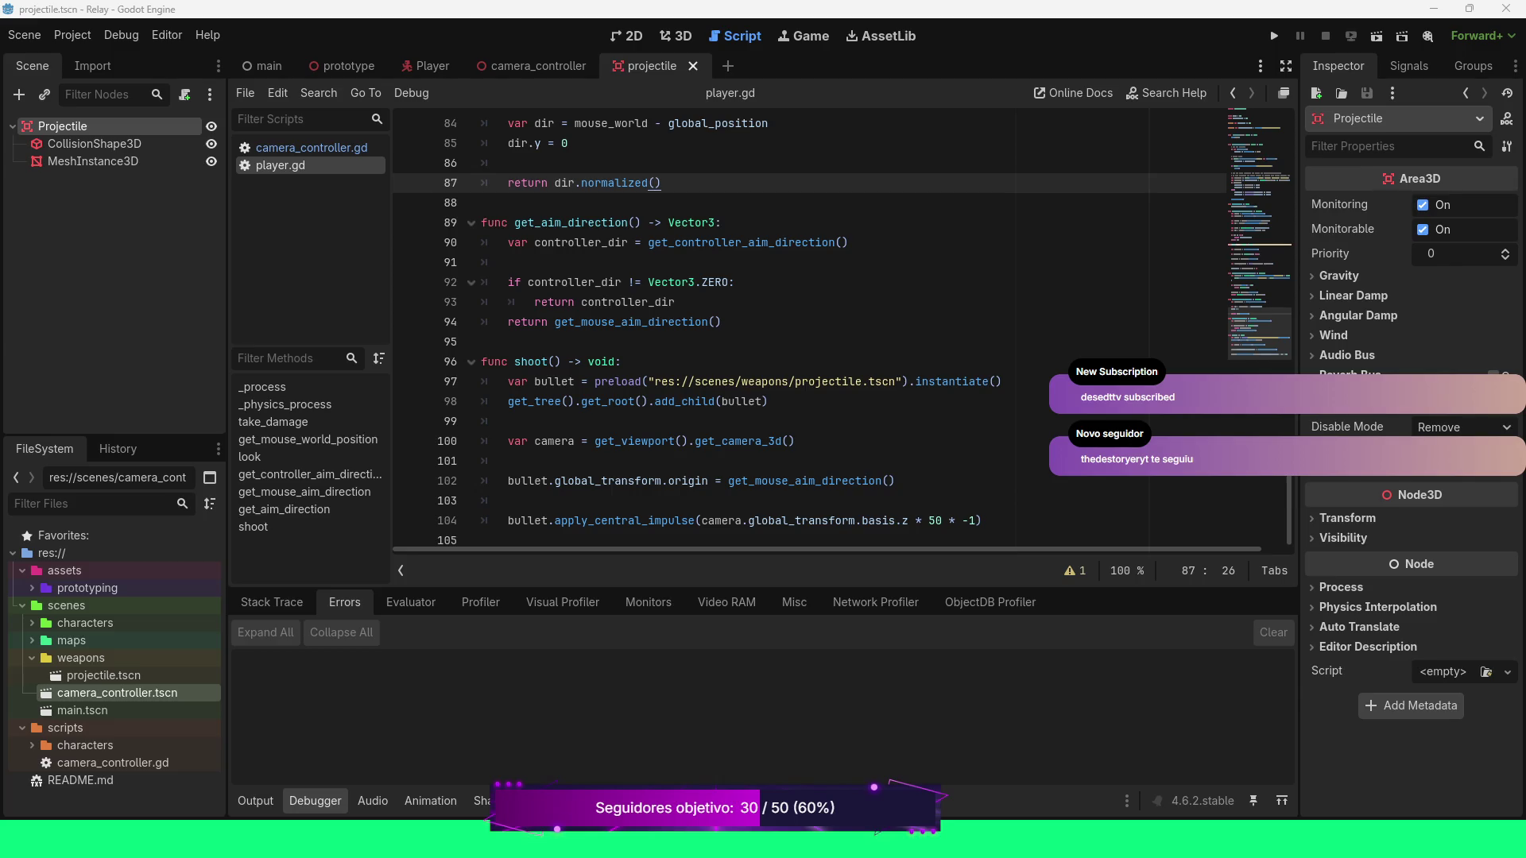
left_click(674, 302)
scroll(843, 327, "up", 5)
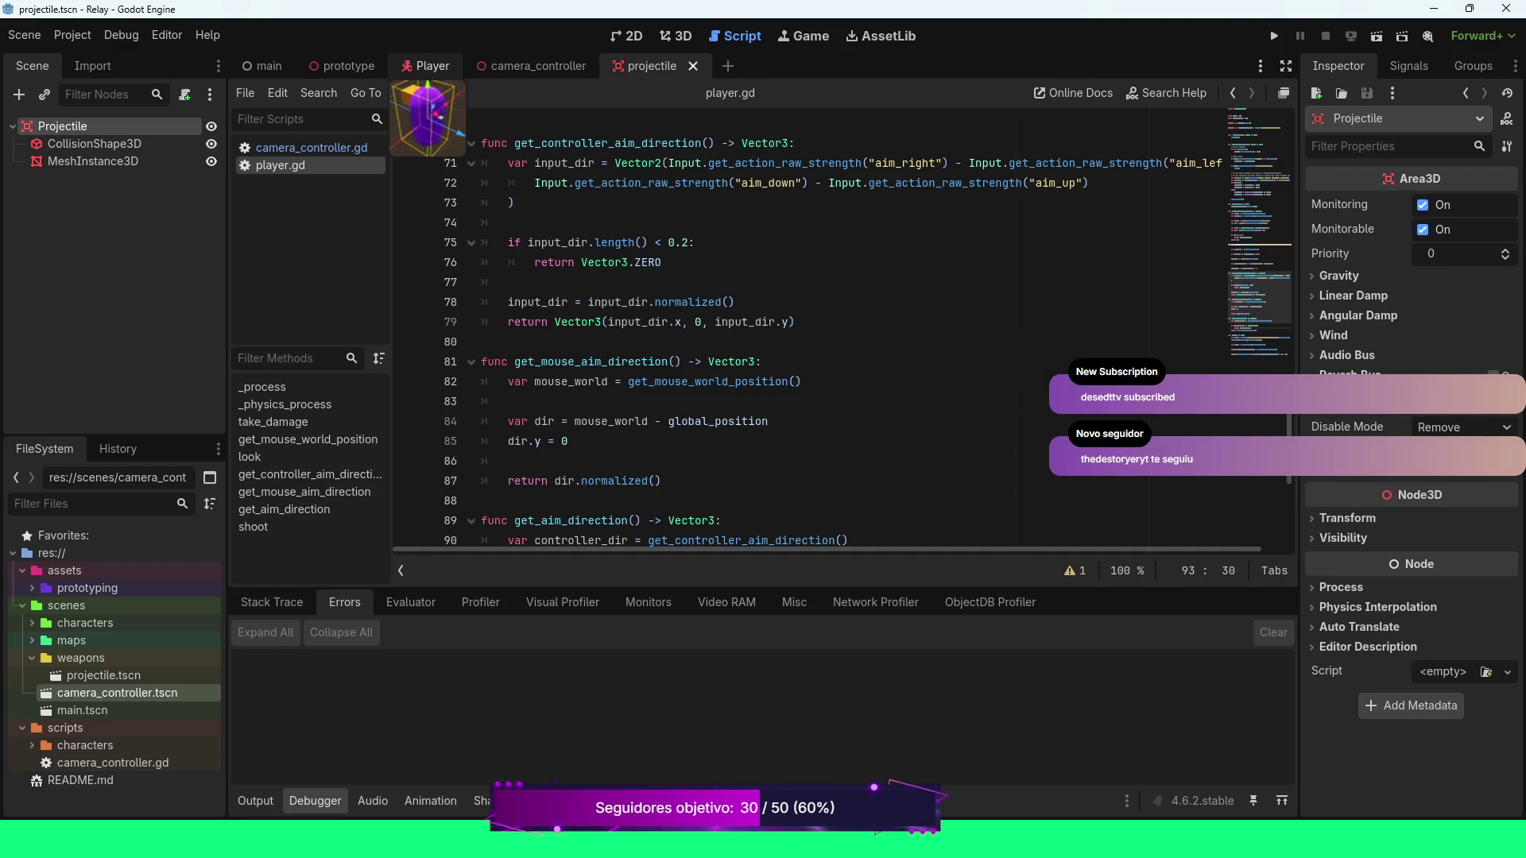
left_click(421, 66)
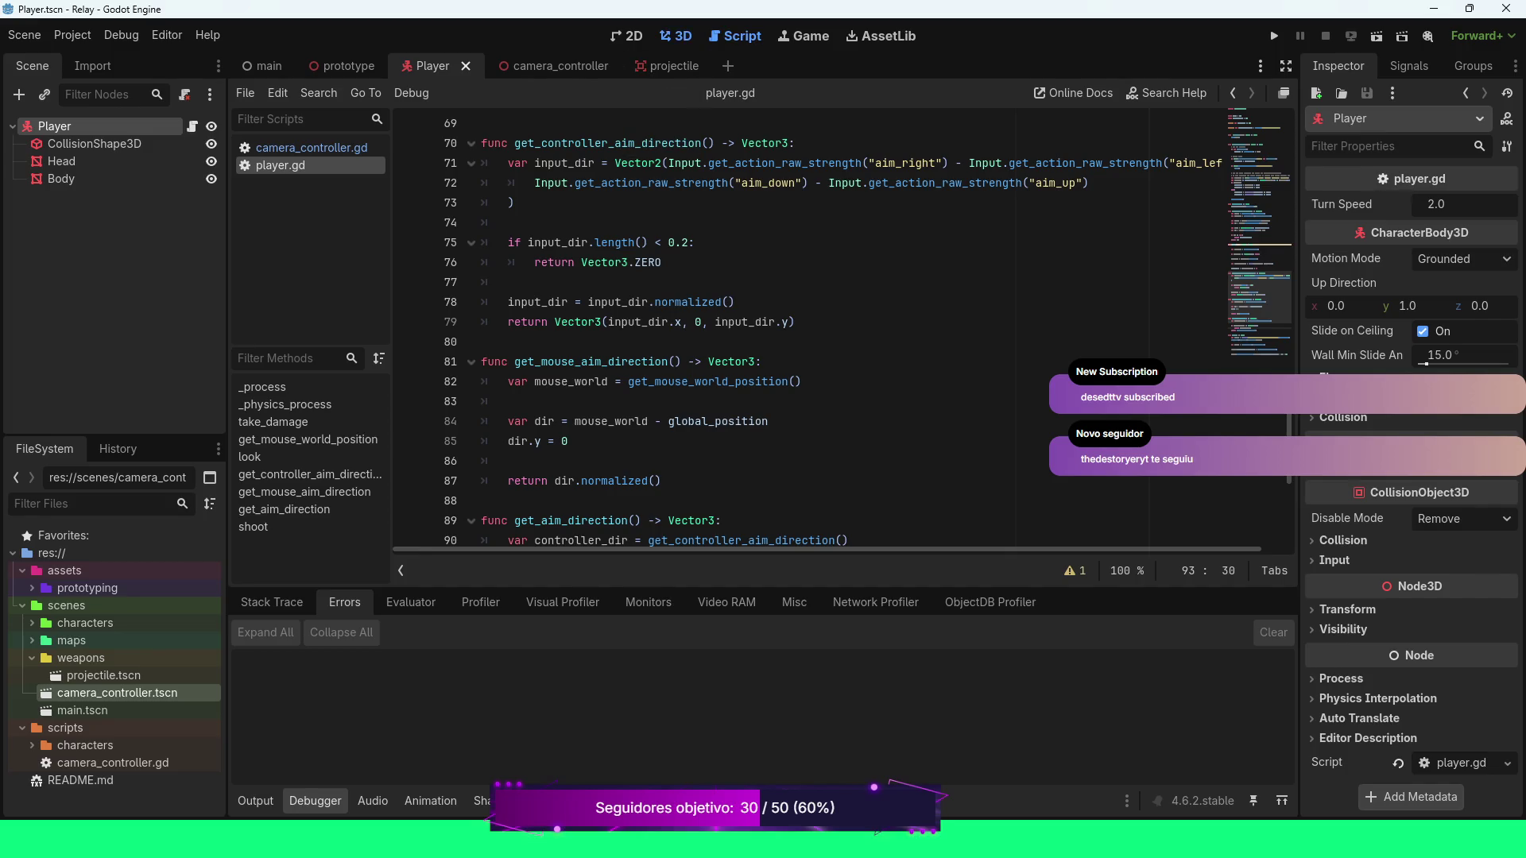
- Show the Player scene in 3D and orbit around the character with numpad 6
left_click(676, 36)
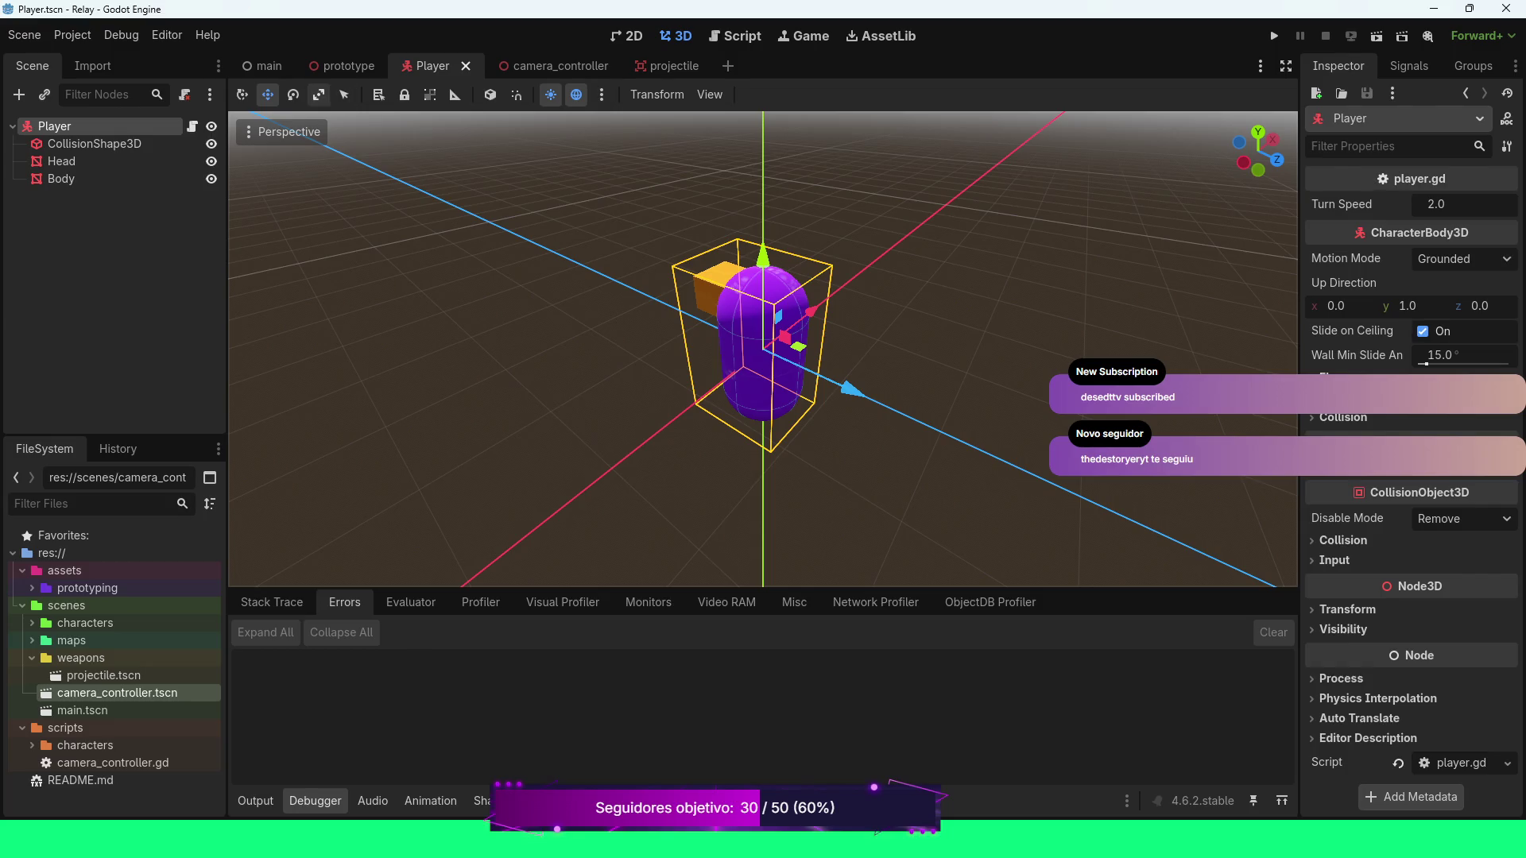
key("KP_6")
key("KP_6")
key("KP_6")
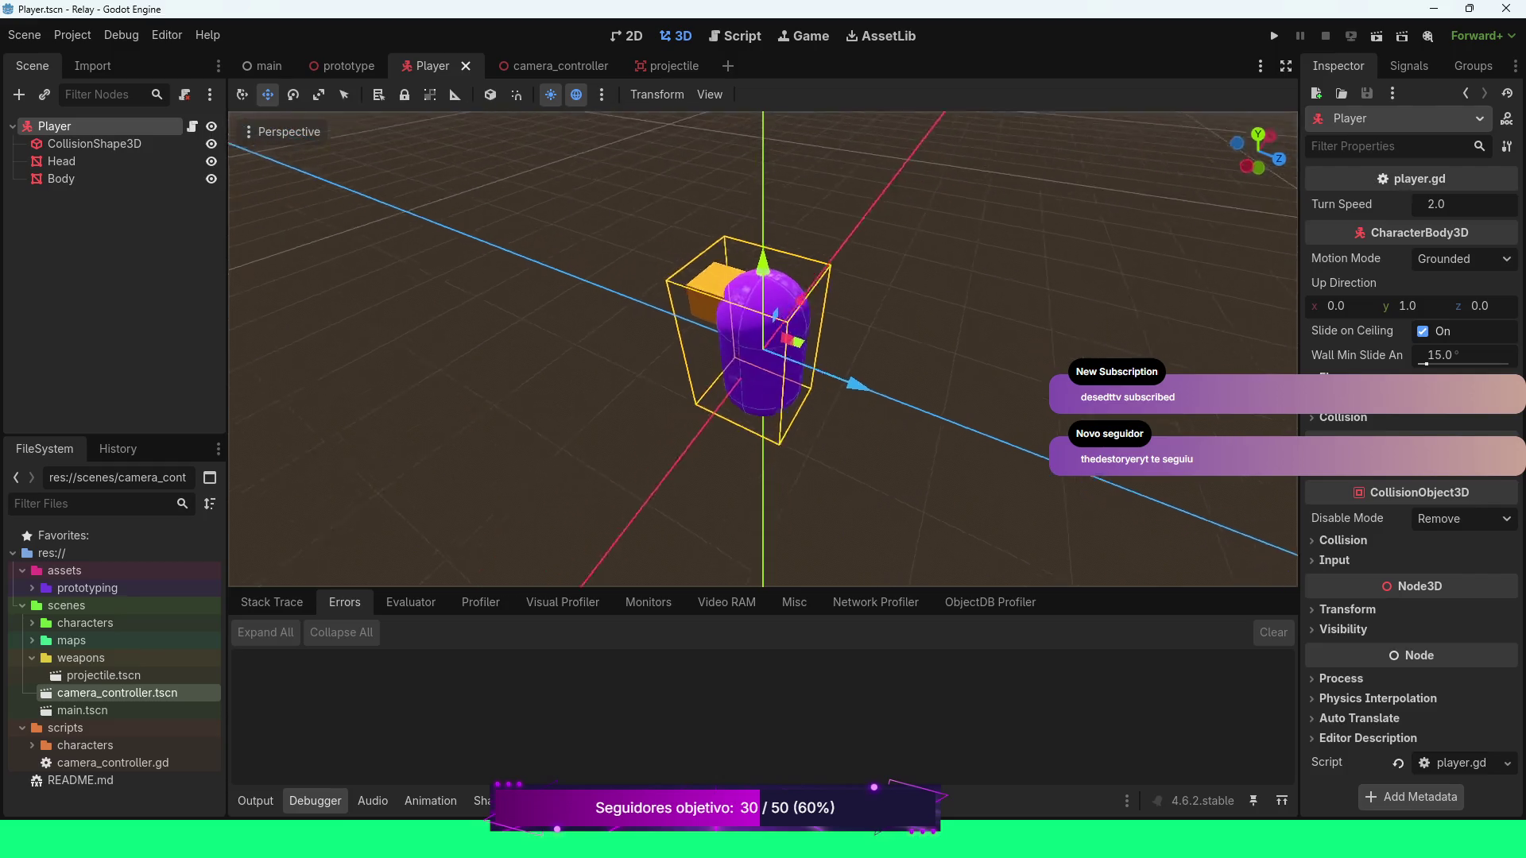
key("KP_6")
key("KP_6")
key("KP_6")
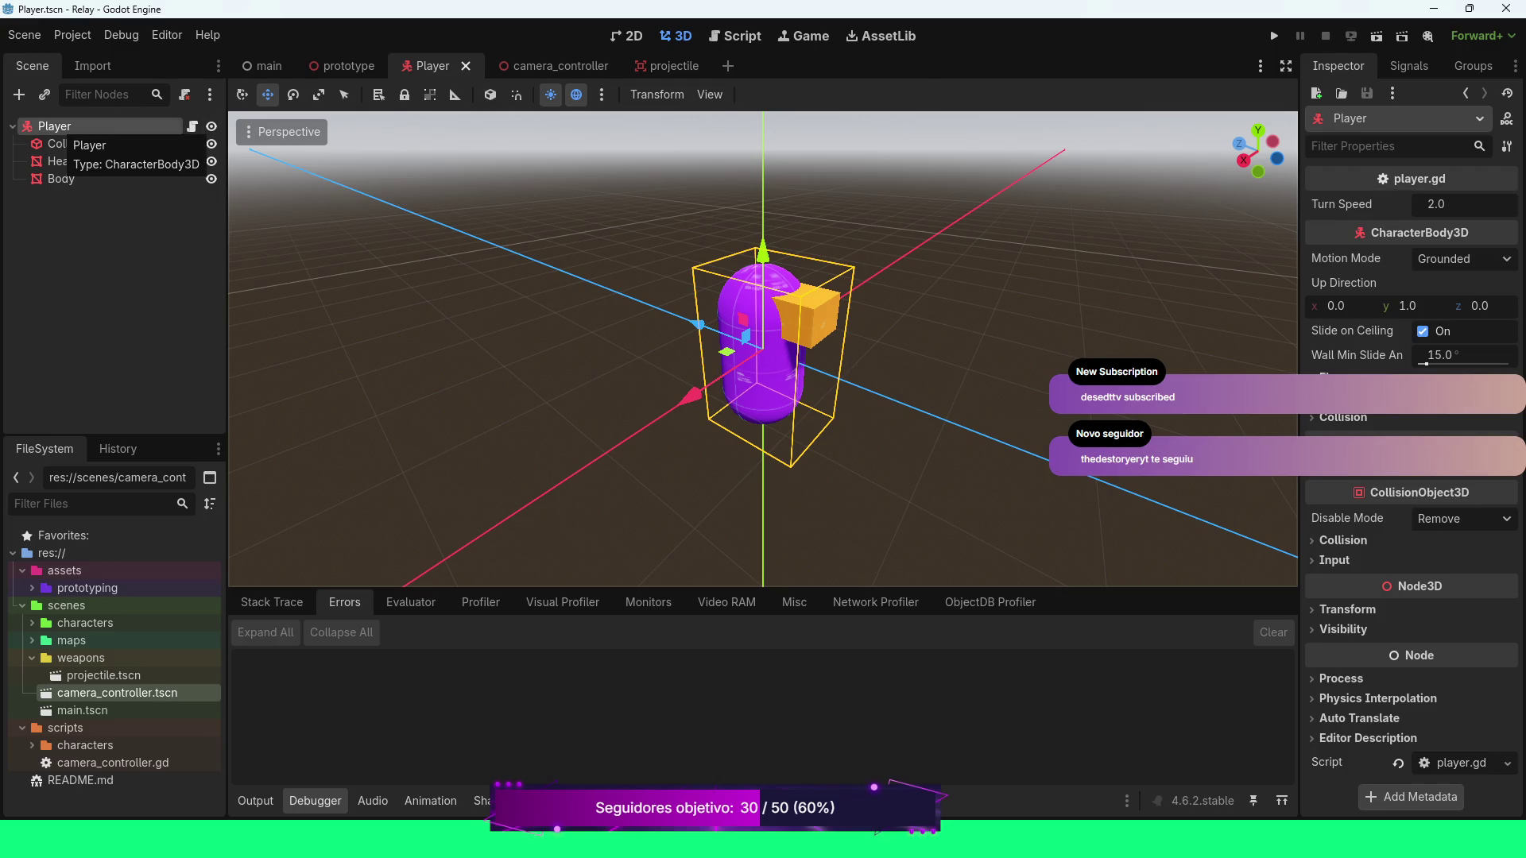
right_click(59, 128)
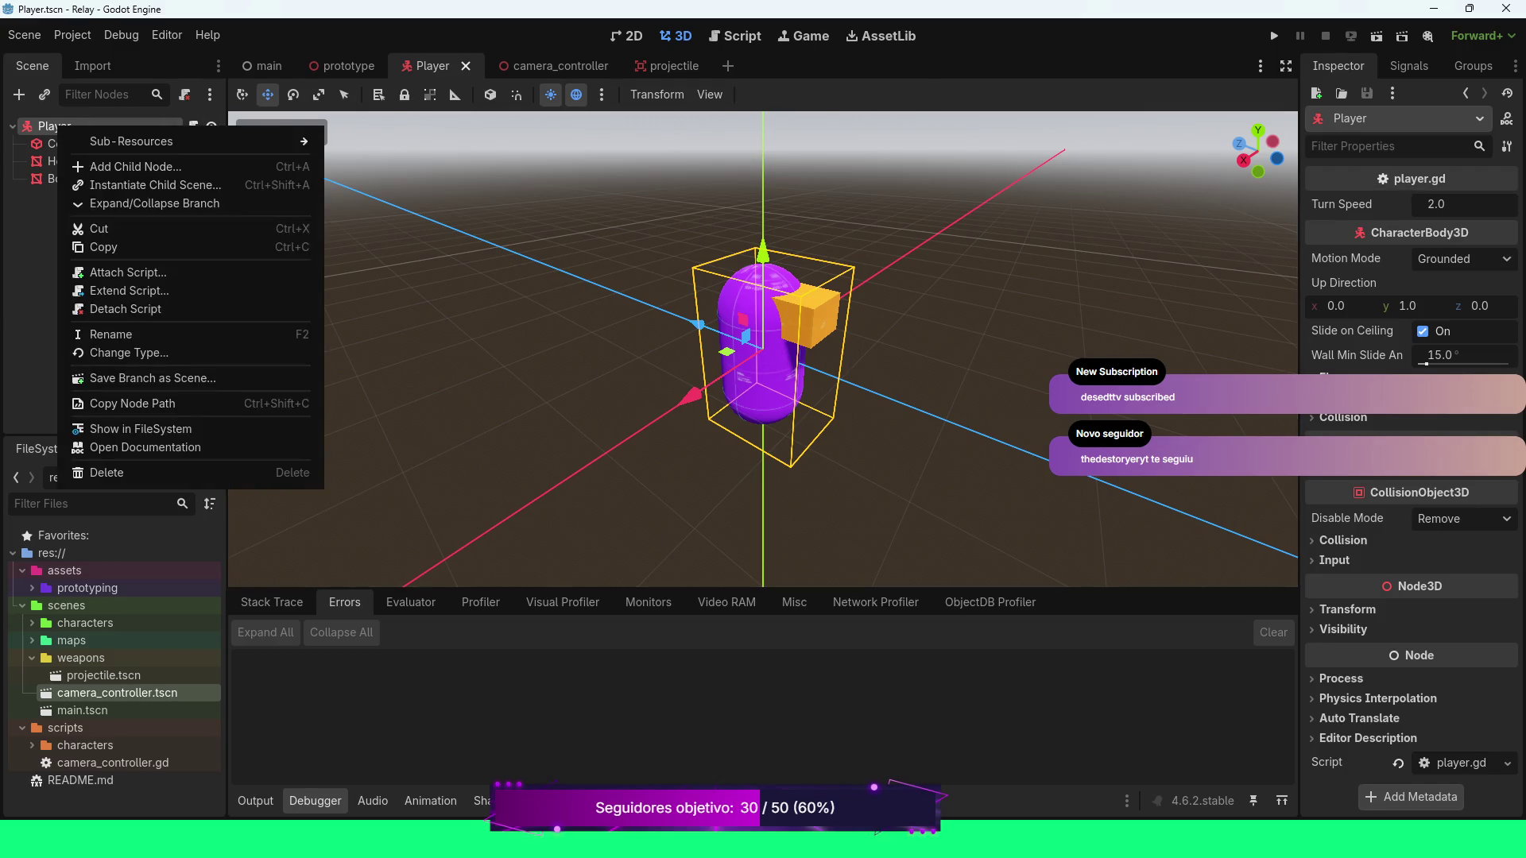
- Add a Node3D child under Player and rename it WeaponPivot
left_click(104, 143)
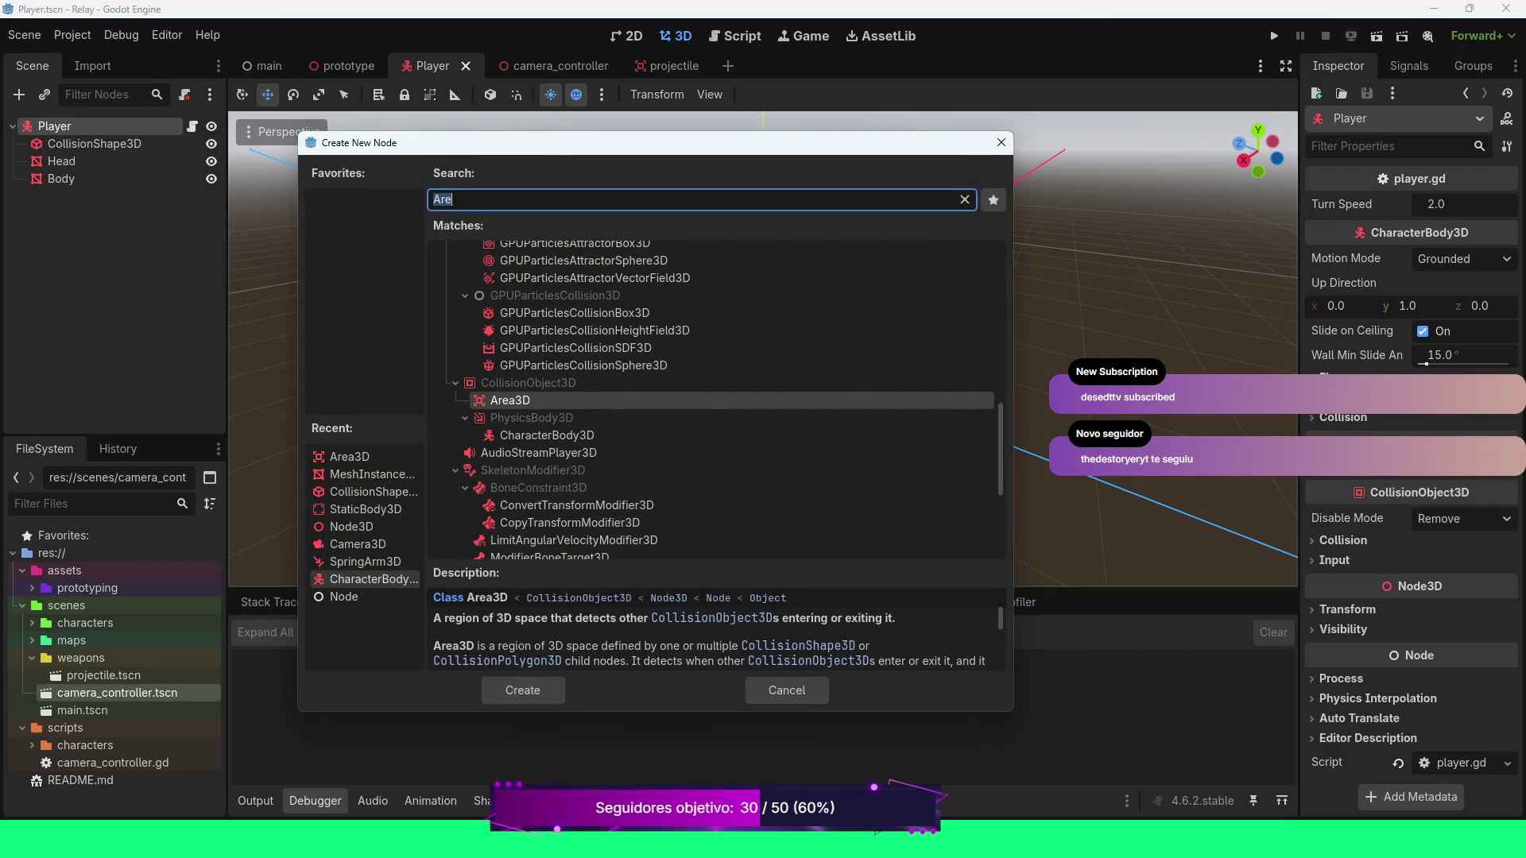
double_click(351, 526)
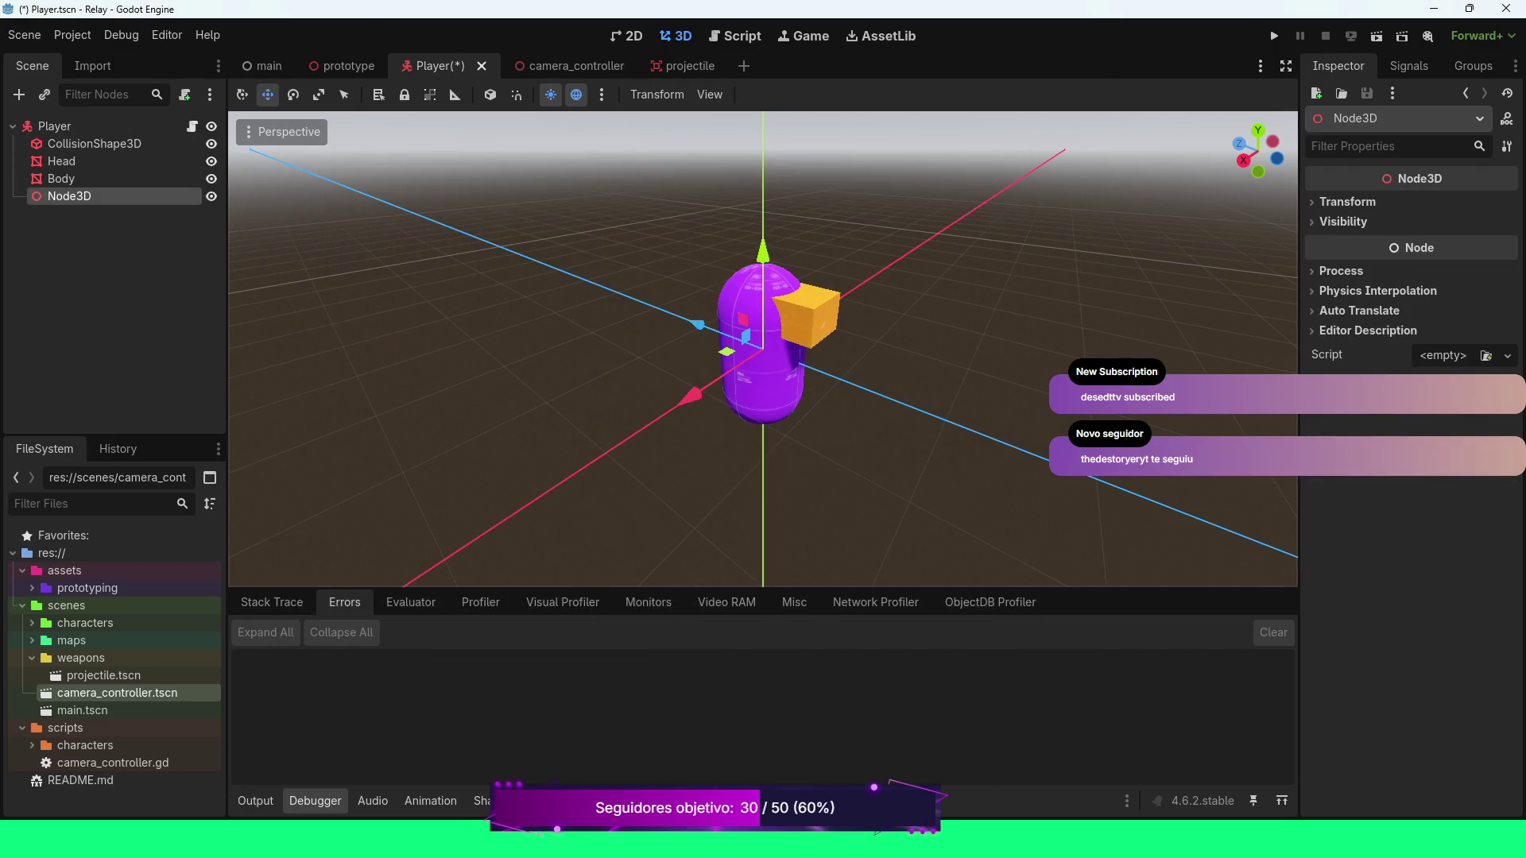
double_click(100, 196)
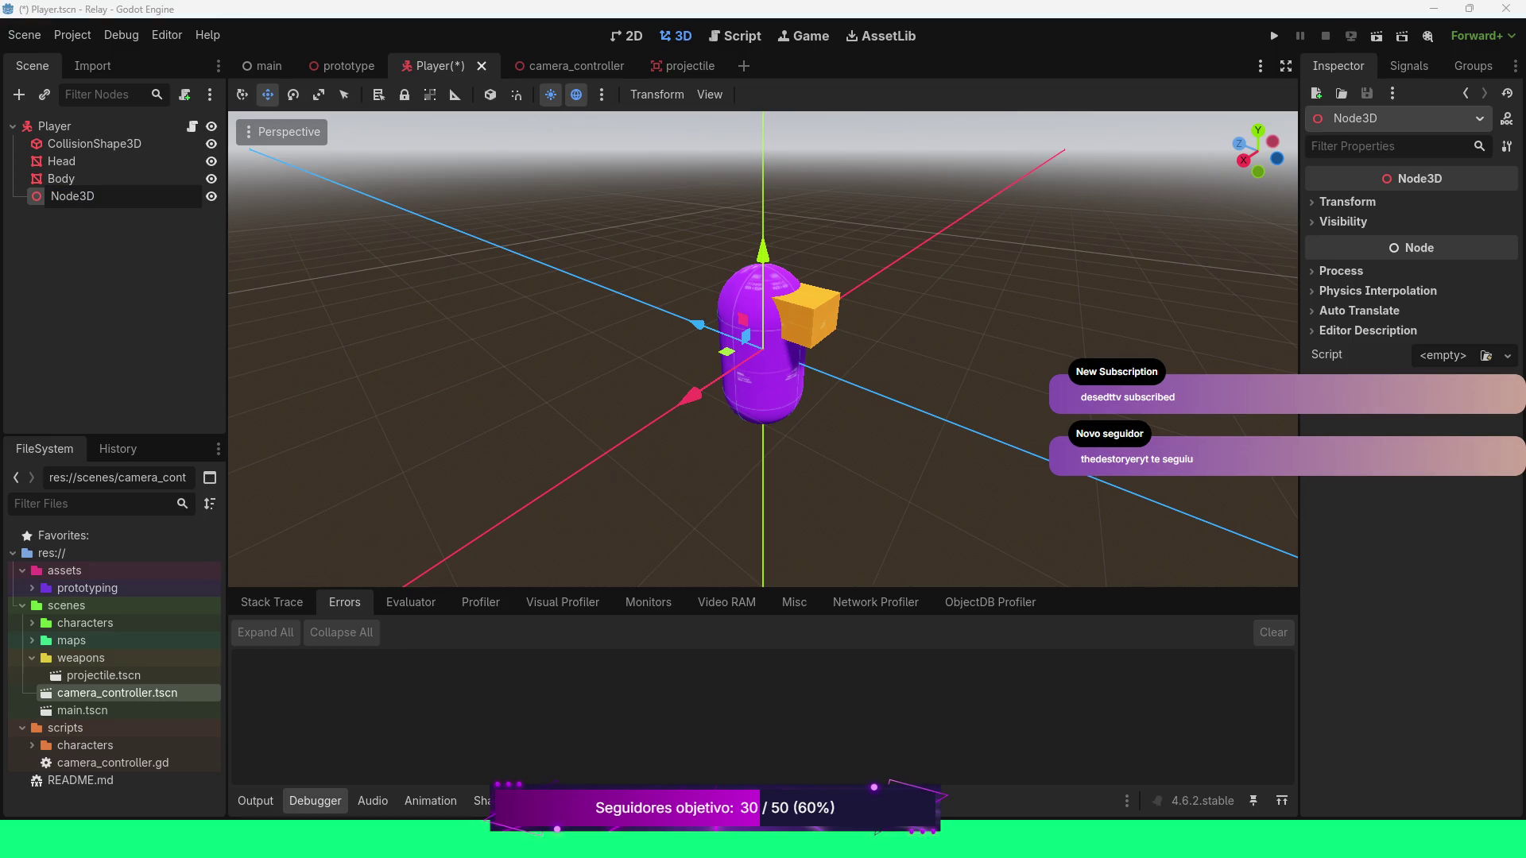
key("BackSpace")
key("BackSpace")
key("BackSpace")
type("Weapon")
type("Pivot")
key("Return")
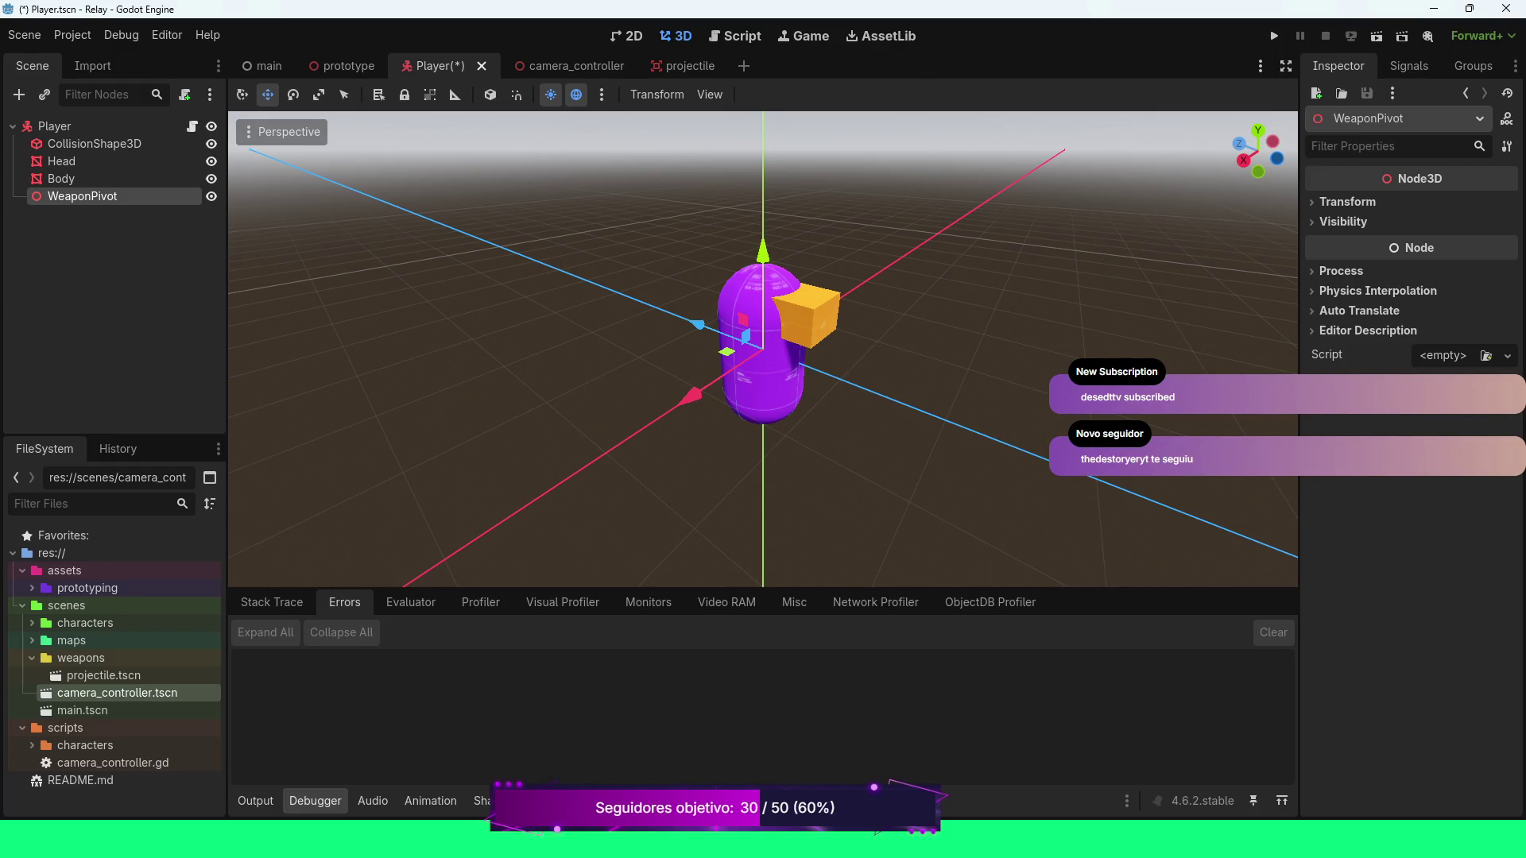
- Add a Marker3D child node under WeaponPivot
right_click(108, 197)
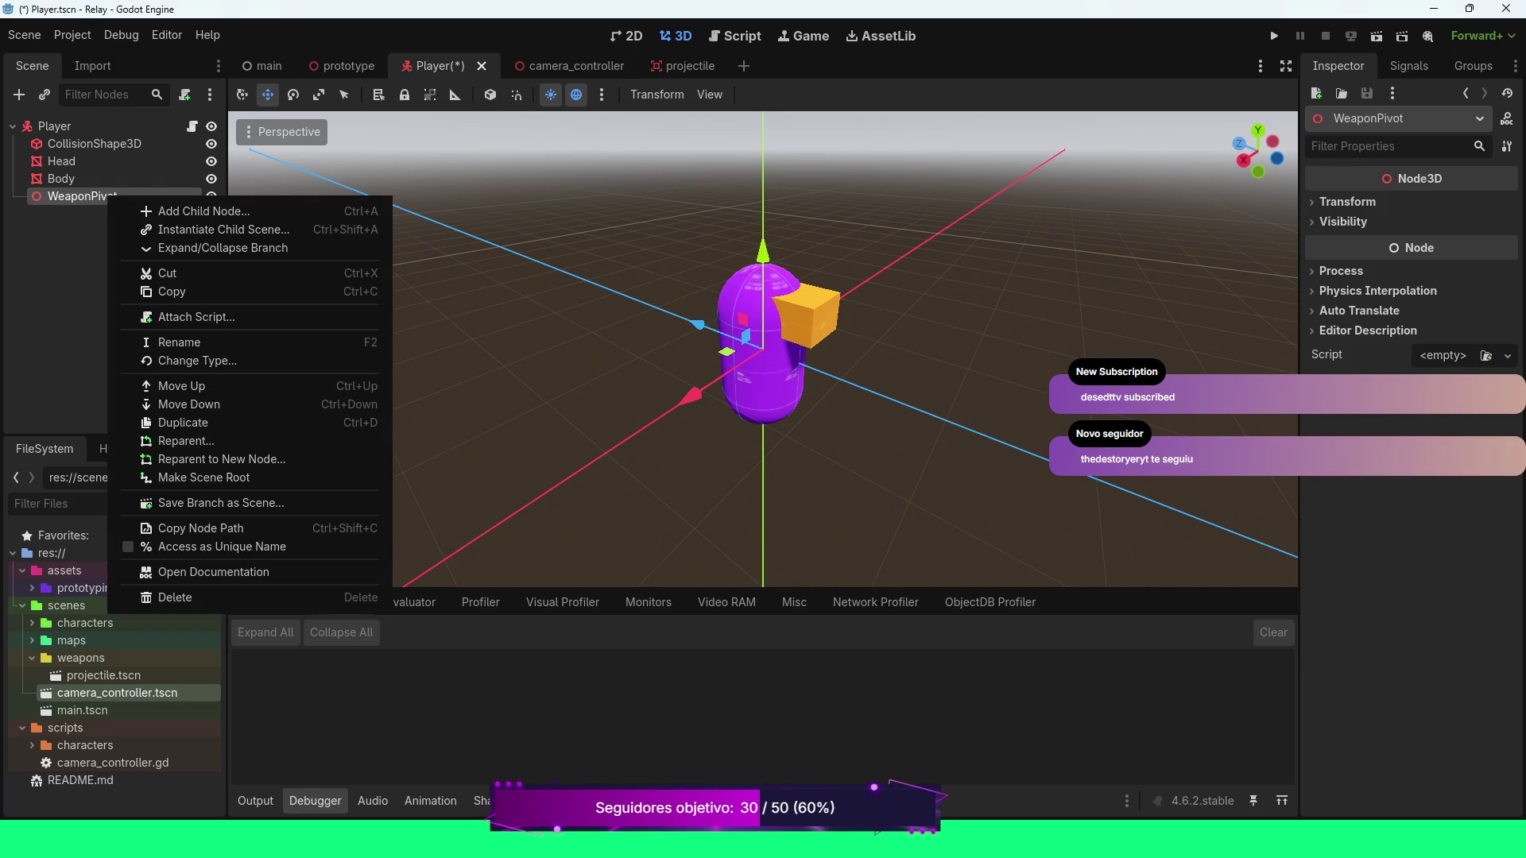
left_click(203, 210)
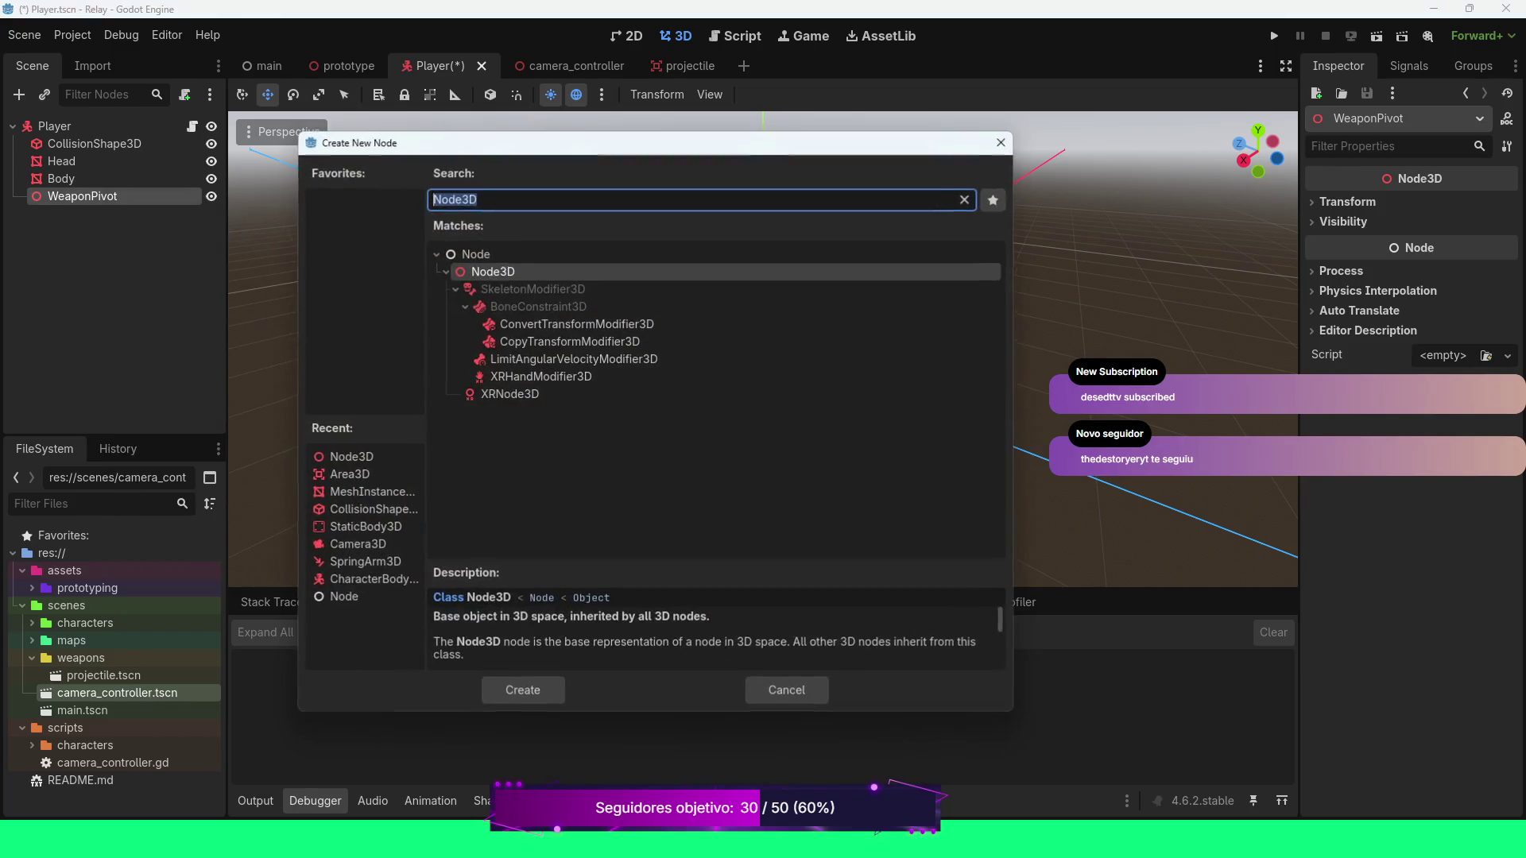
type("mark")
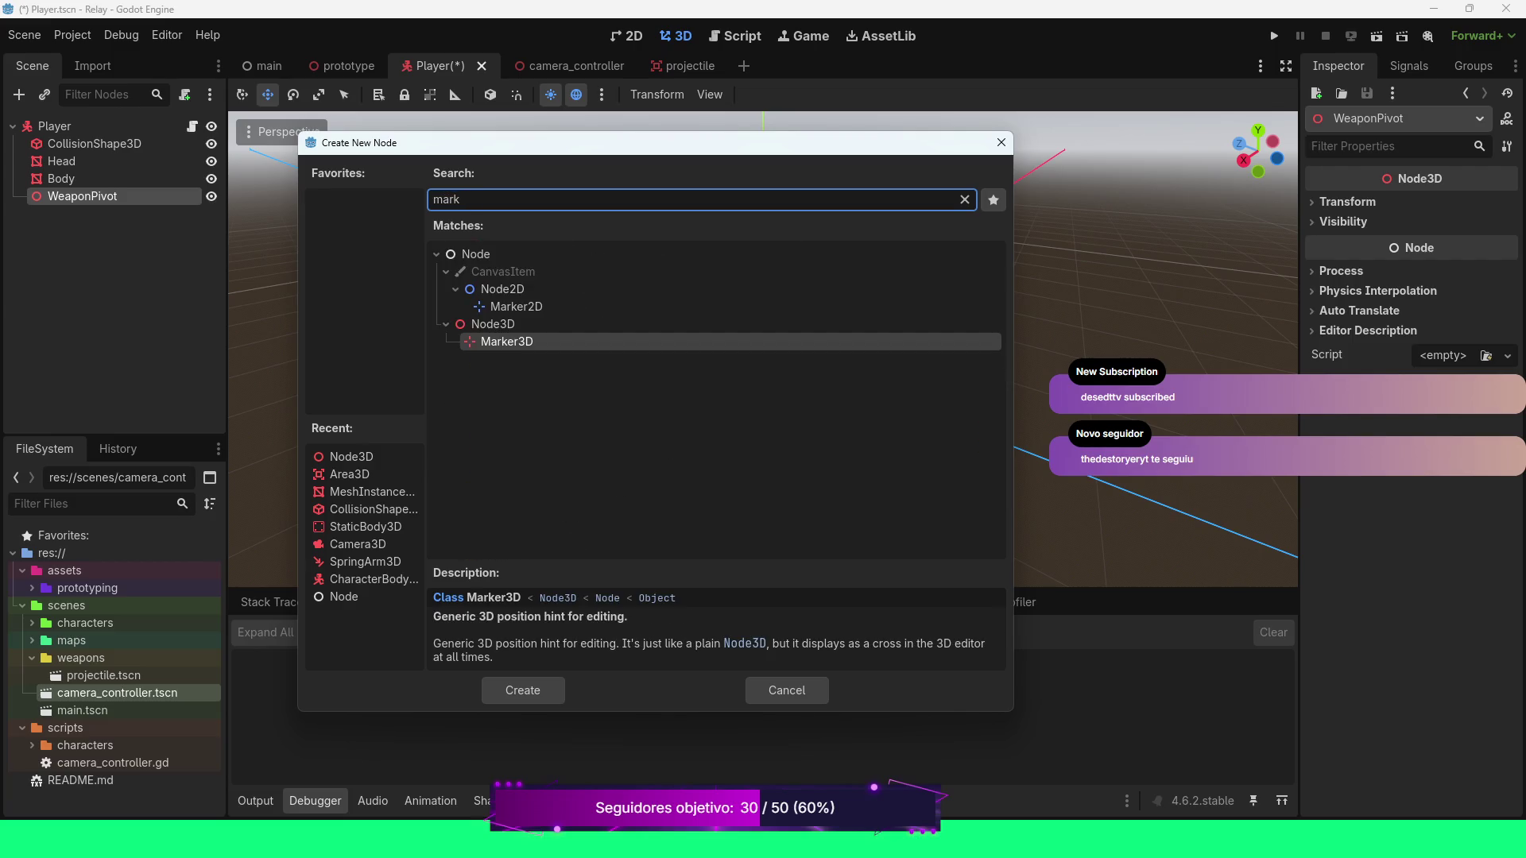
key("Return")
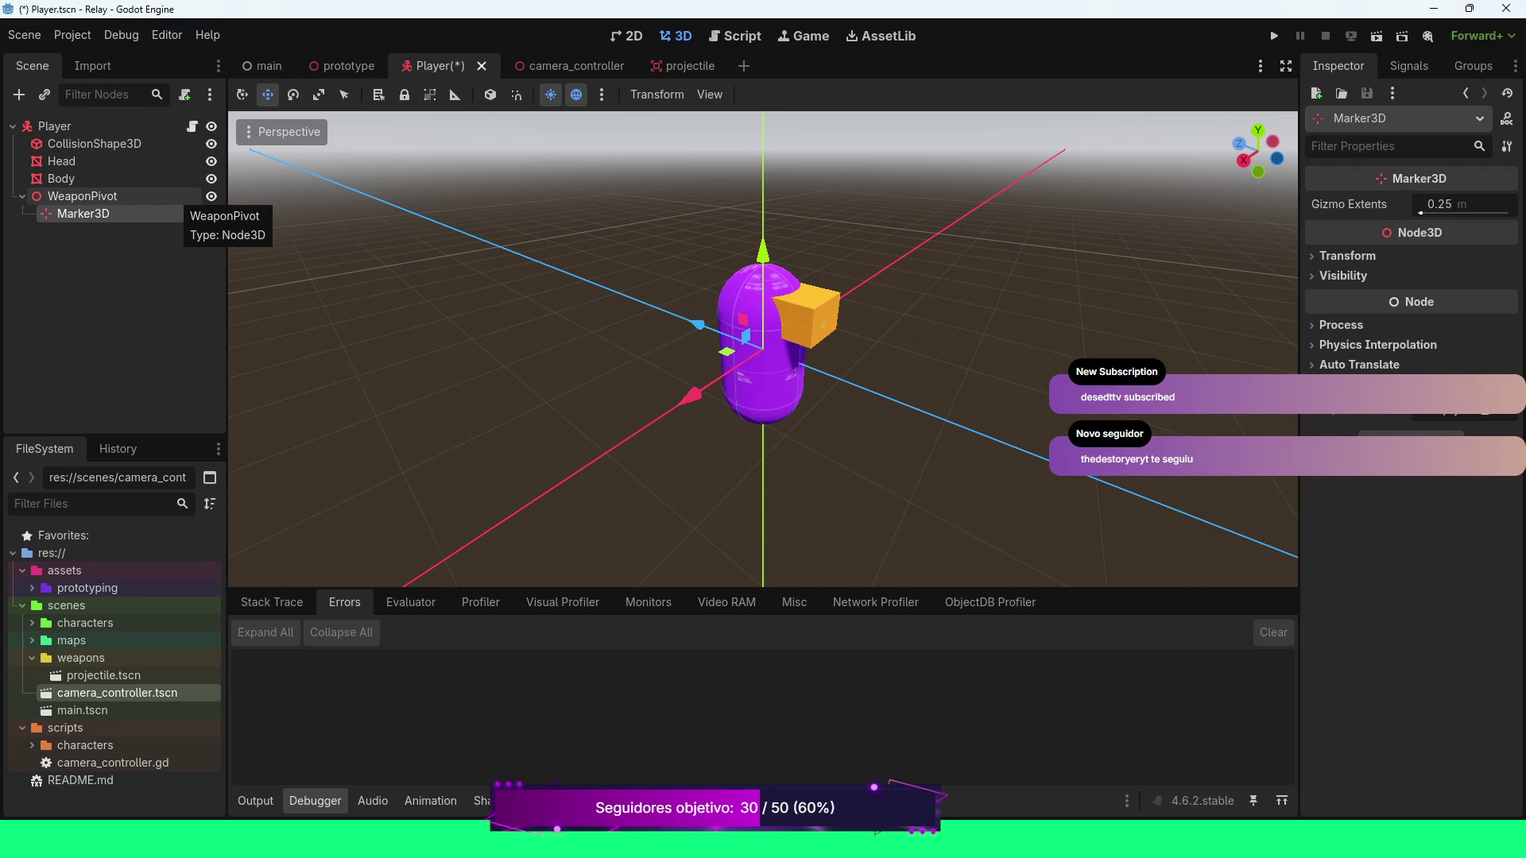
- Drag the Marker3D along X to the player's body edge, then run the game with F5
scroll(763, 349, "down", 2)
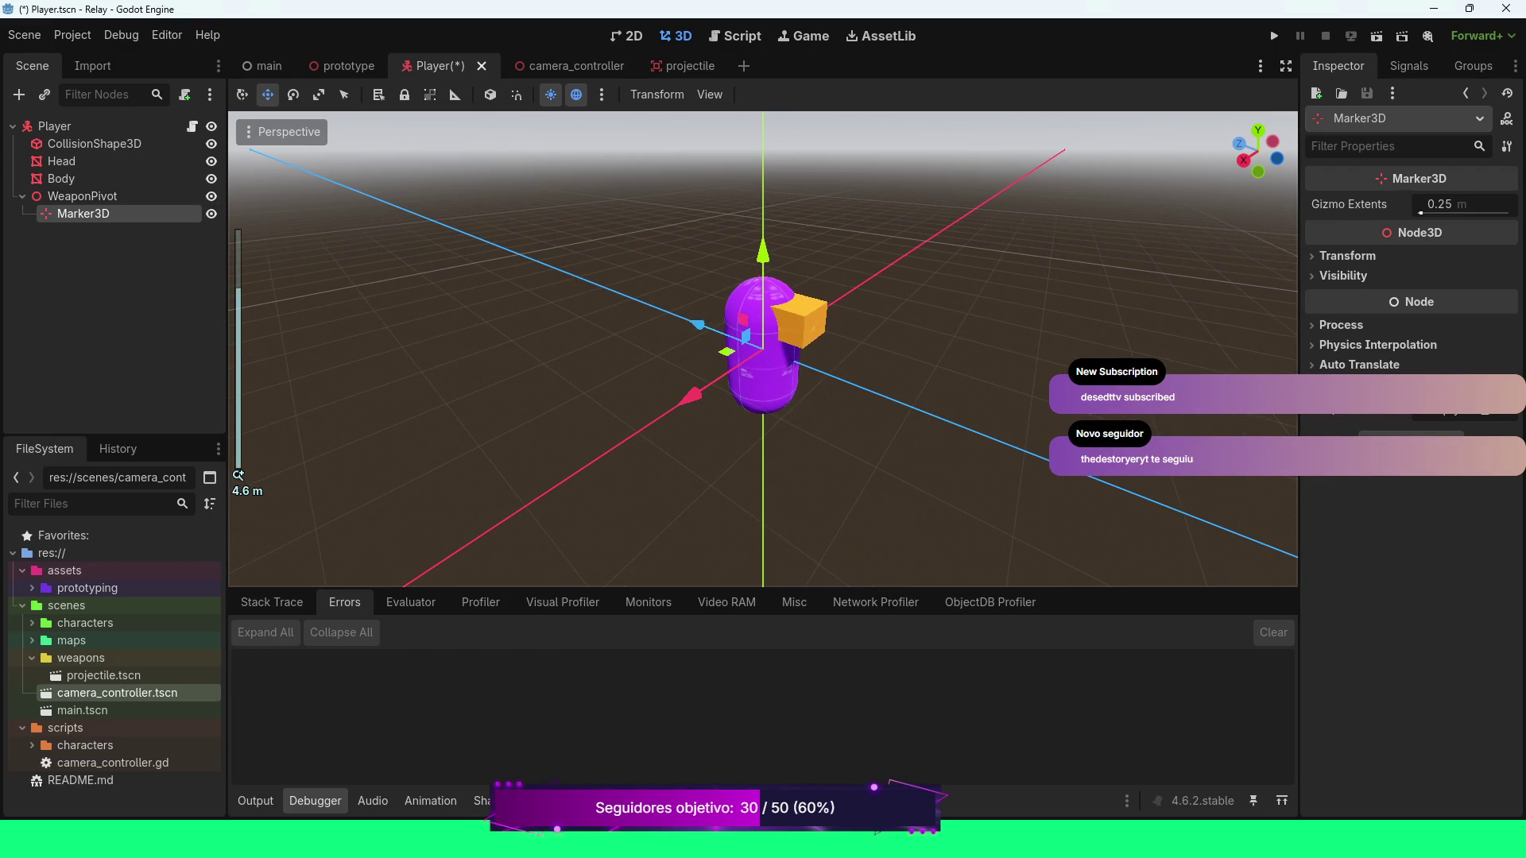
mouse_move(874, 477)
left_mouse_down()
mouse_move(592, 477)
mouse_move(560, 453)
left_mouse_up()
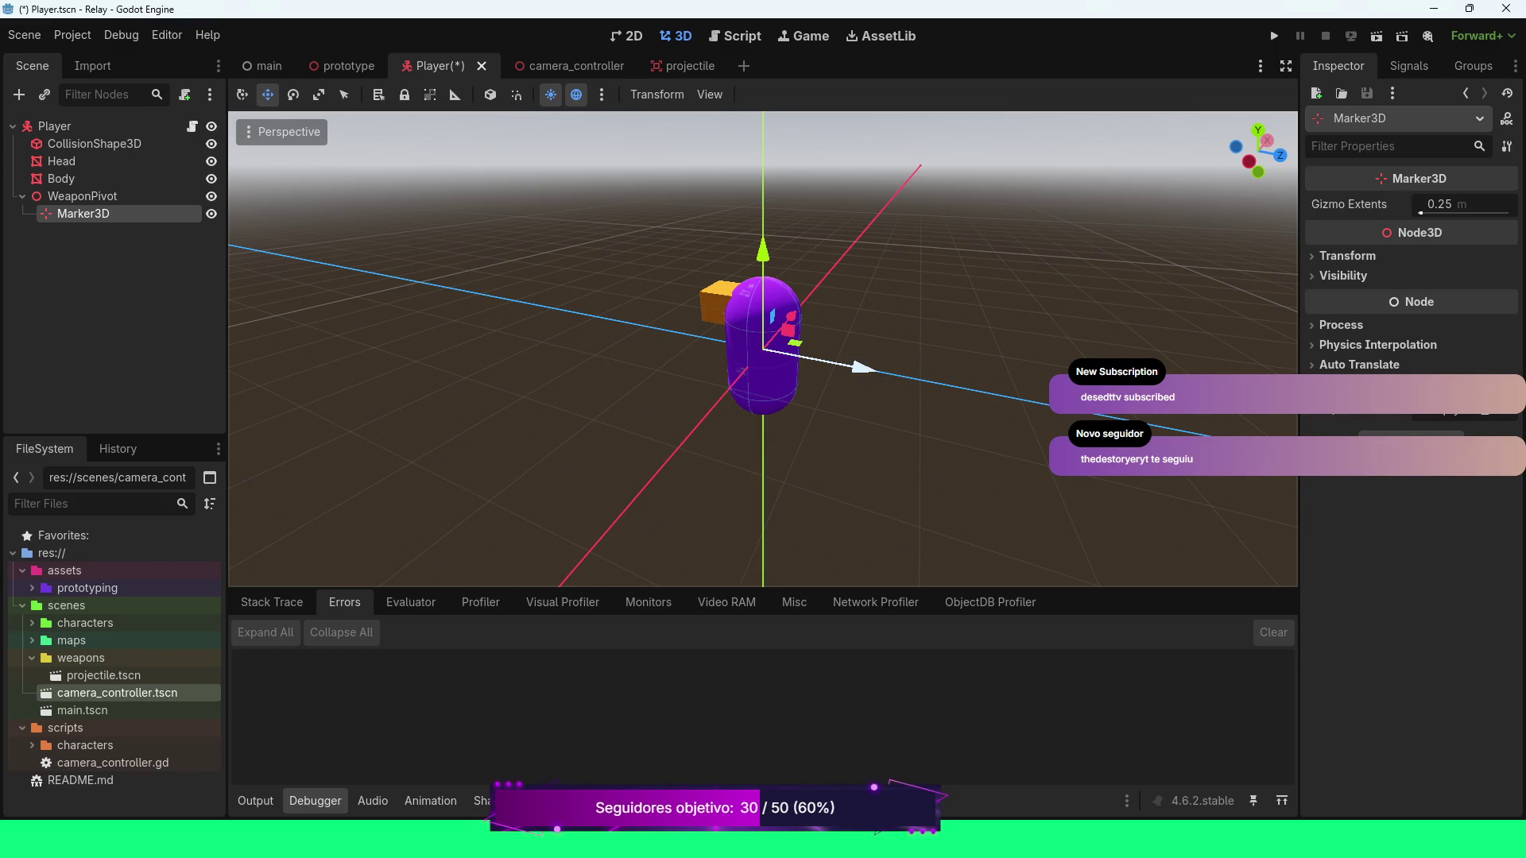
mouse_move(861, 368)
left_mouse_down()
mouse_move(793, 351)
mouse_move(791, 322)
mouse_move(978, 354)
mouse_move(1272, 369)
left_mouse_up()
scroll(797, 352, "up", 6)
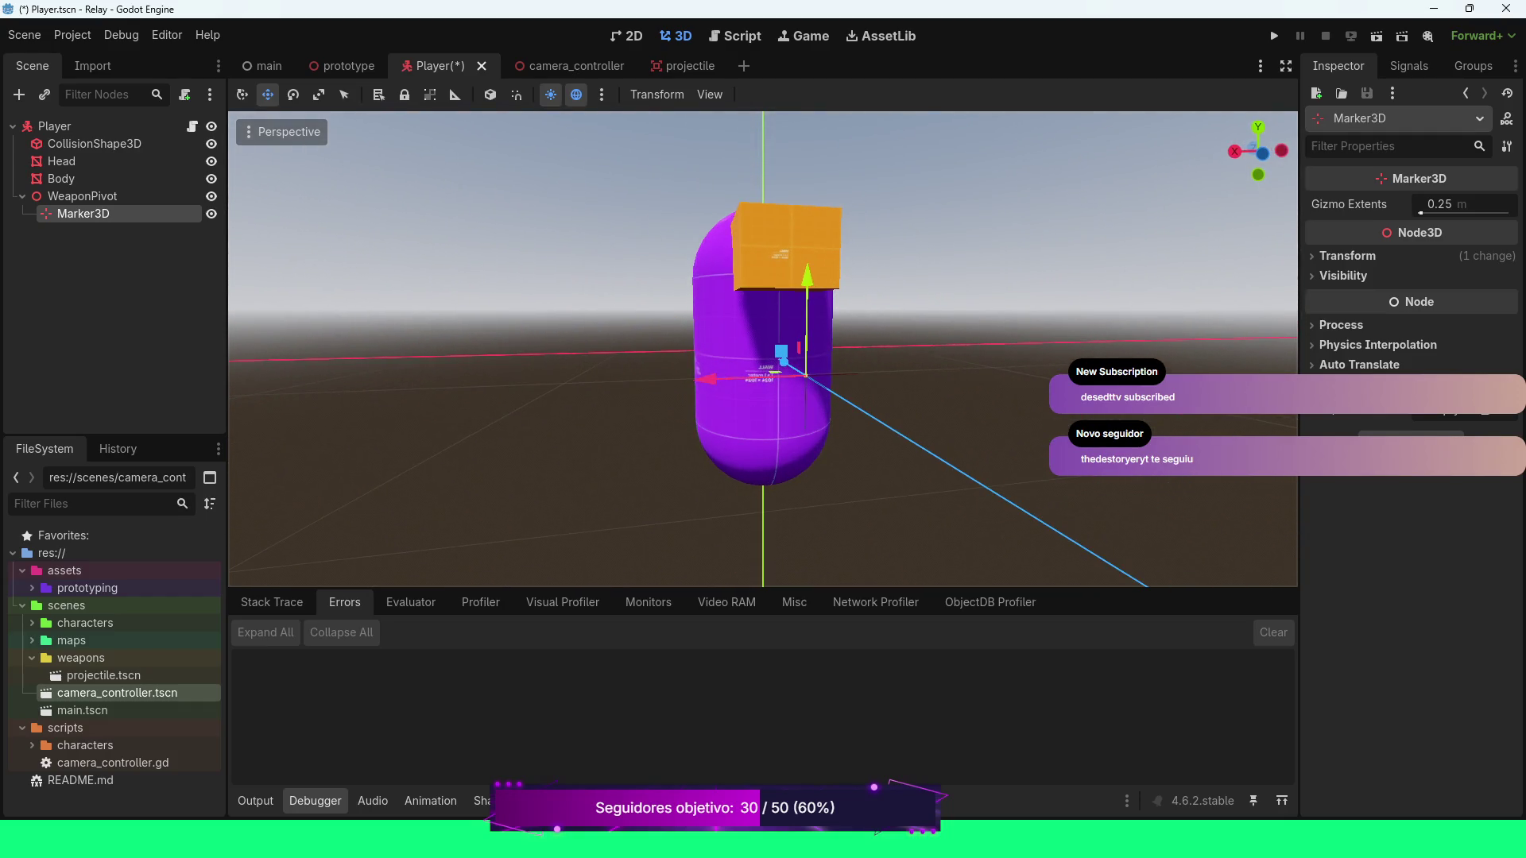
scroll(763, 350, "up", 2)
scroll(763, 349, "up", 5)
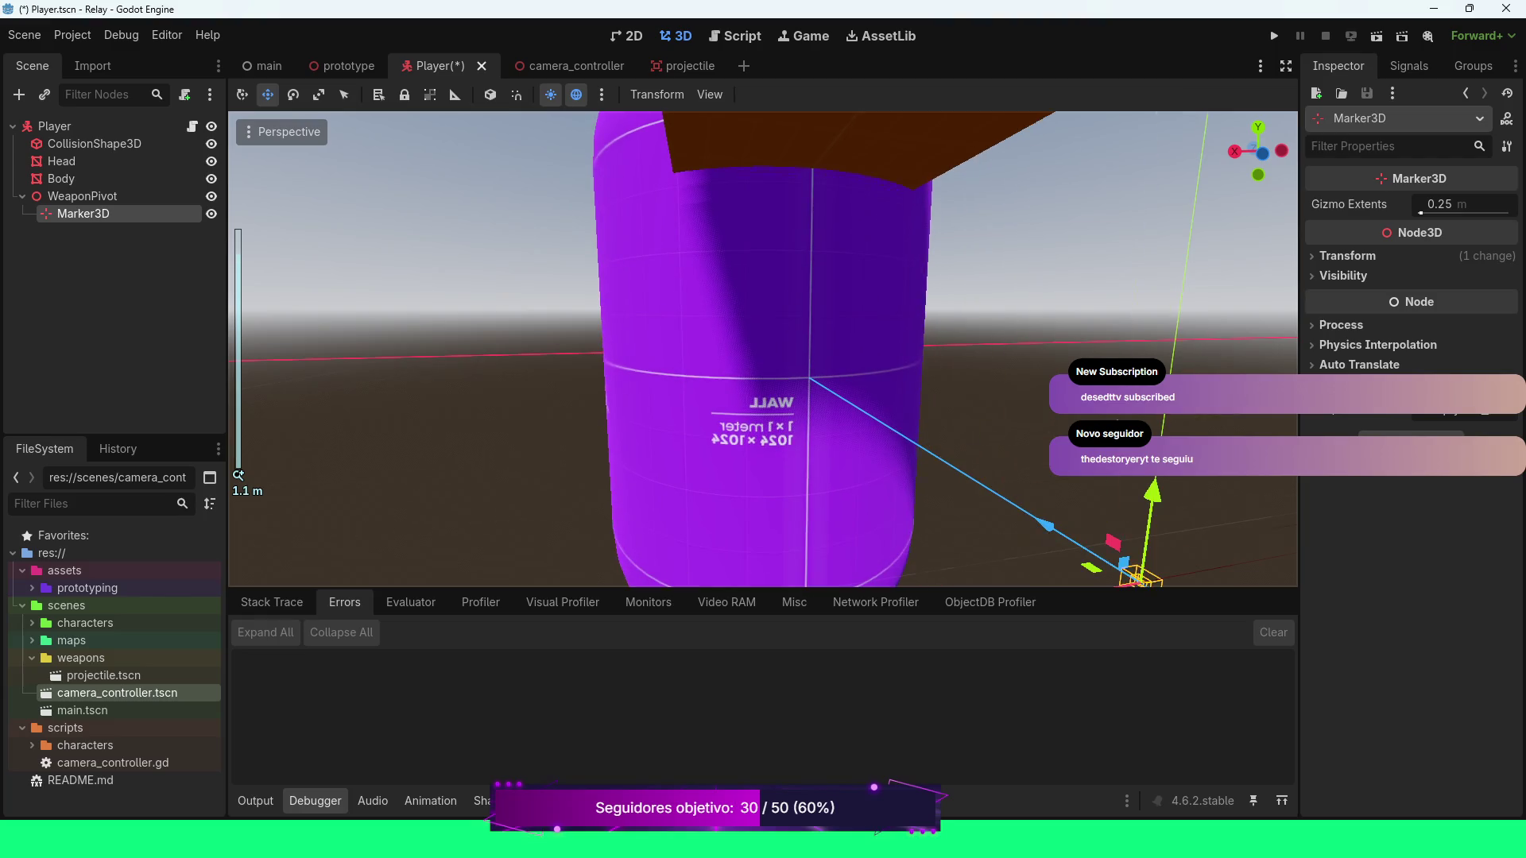
scroll(763, 349, "down", 3)
scroll(763, 349, "up", 1)
left_click_drag(763, 349, 906, 369)
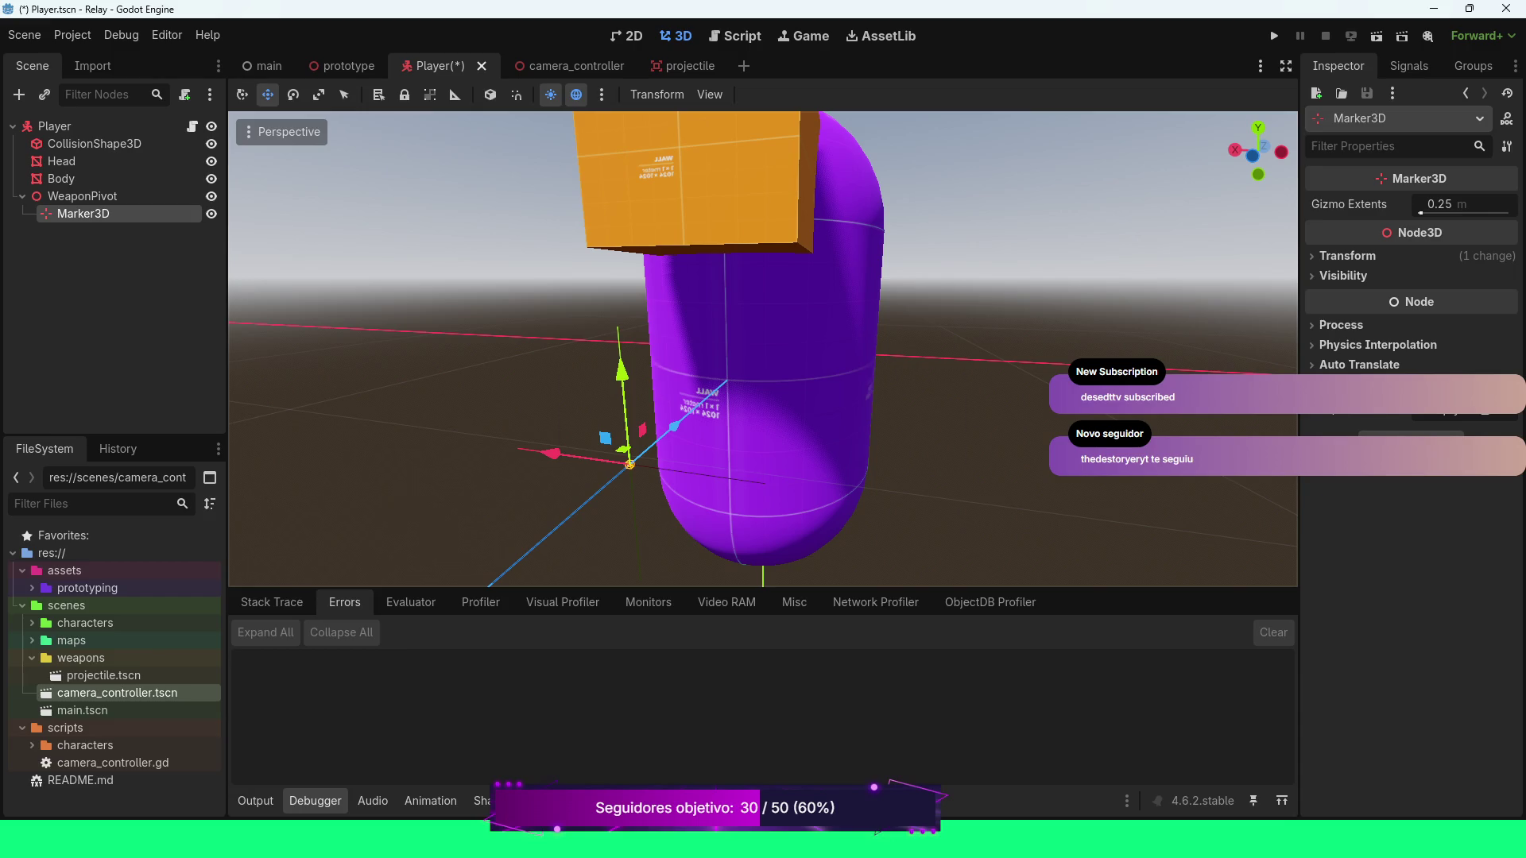
key("F5")
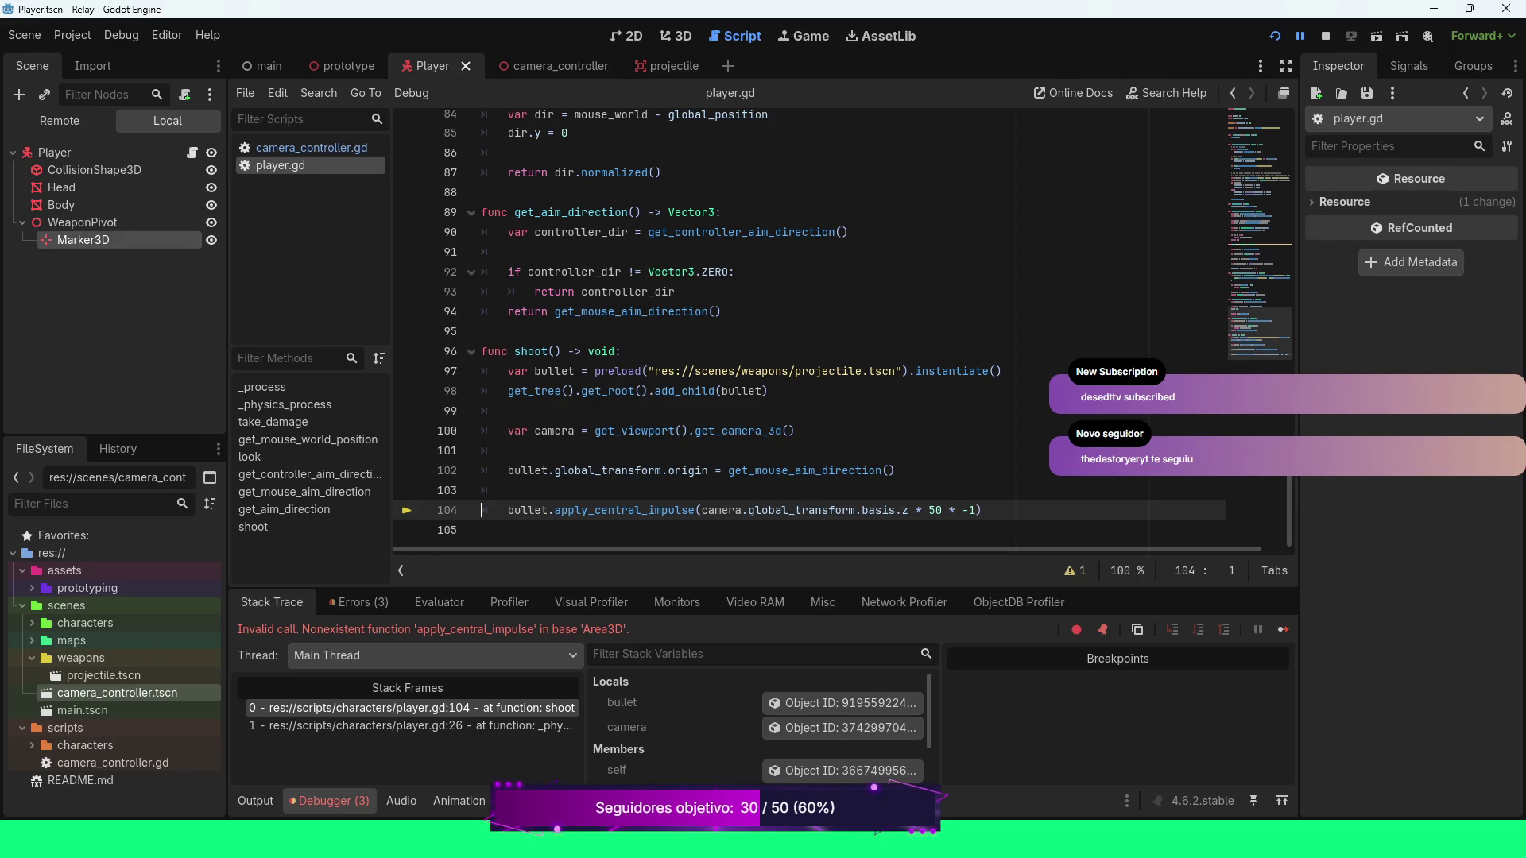
- Select WeaponPivot and its Marker3D, then return to the Player scene's 3D view
left_click(87, 223)
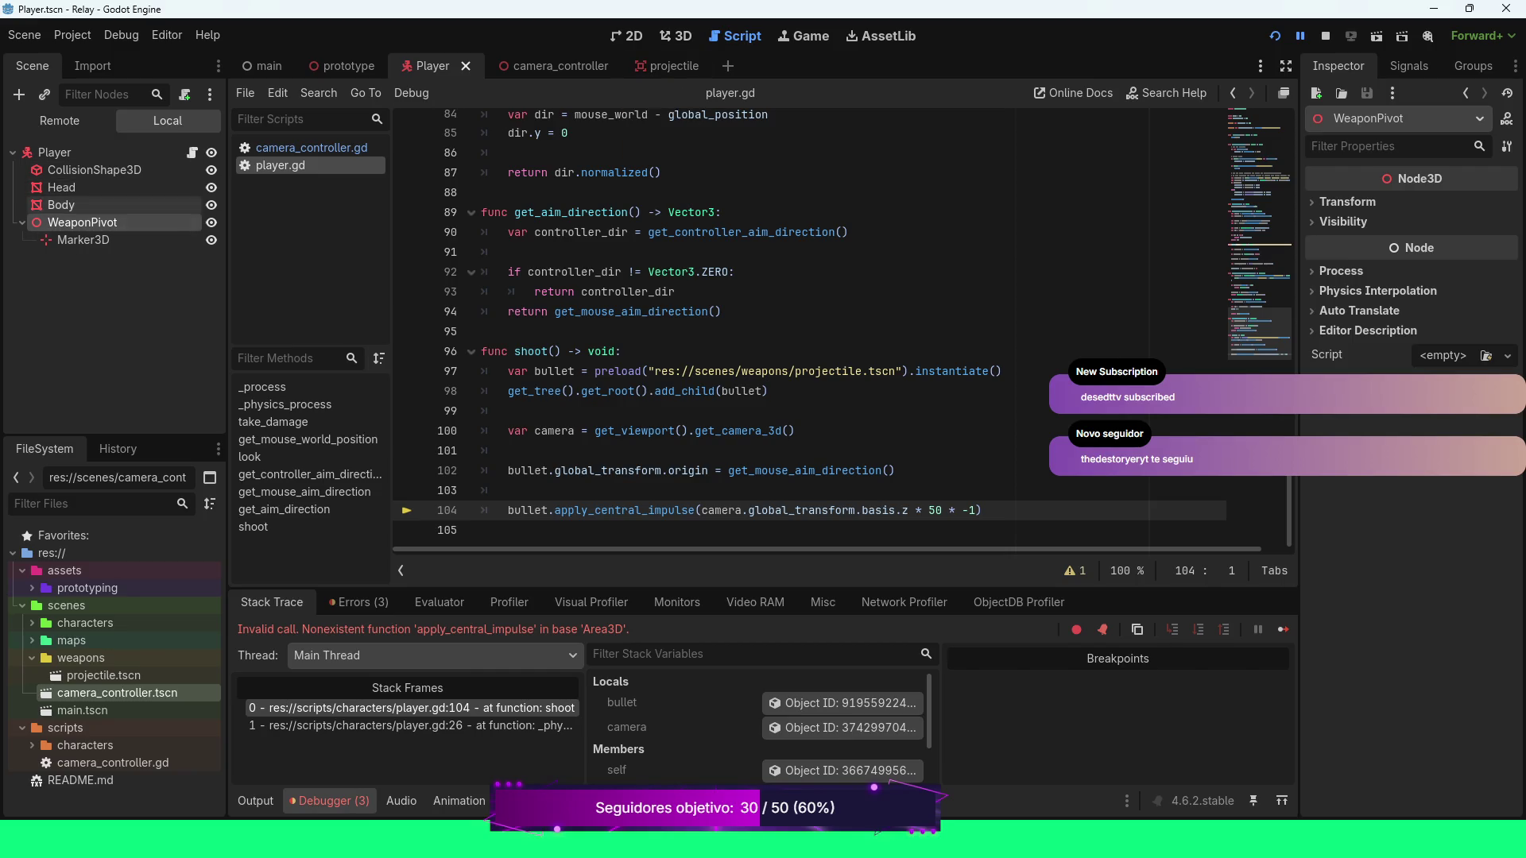
left_click(83, 240)
left_click(675, 36)
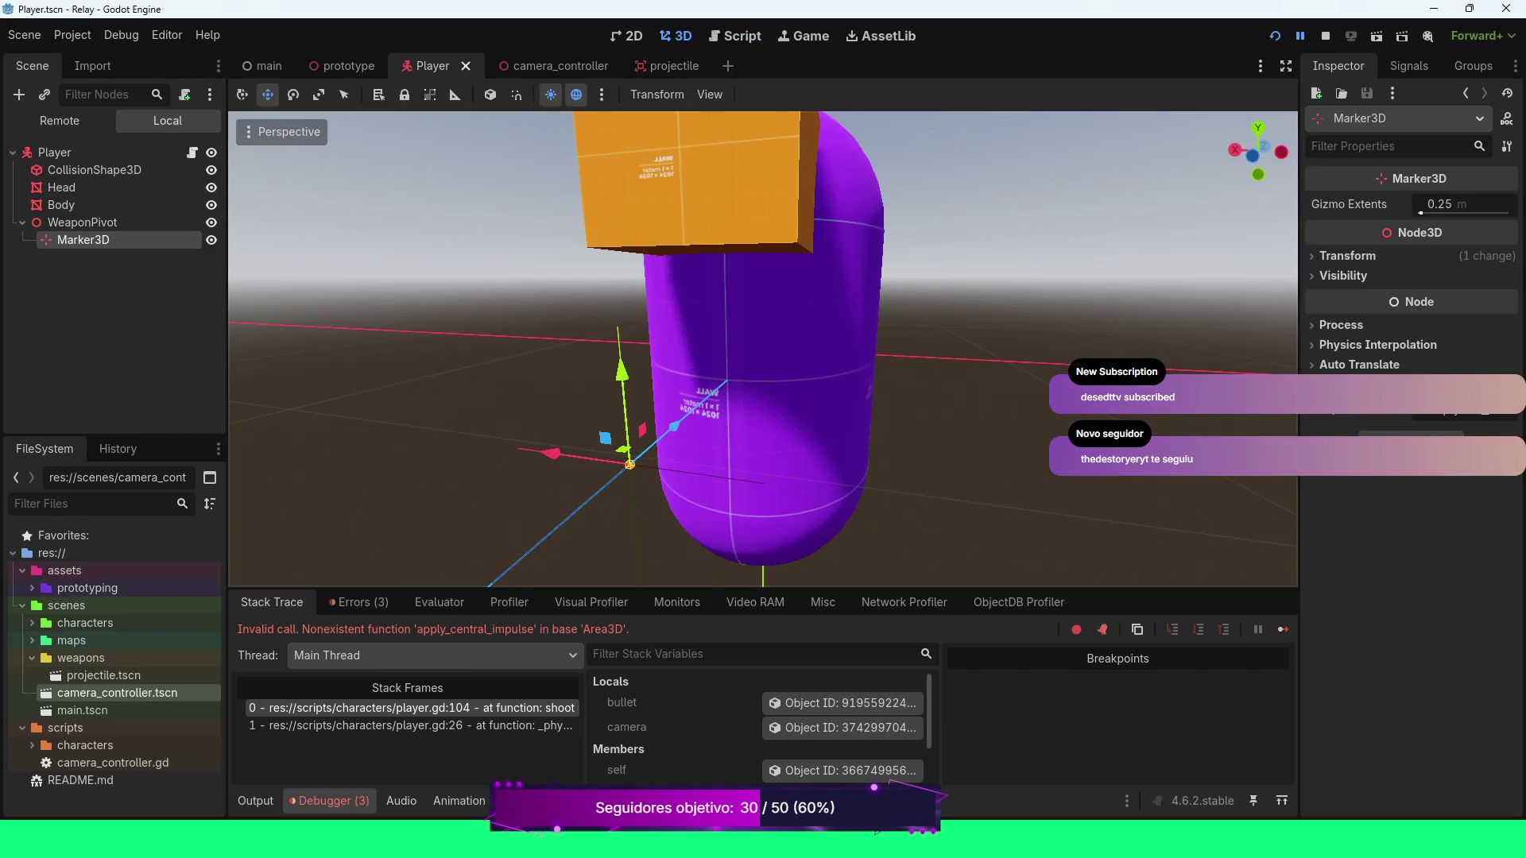
- Drag the Marker3D up along Y and forward along Z to the orange box's front, then view the projectile scene
mouse_move(414, 413)
left_mouse_down()
mouse_move(557, 409)
mouse_move(717, 363)
mouse_move(626, 387)
left_mouse_up()
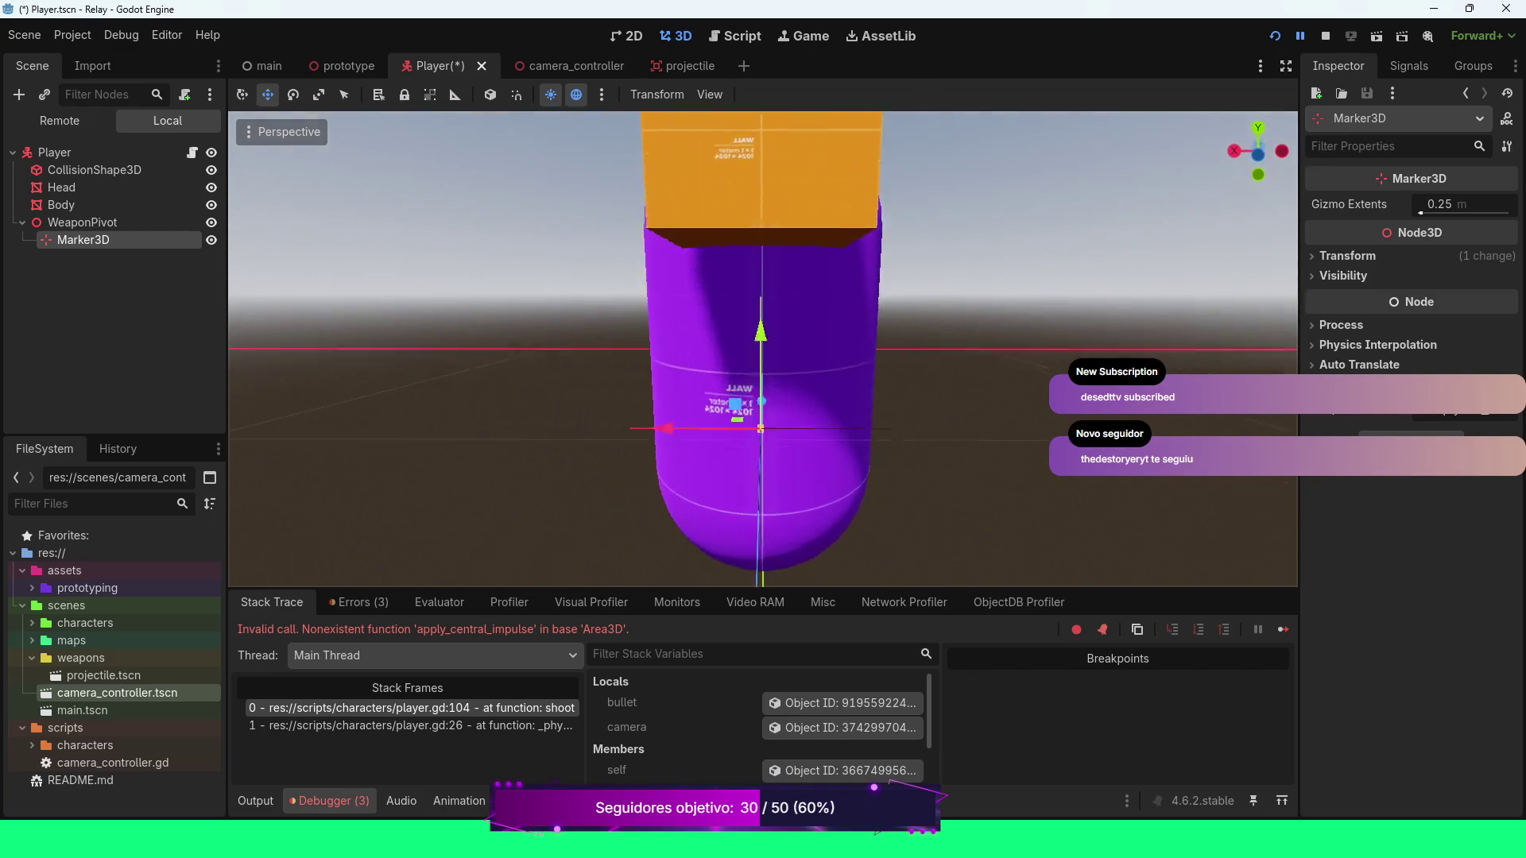
left_click_drag(964, 390, 986, 125)
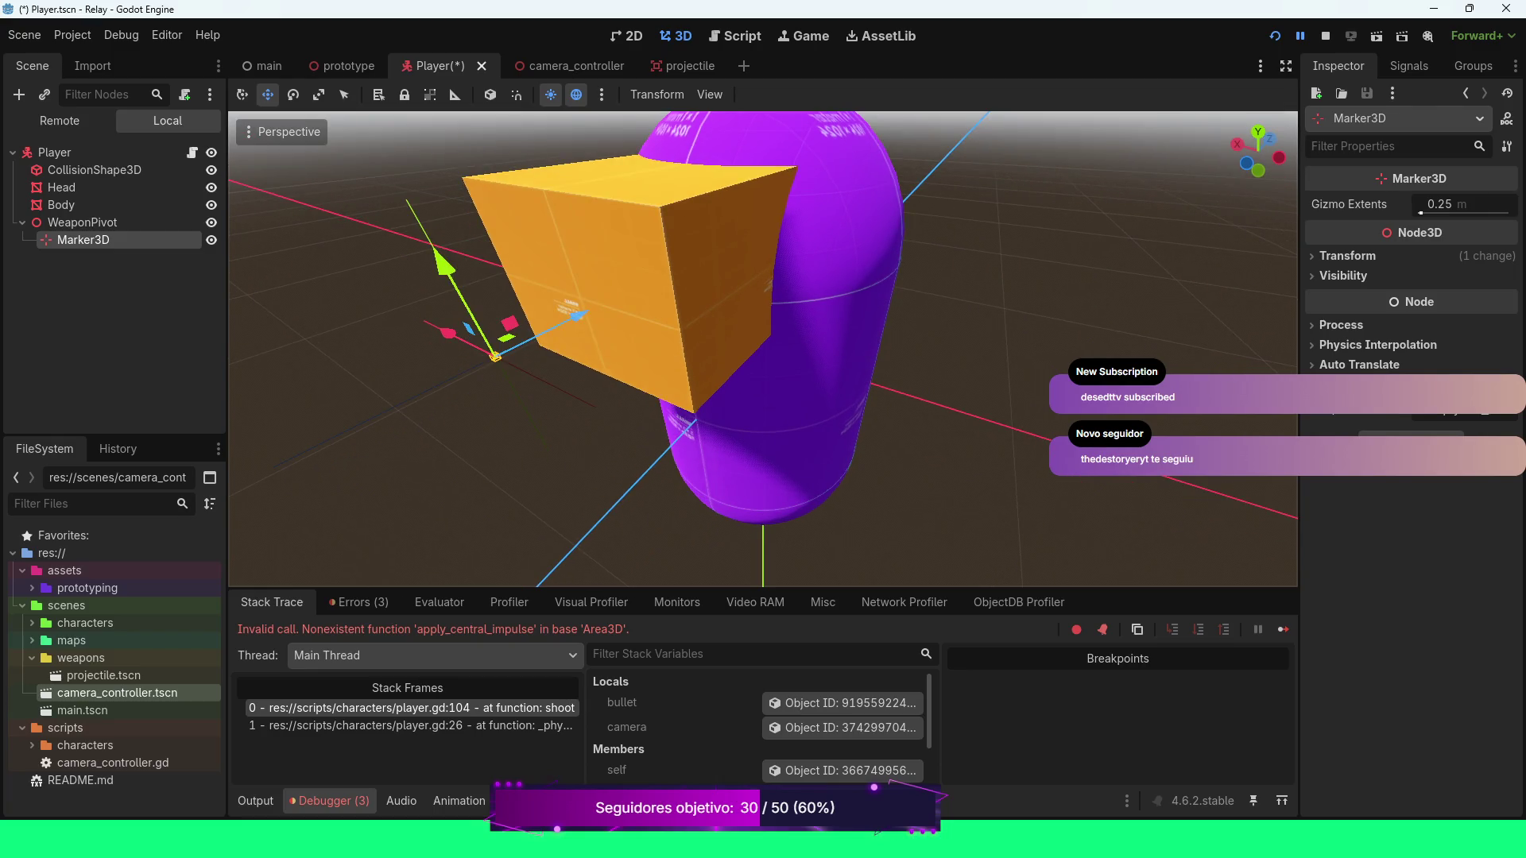
left_click_drag(444, 261, 429, 239)
left_click_drag(567, 300, 651, 262)
scroll(652, 262, "up", 6)
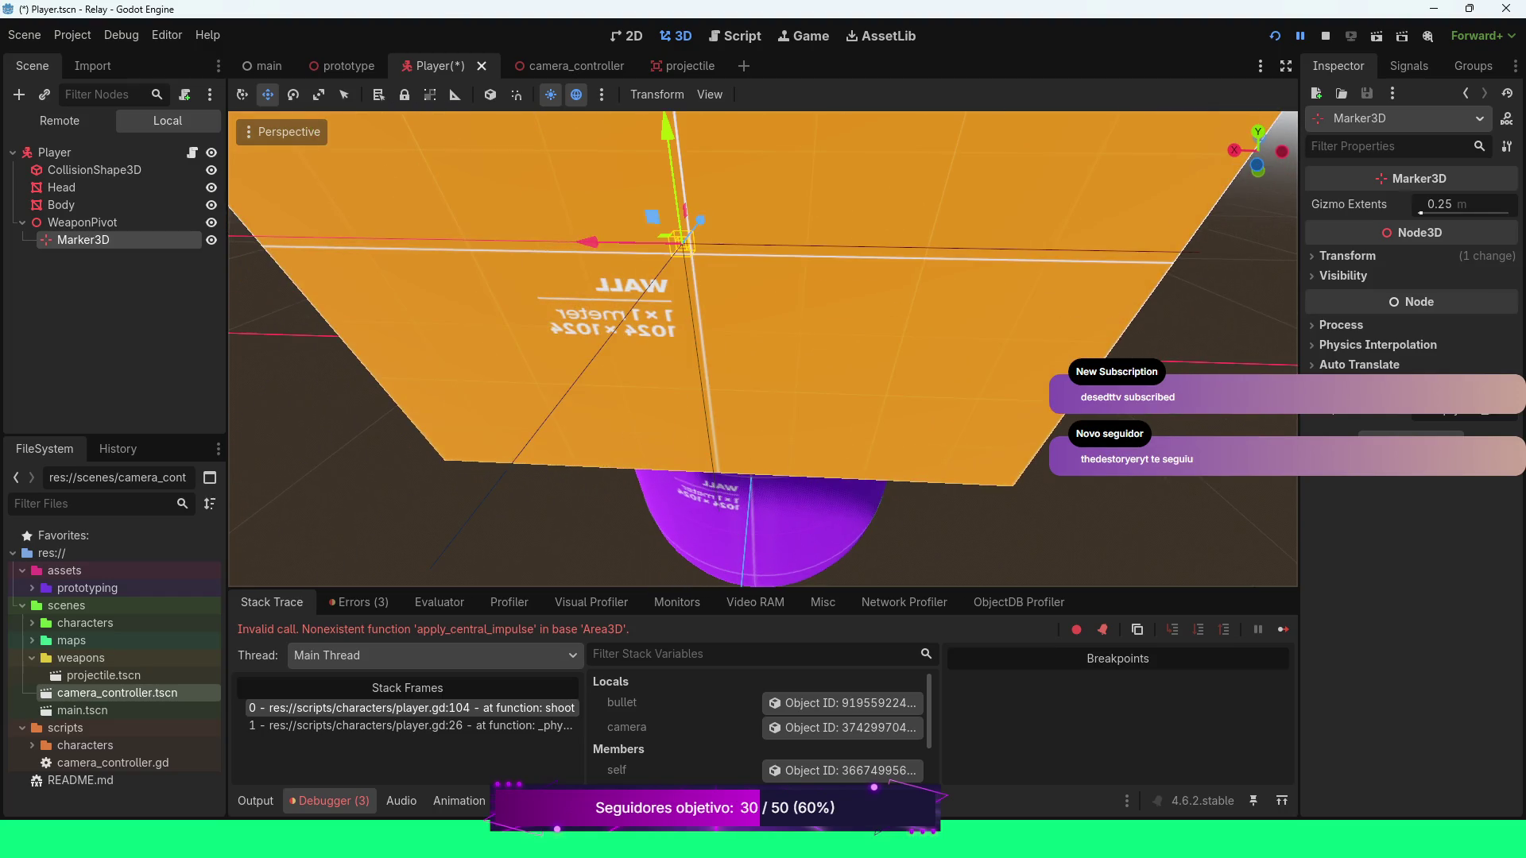
left_click_drag(674, 278, 667, 289)
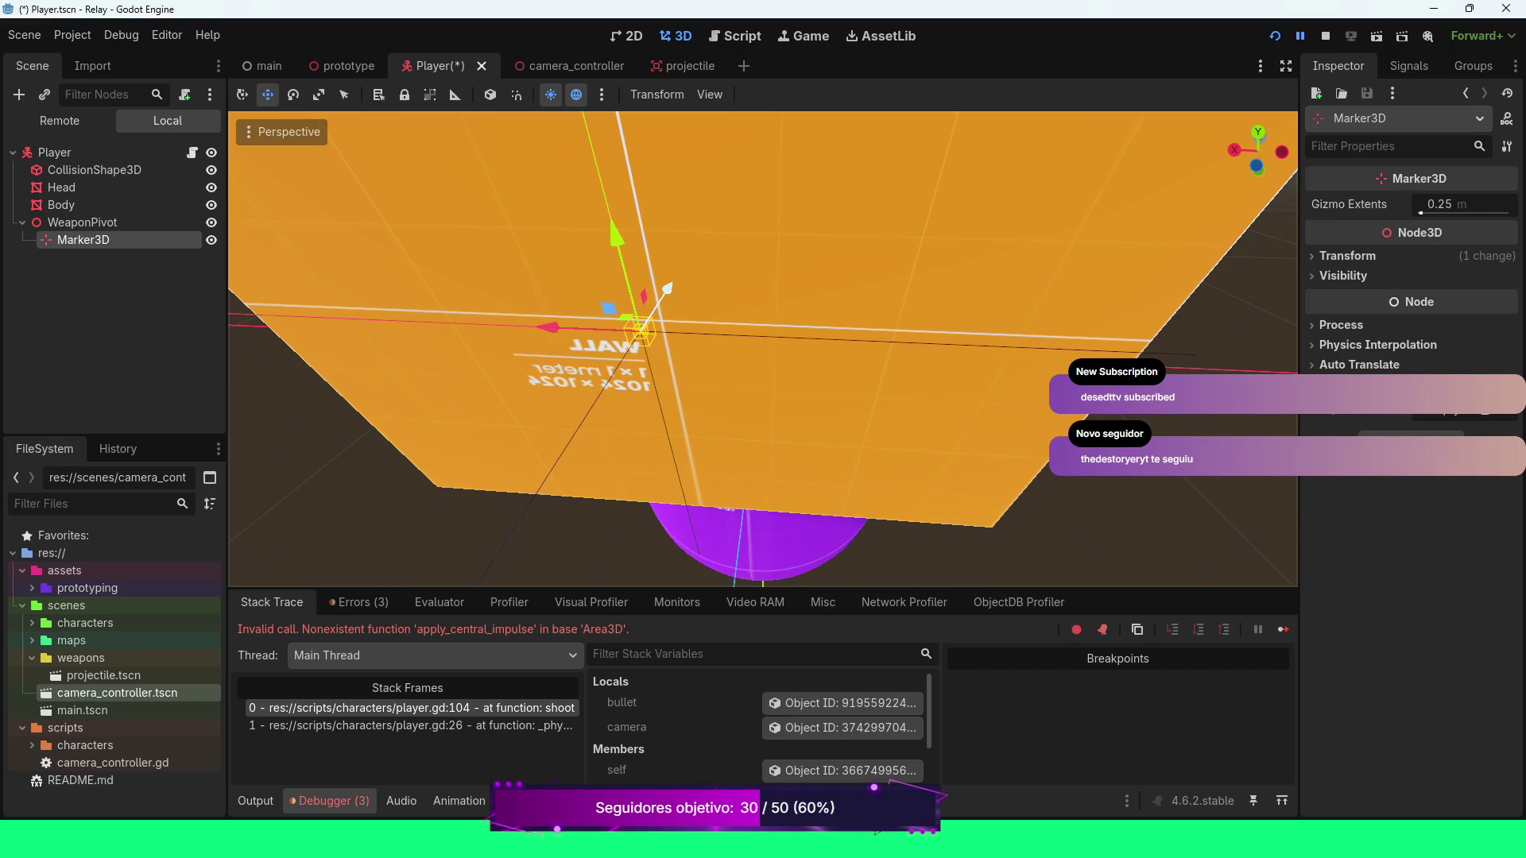
scroll(763, 349, "down", 6)
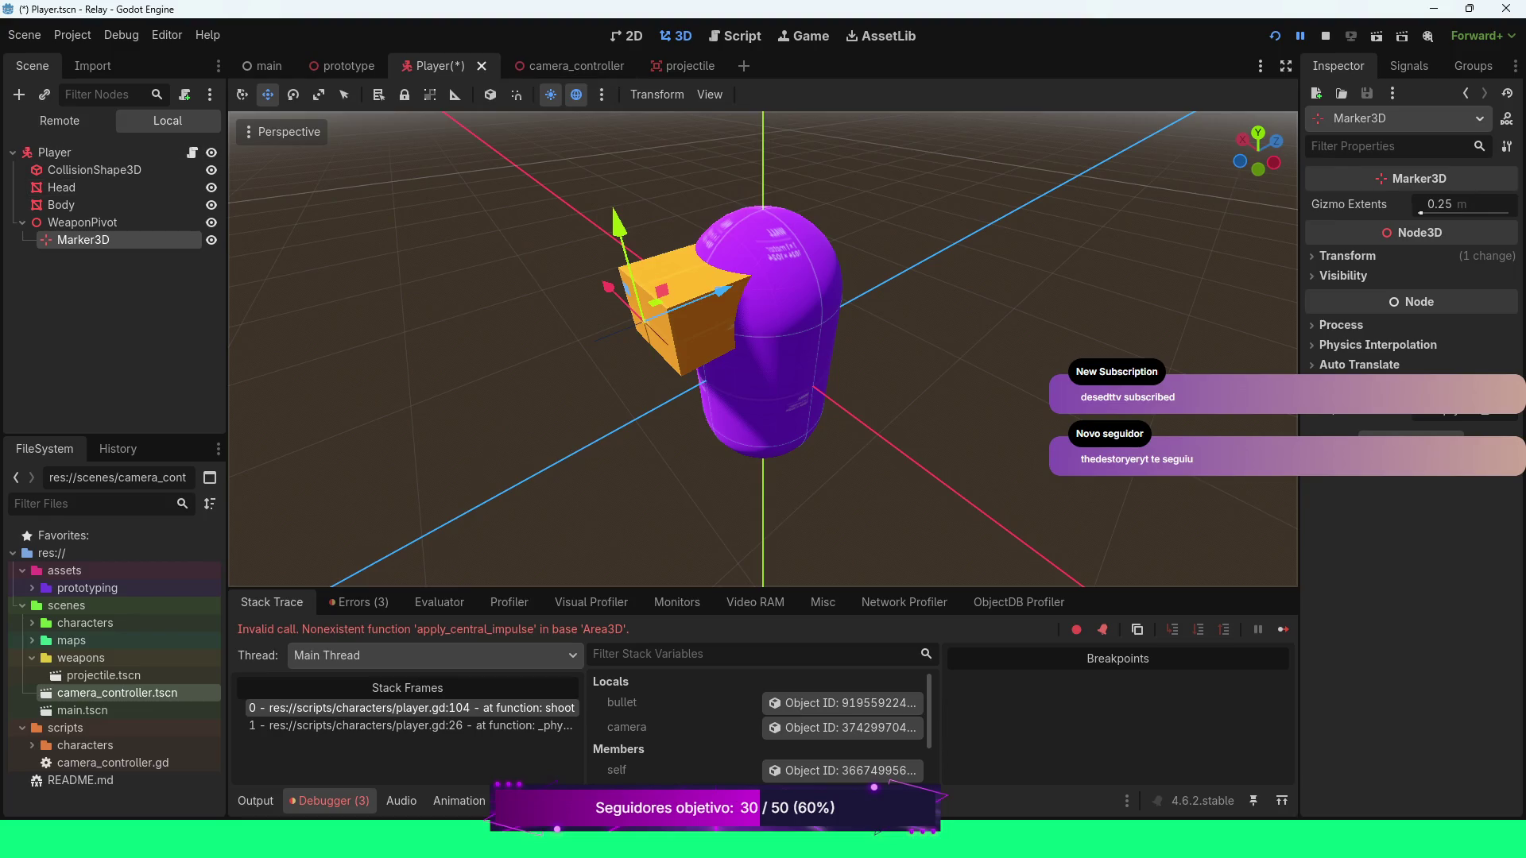
left_click(684, 66)
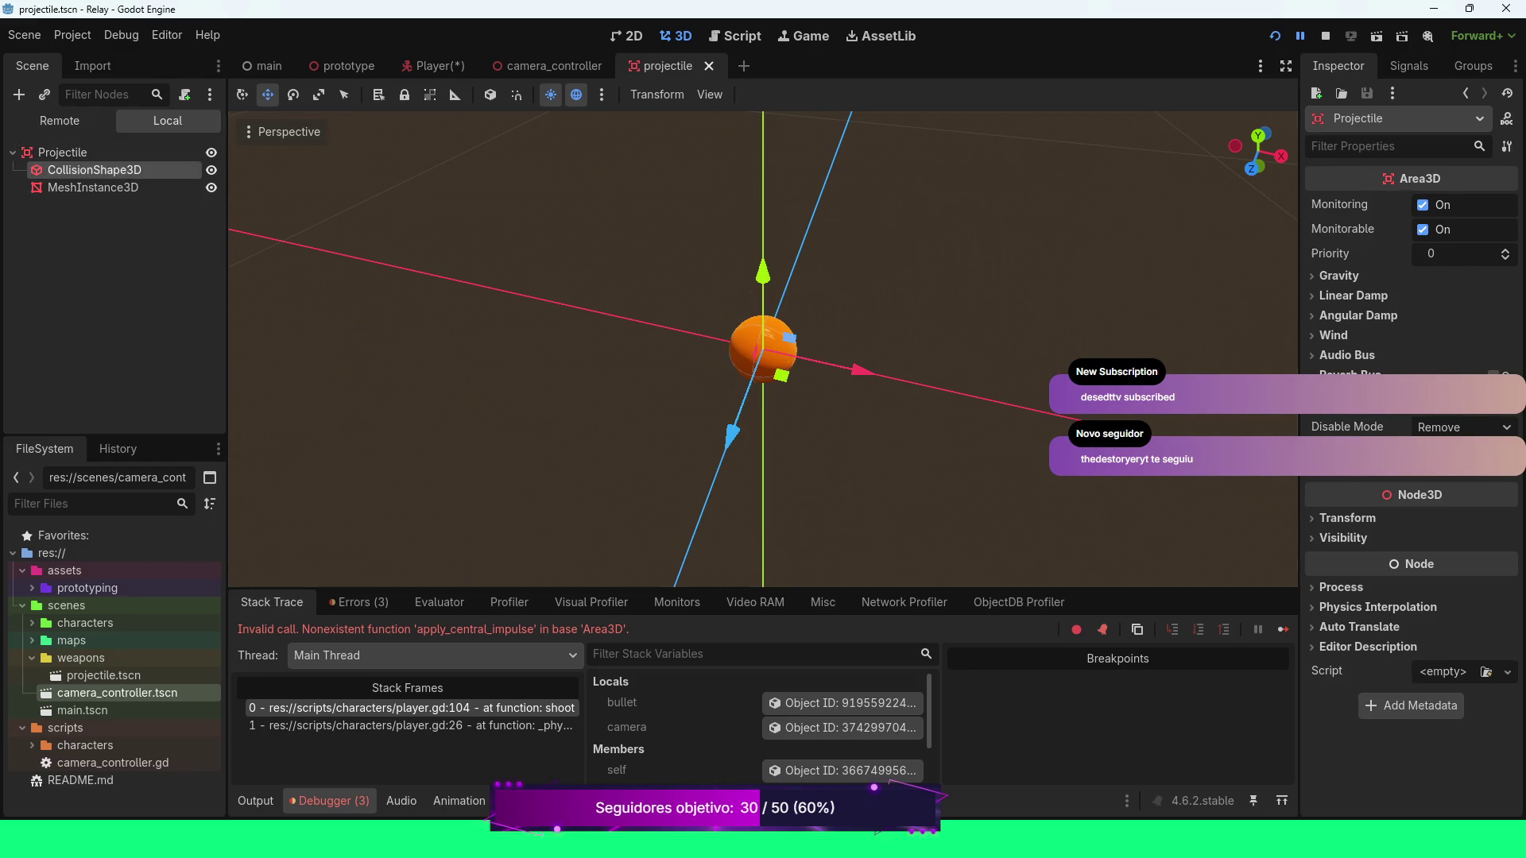
- Check CollisionShape3D's node actions, then bring up the Projectile root's context menu instead
left_click(95, 170)
right_click(100, 170)
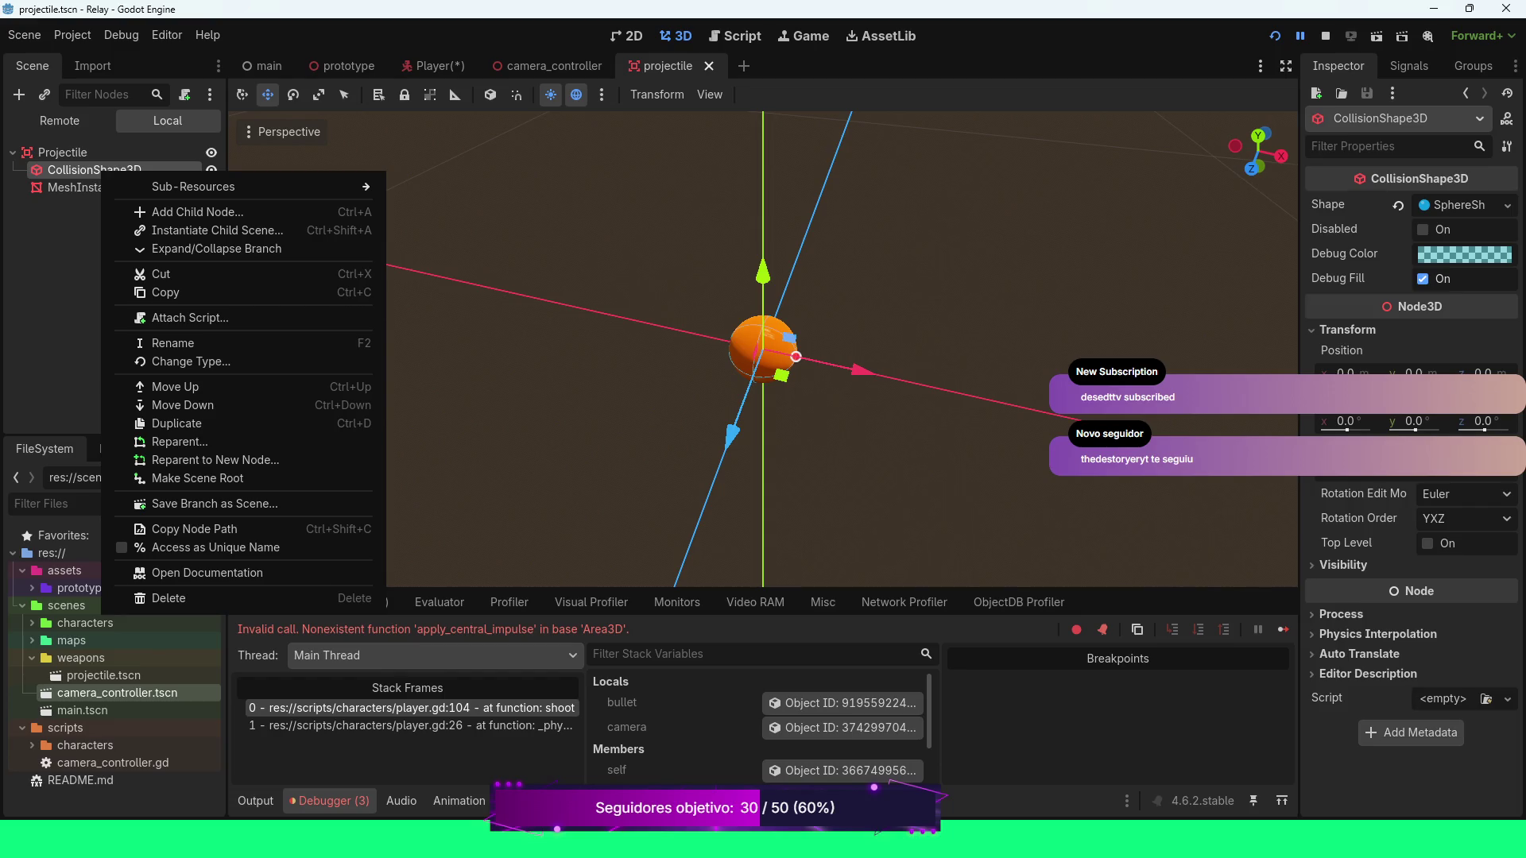
key("Escape")
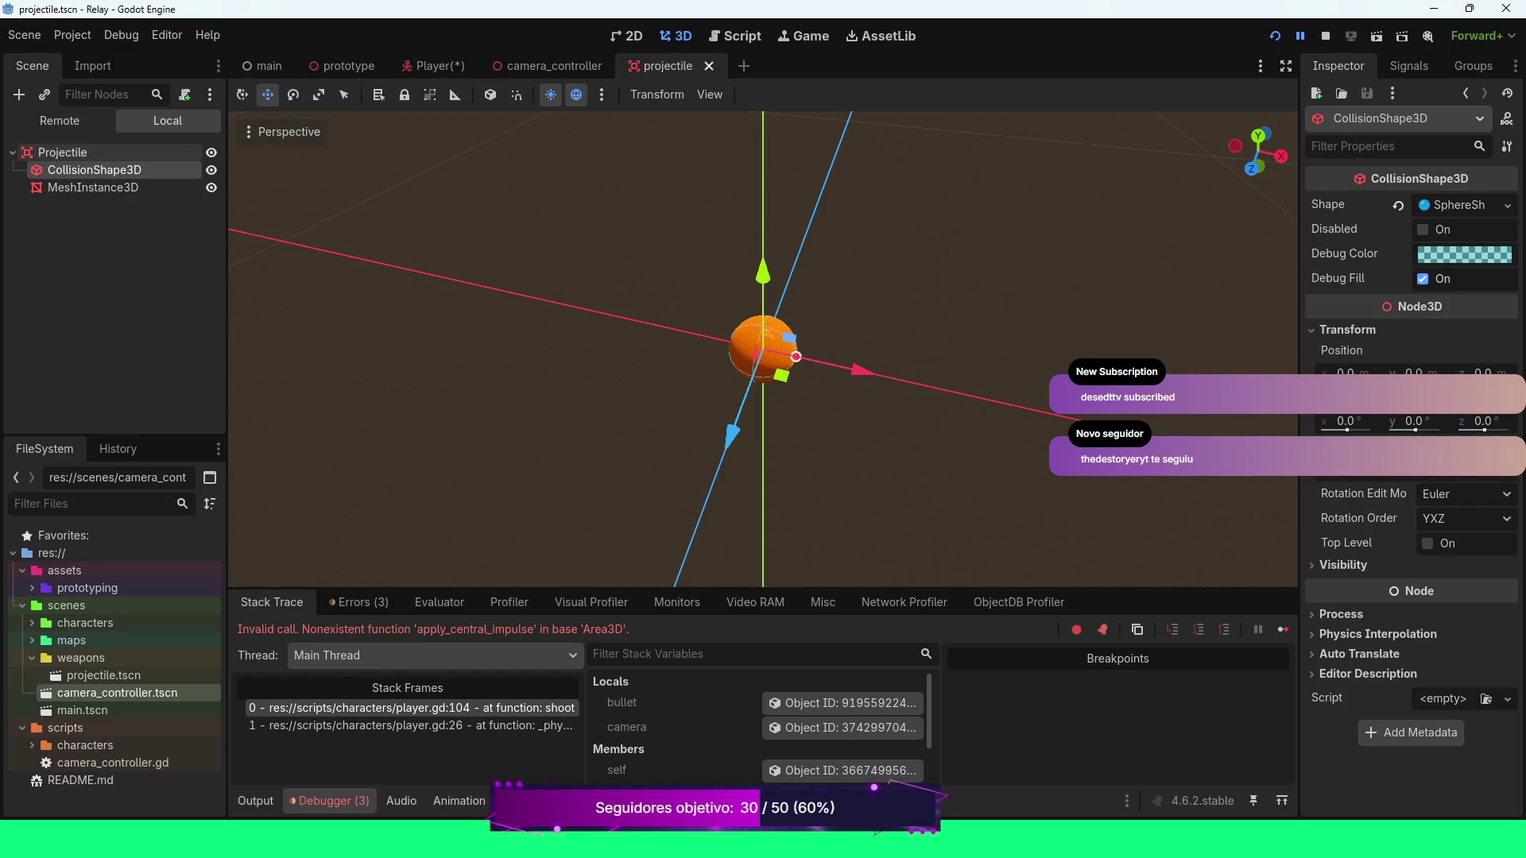
left_click(62, 152)
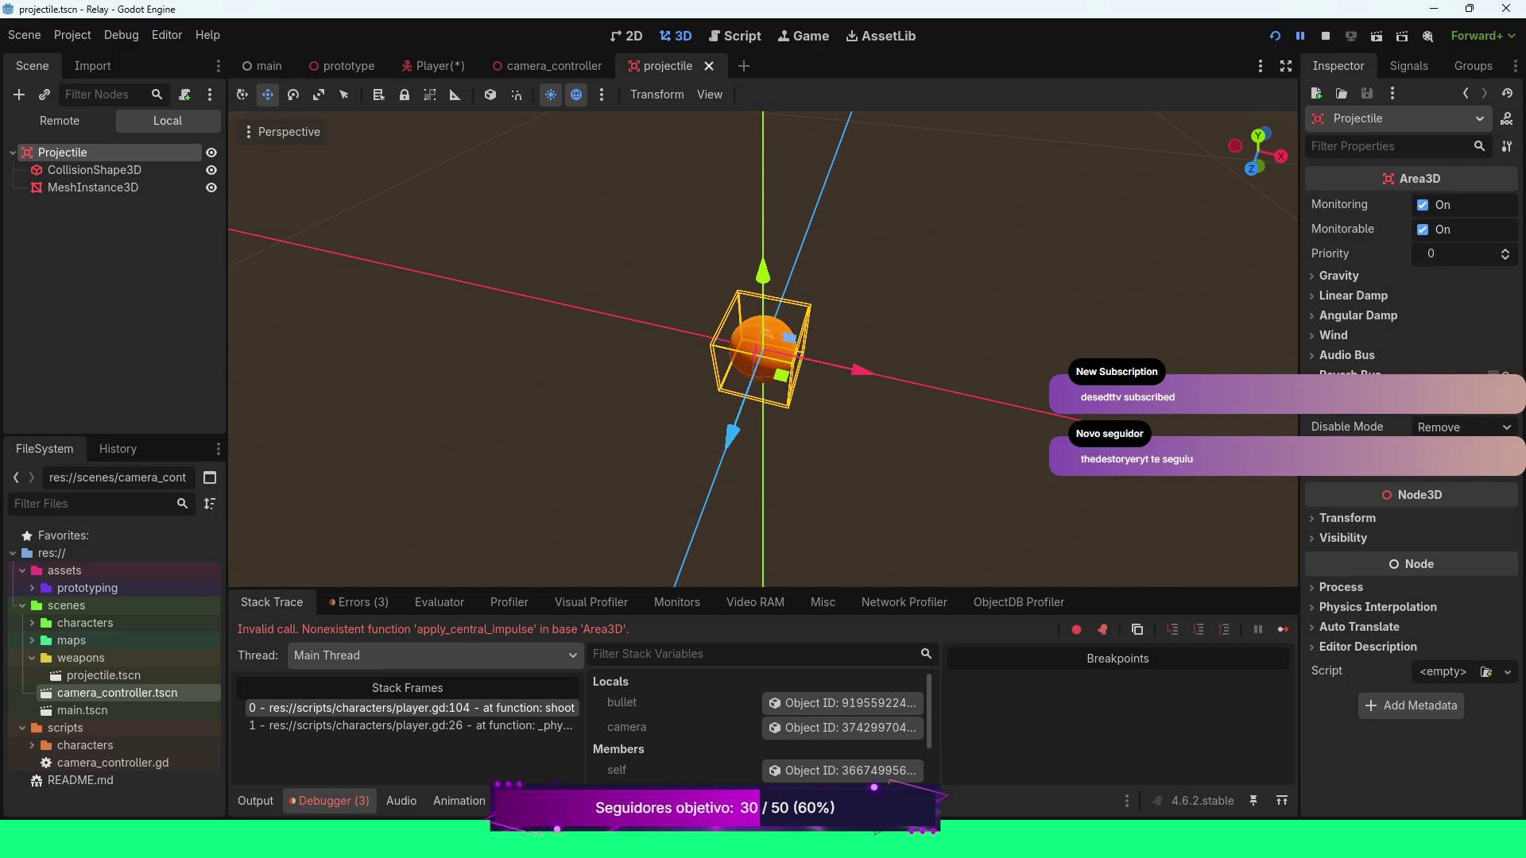
right_click(82, 152)
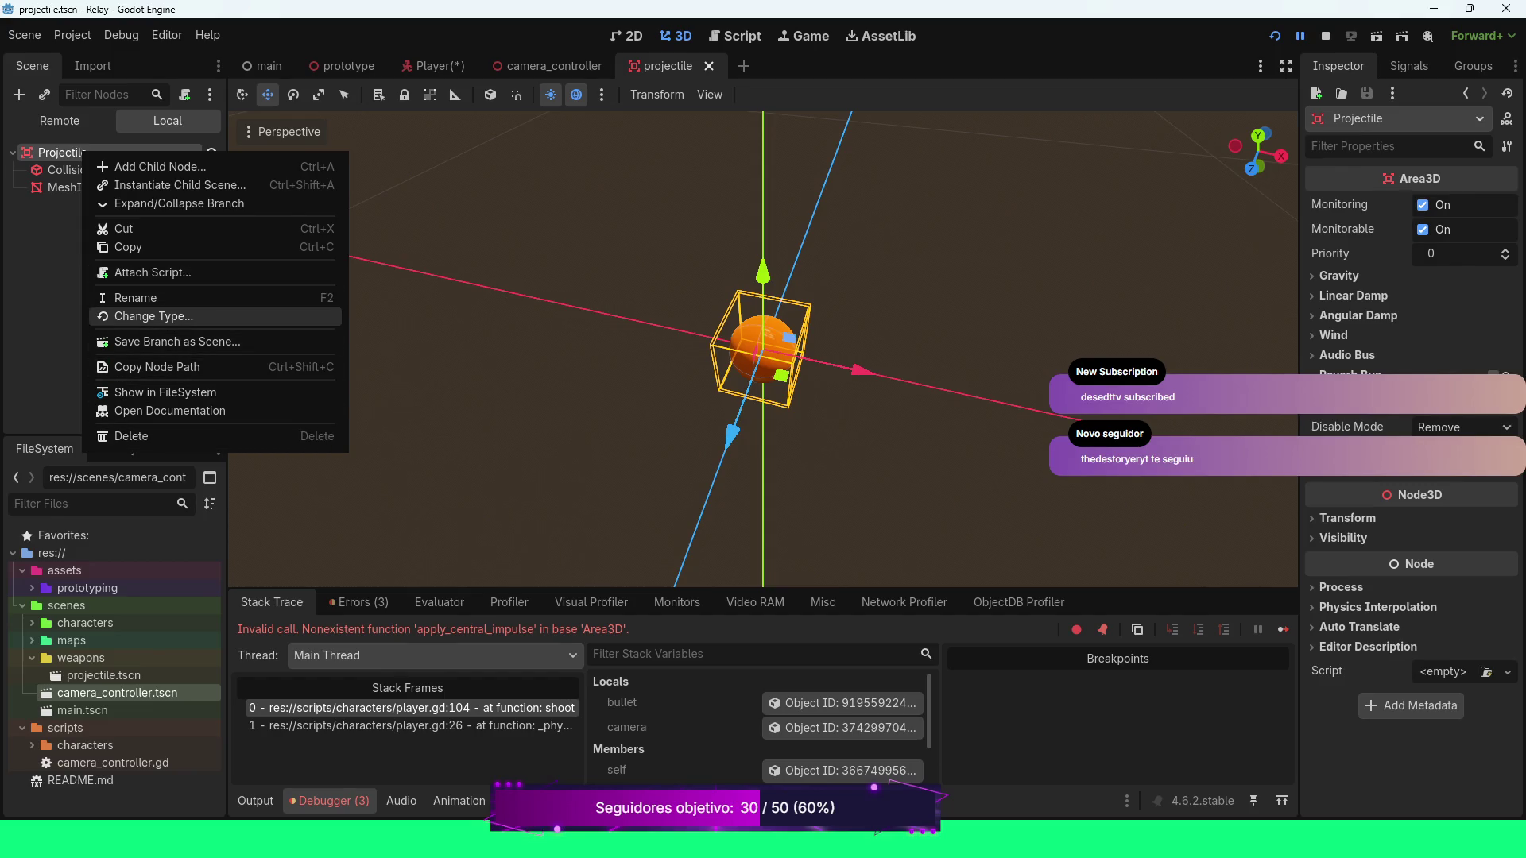
- Change the Projectile root's node type to Node3D
key("Return")
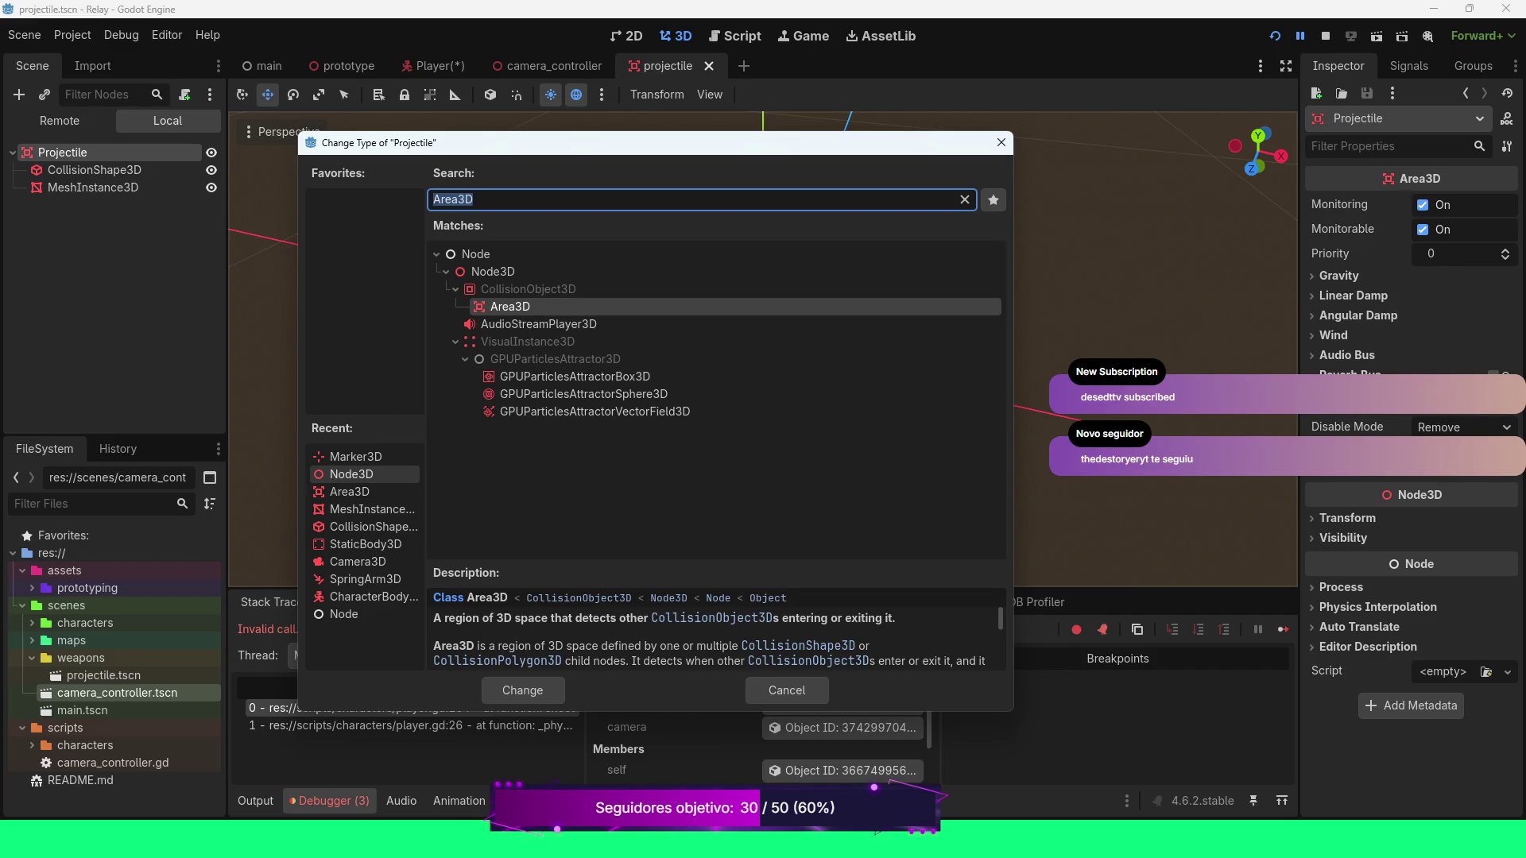
key("Up")
key("Return")
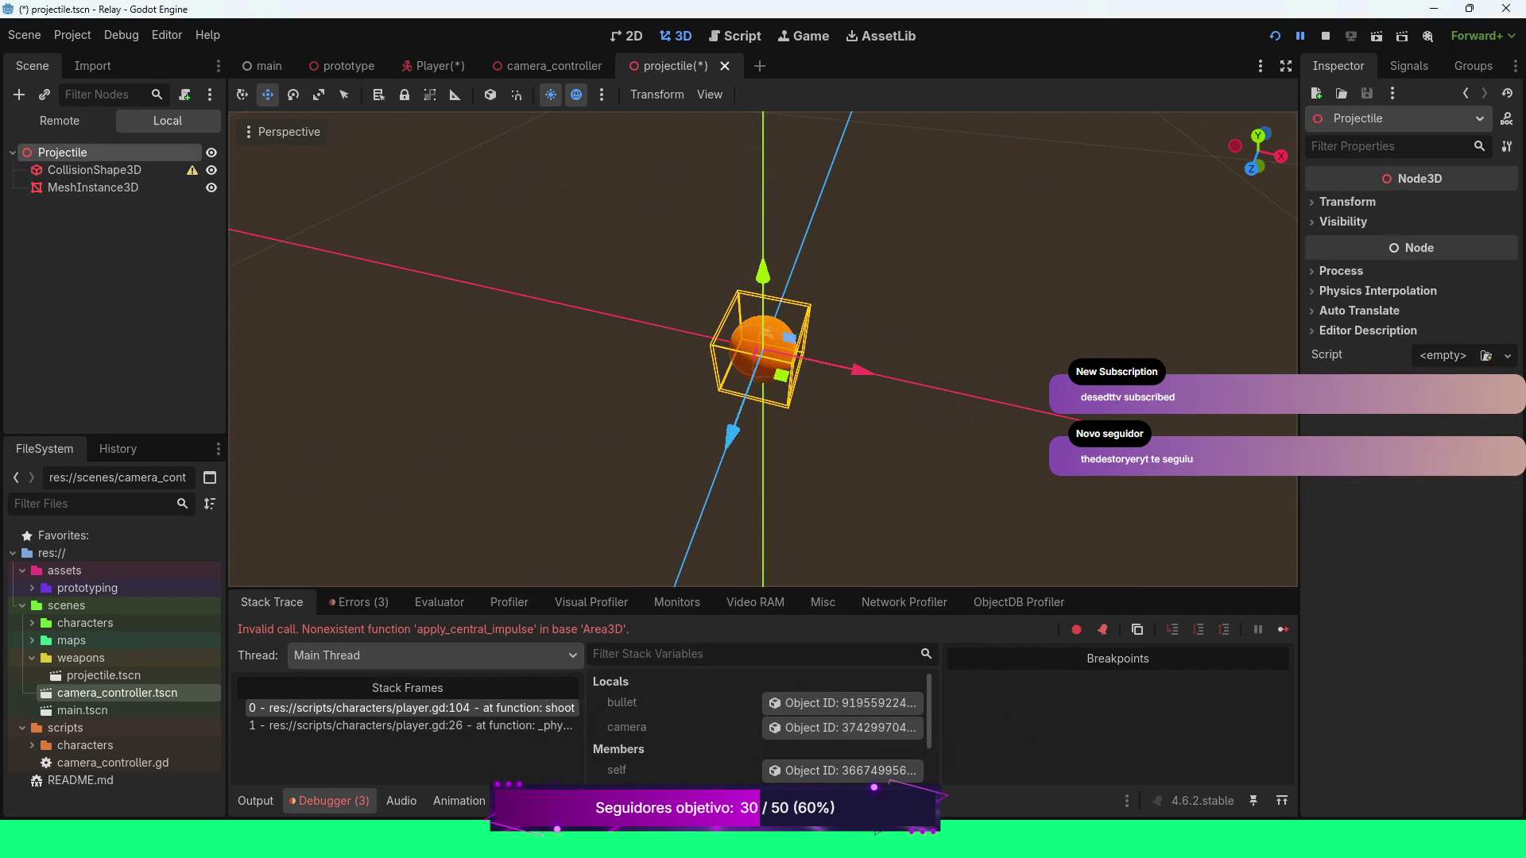
- Add an Area3D child under Projectile, move CollisionShape3D and MeshInstance3D into it, and save
right_click(60, 152)
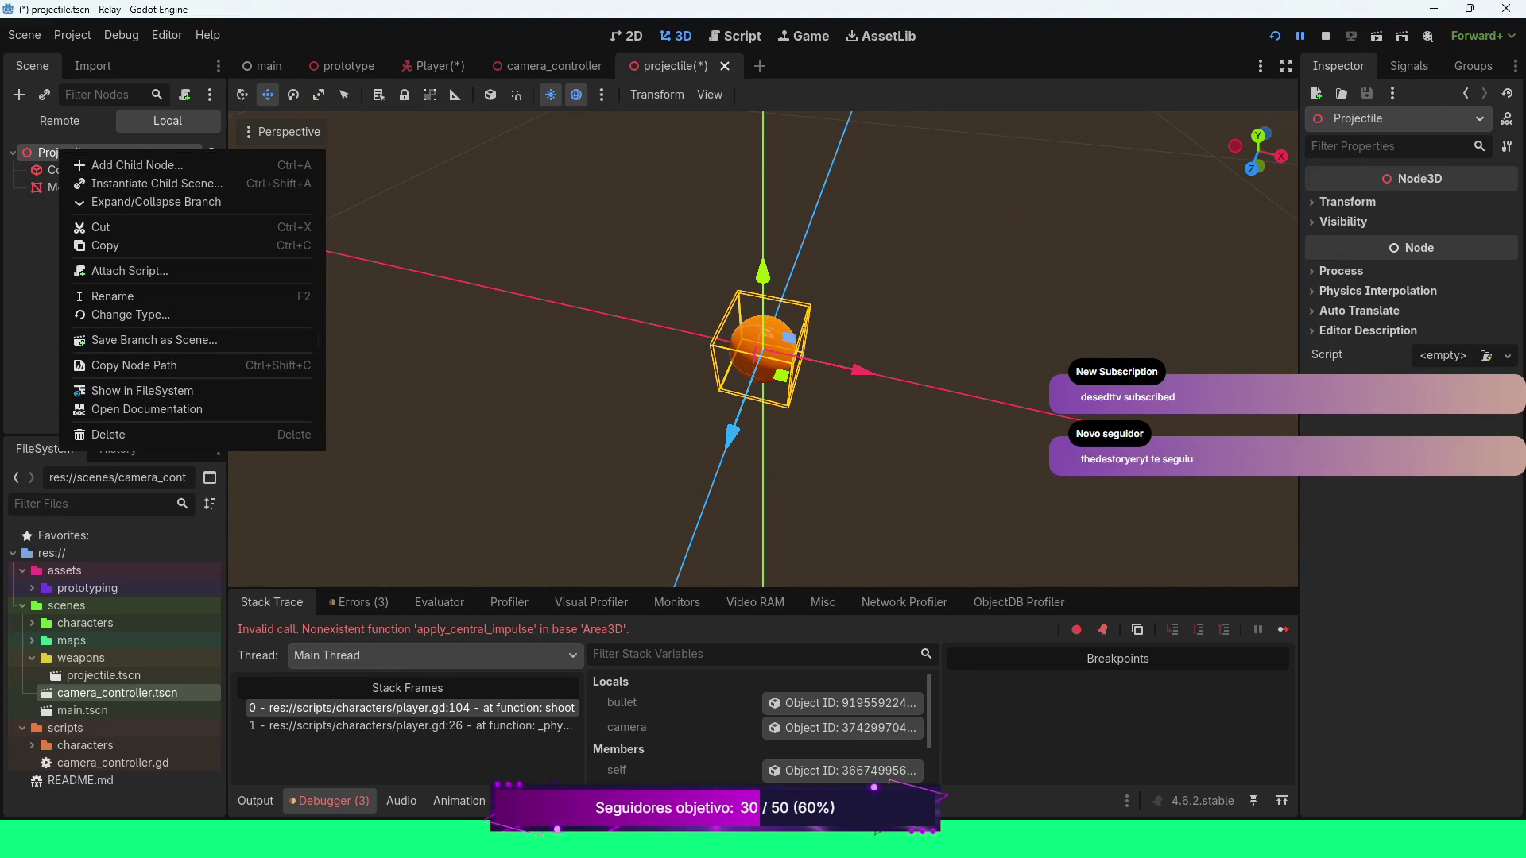
left_click(135, 165)
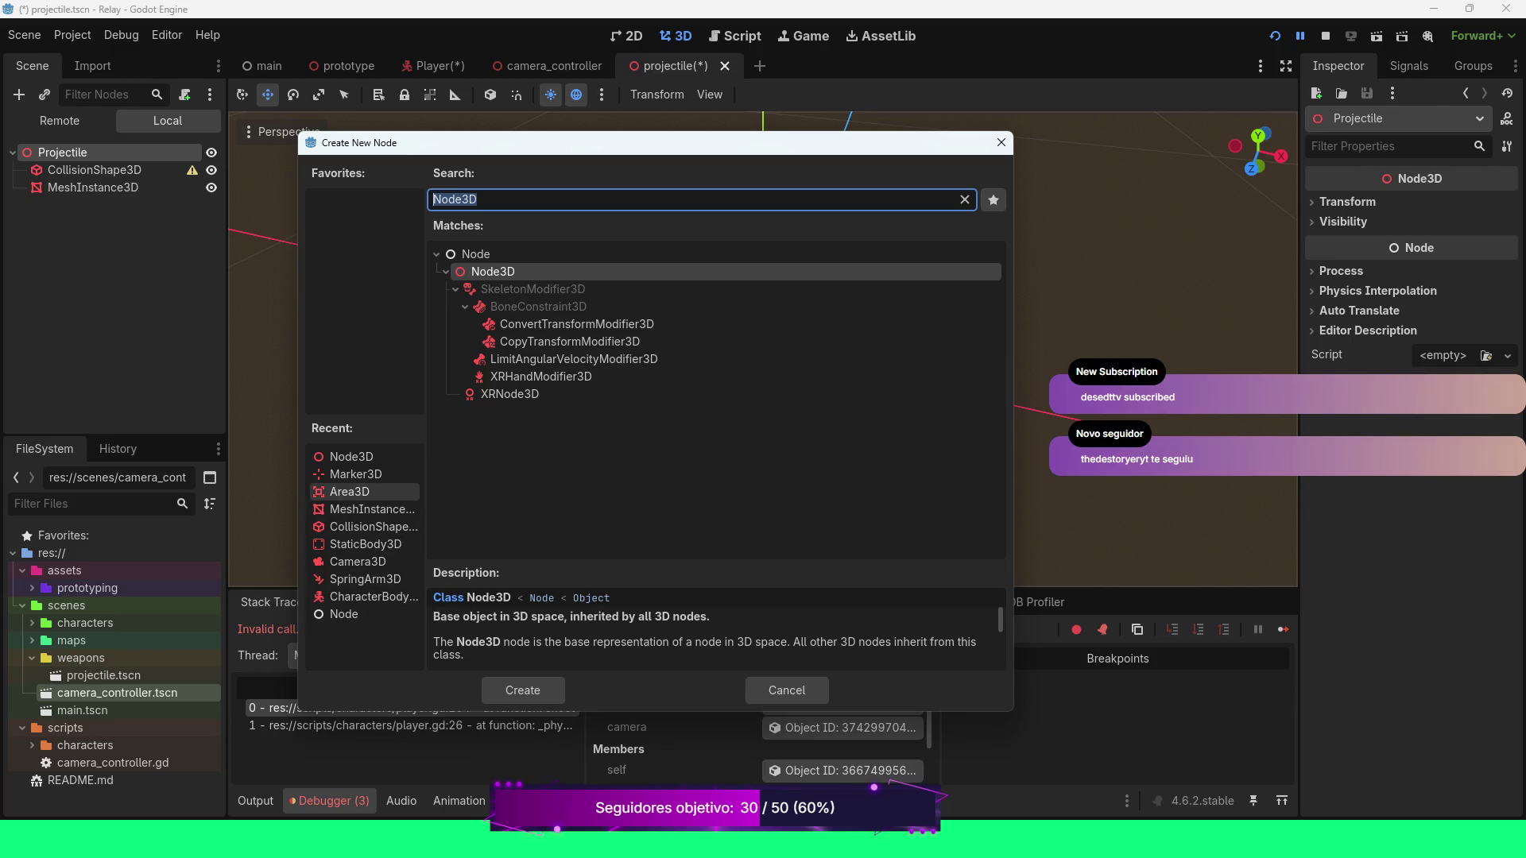
double_click(350, 491)
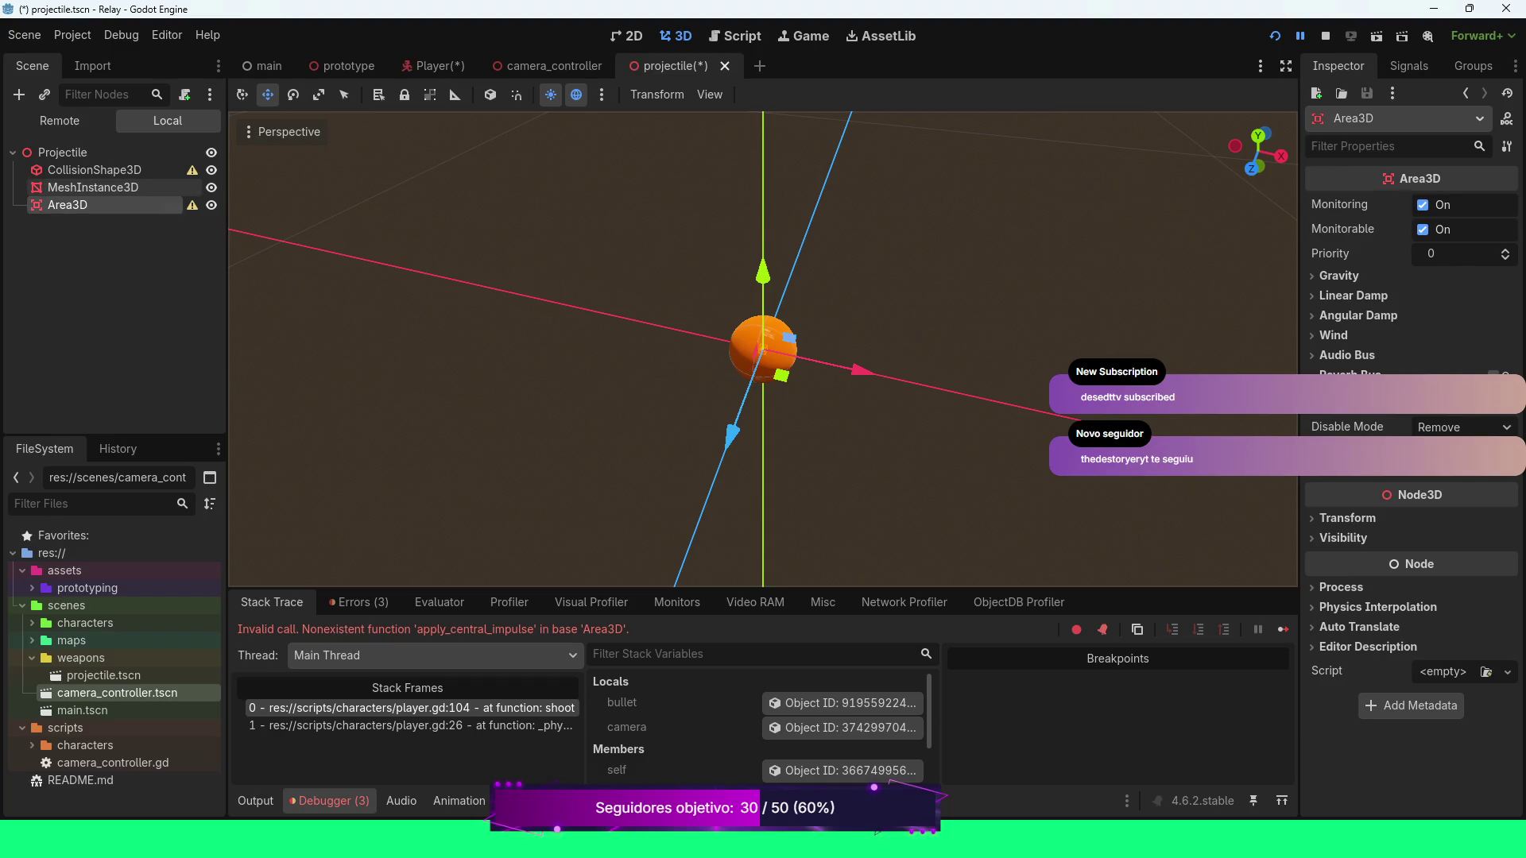
left_click(93, 169)
left_click_drag(94, 170, 67, 204)
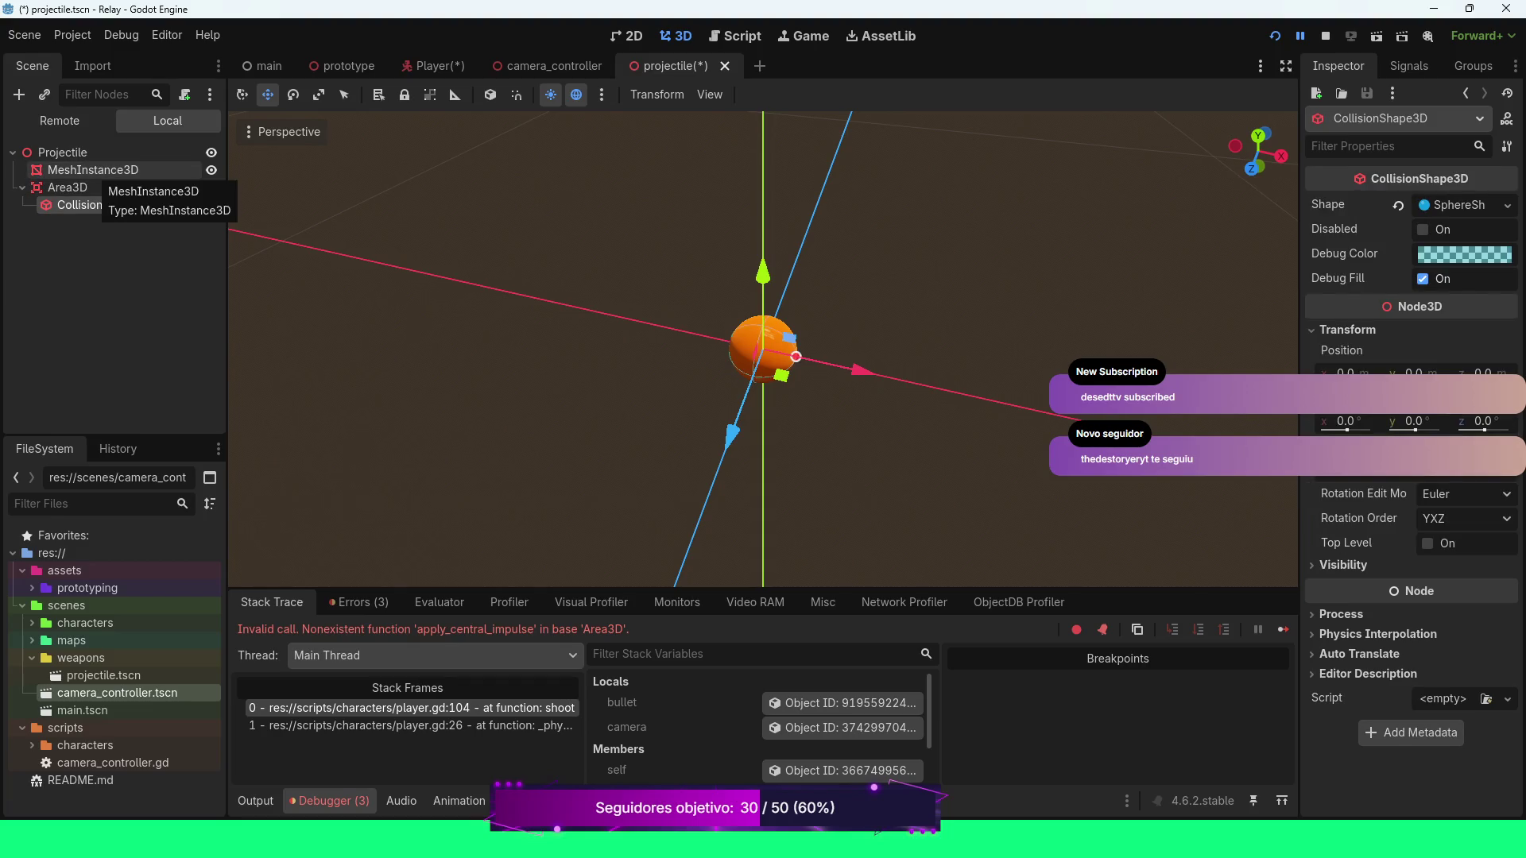
left_click(93, 170)
left_click_drag(93, 169, 89, 193)
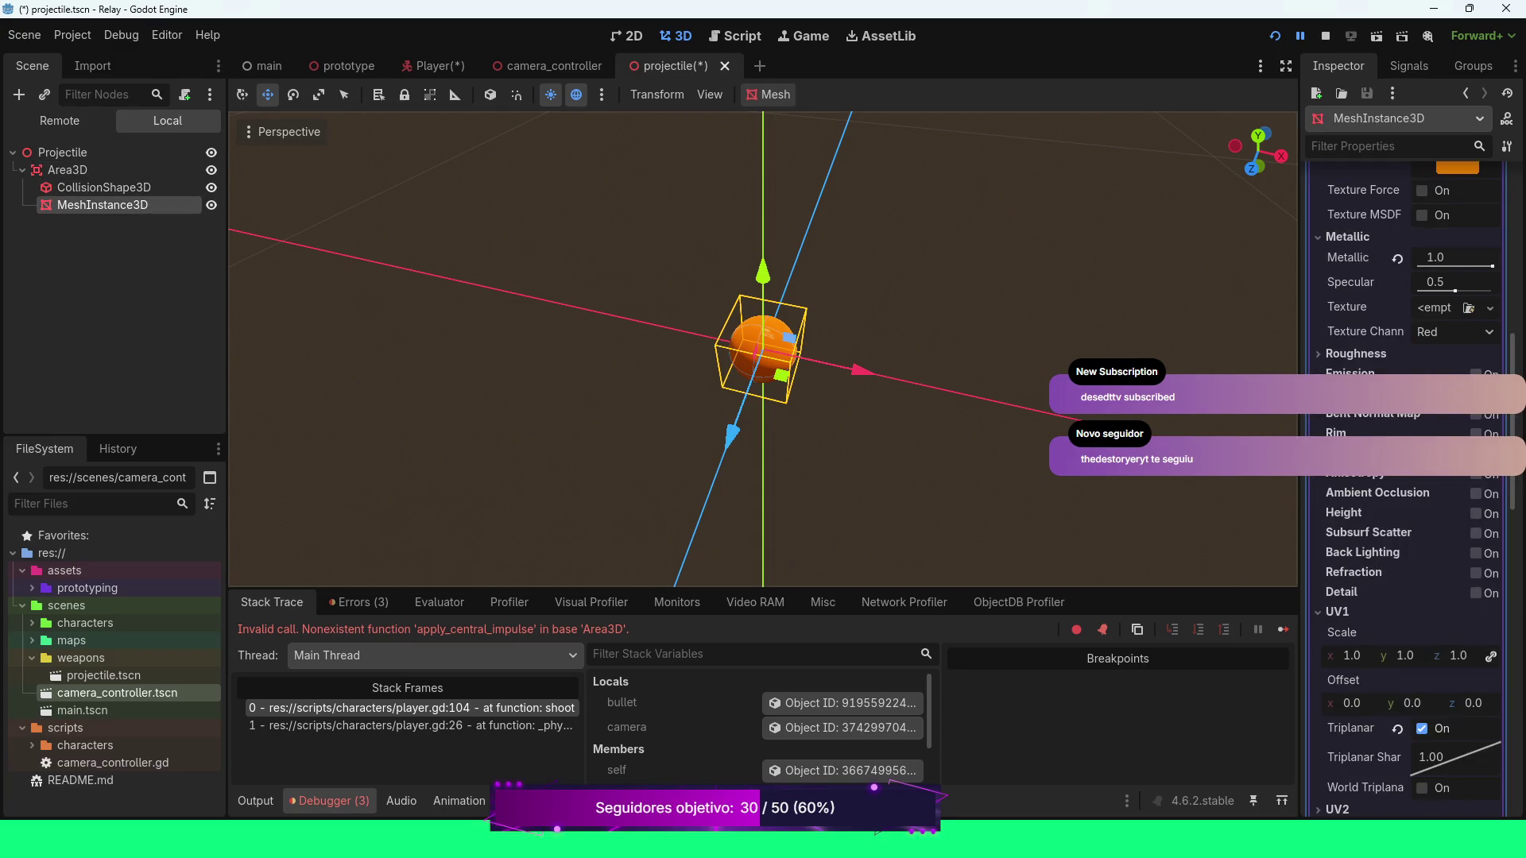
key("ctrl+s")
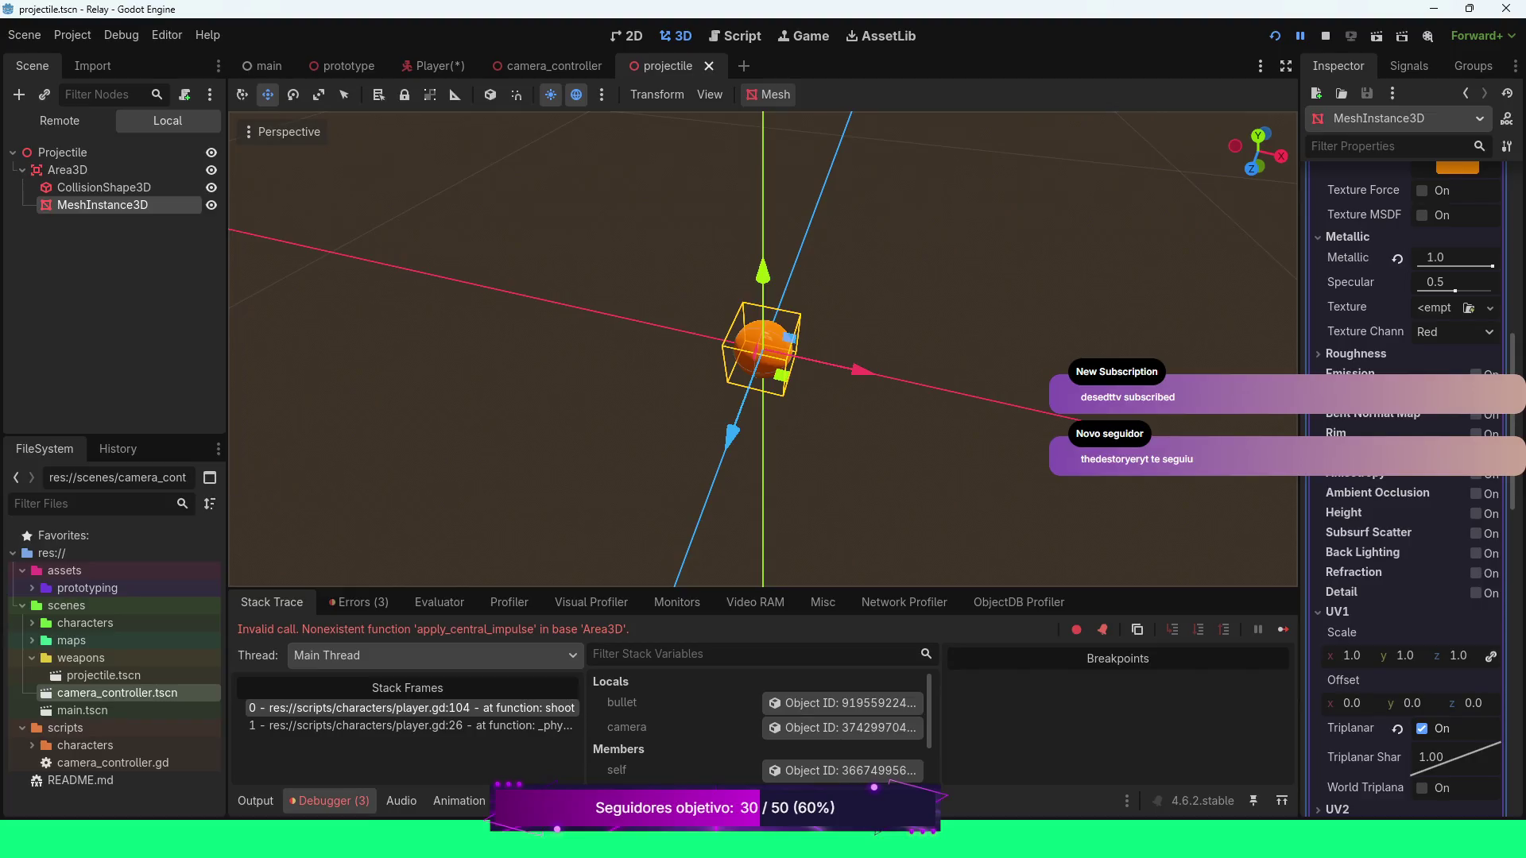
- Reselect Projectile and expand scripts/characters in the FileSystem to show player.gd
left_click(68, 169)
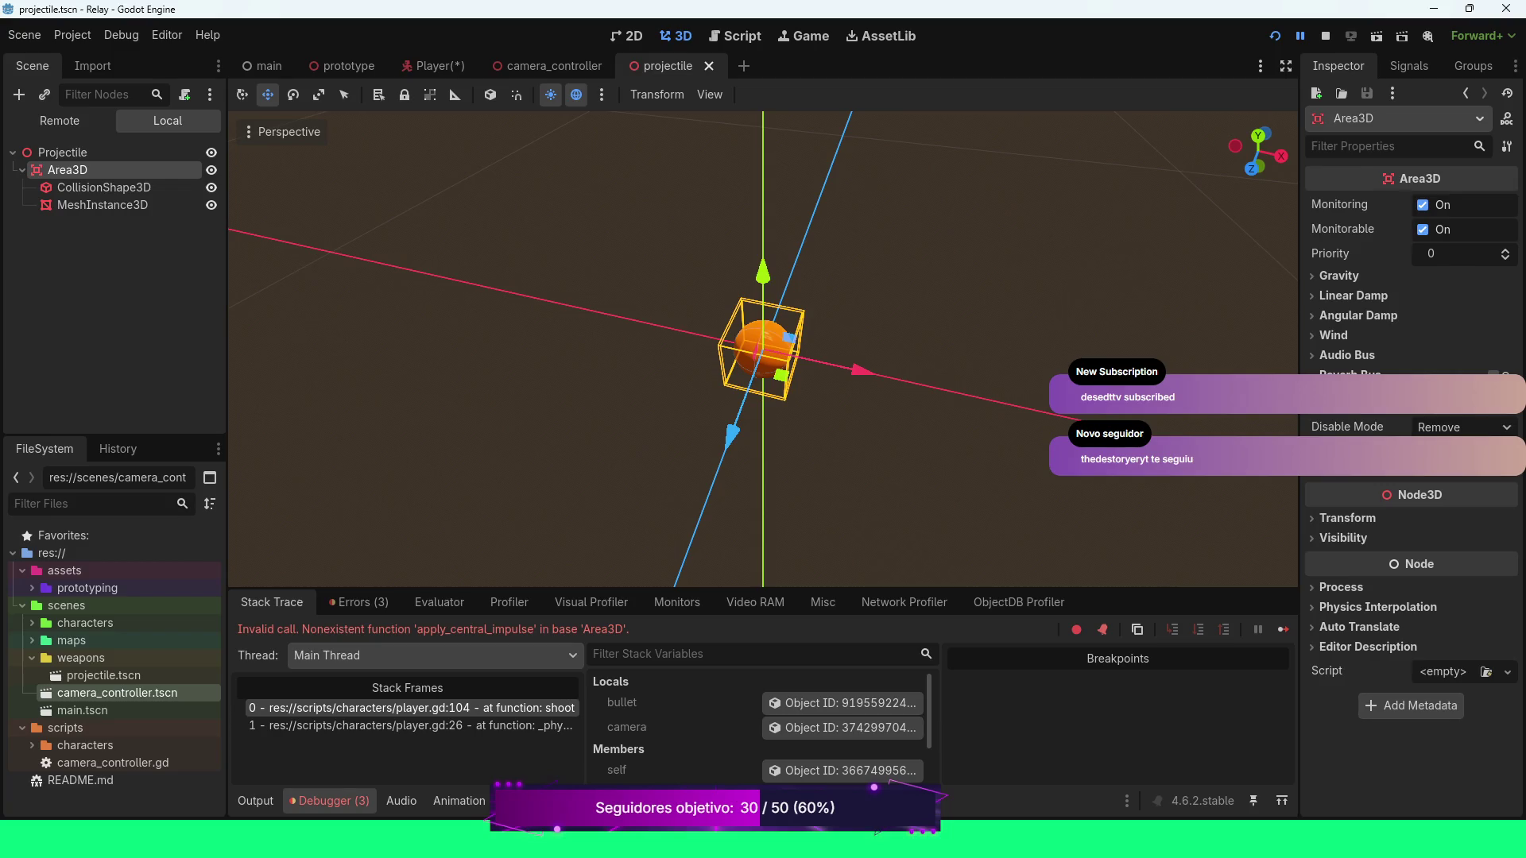
scroll(763, 350, "up", 5)
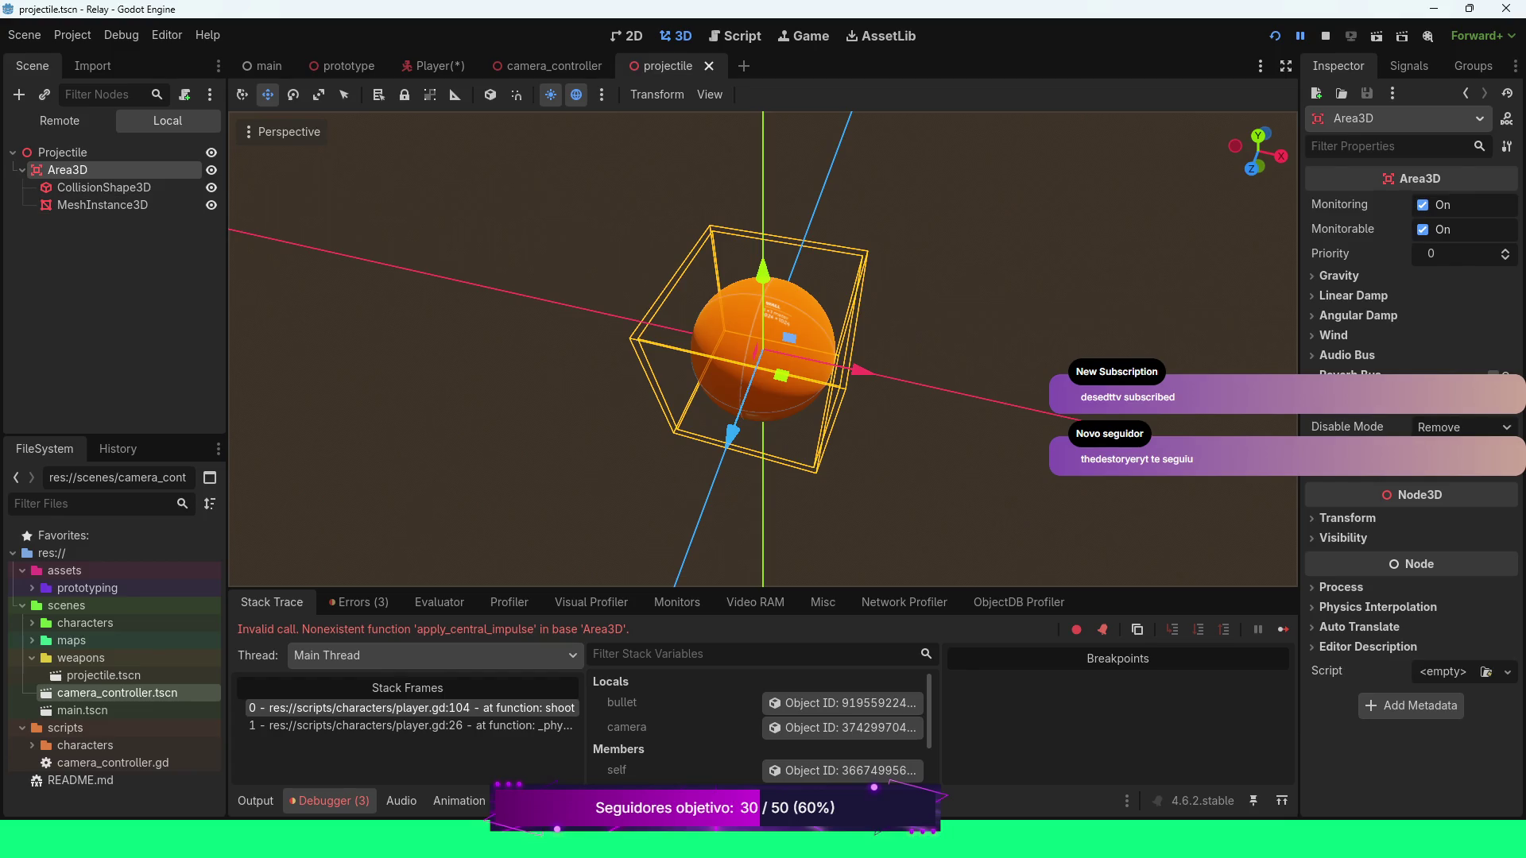
left_click(80, 152)
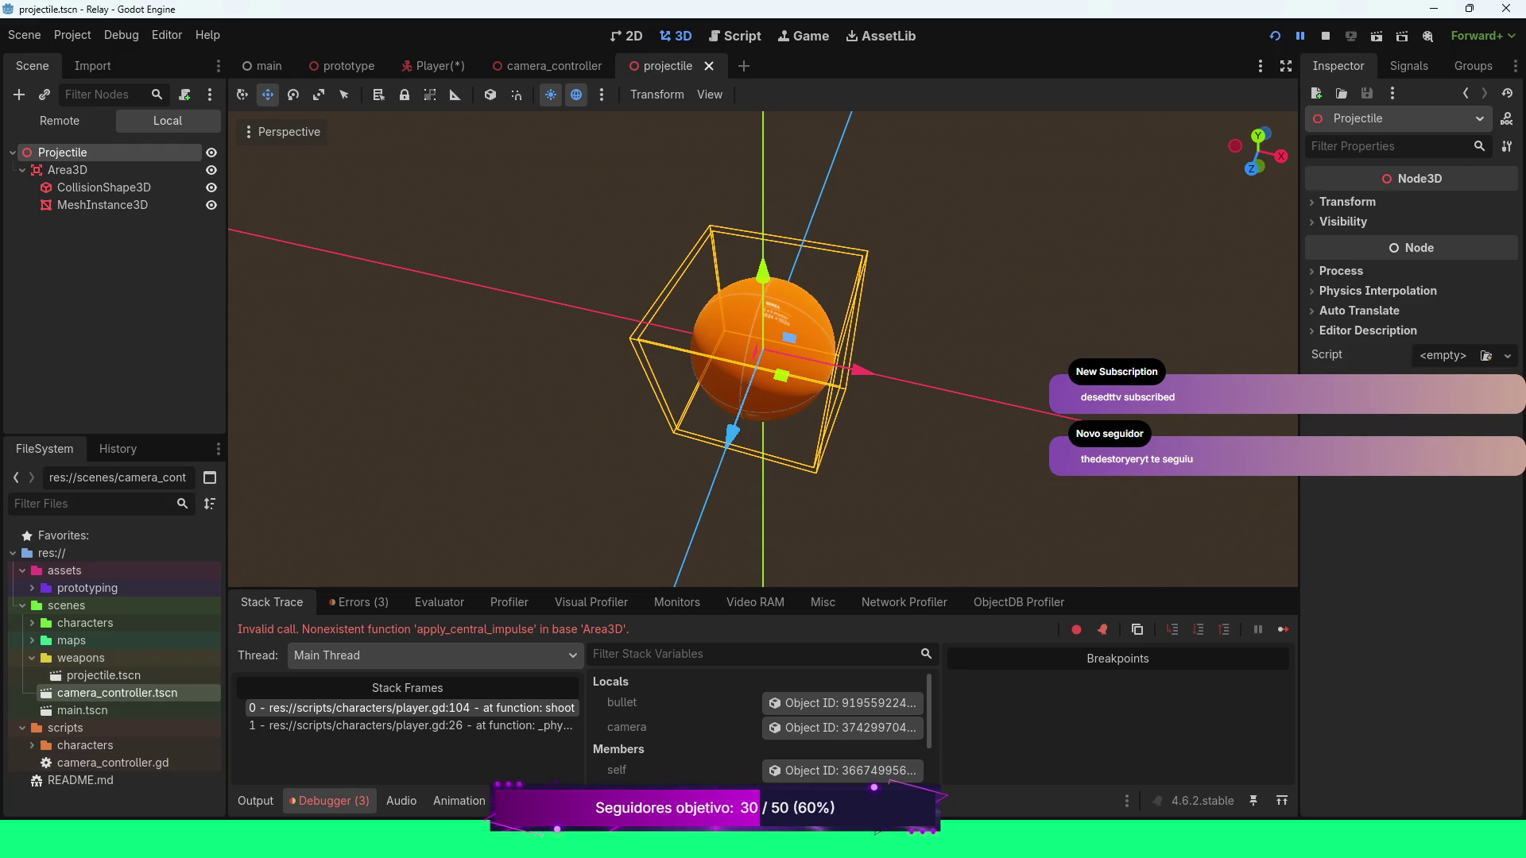
left_click(32, 745)
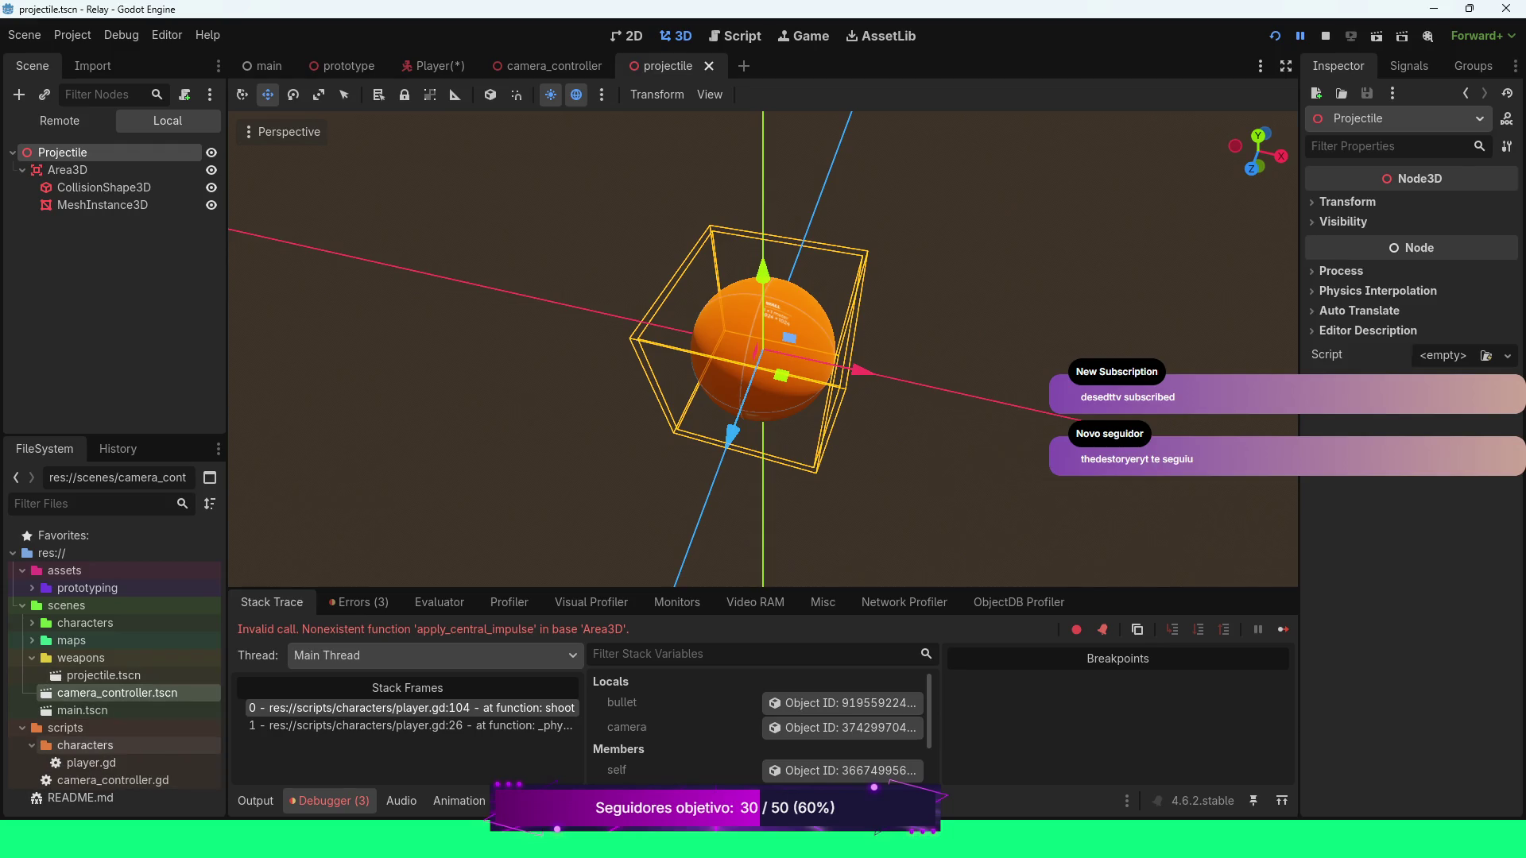
- Create a new folder named weapons inside the scripts folder
left_click(32, 746)
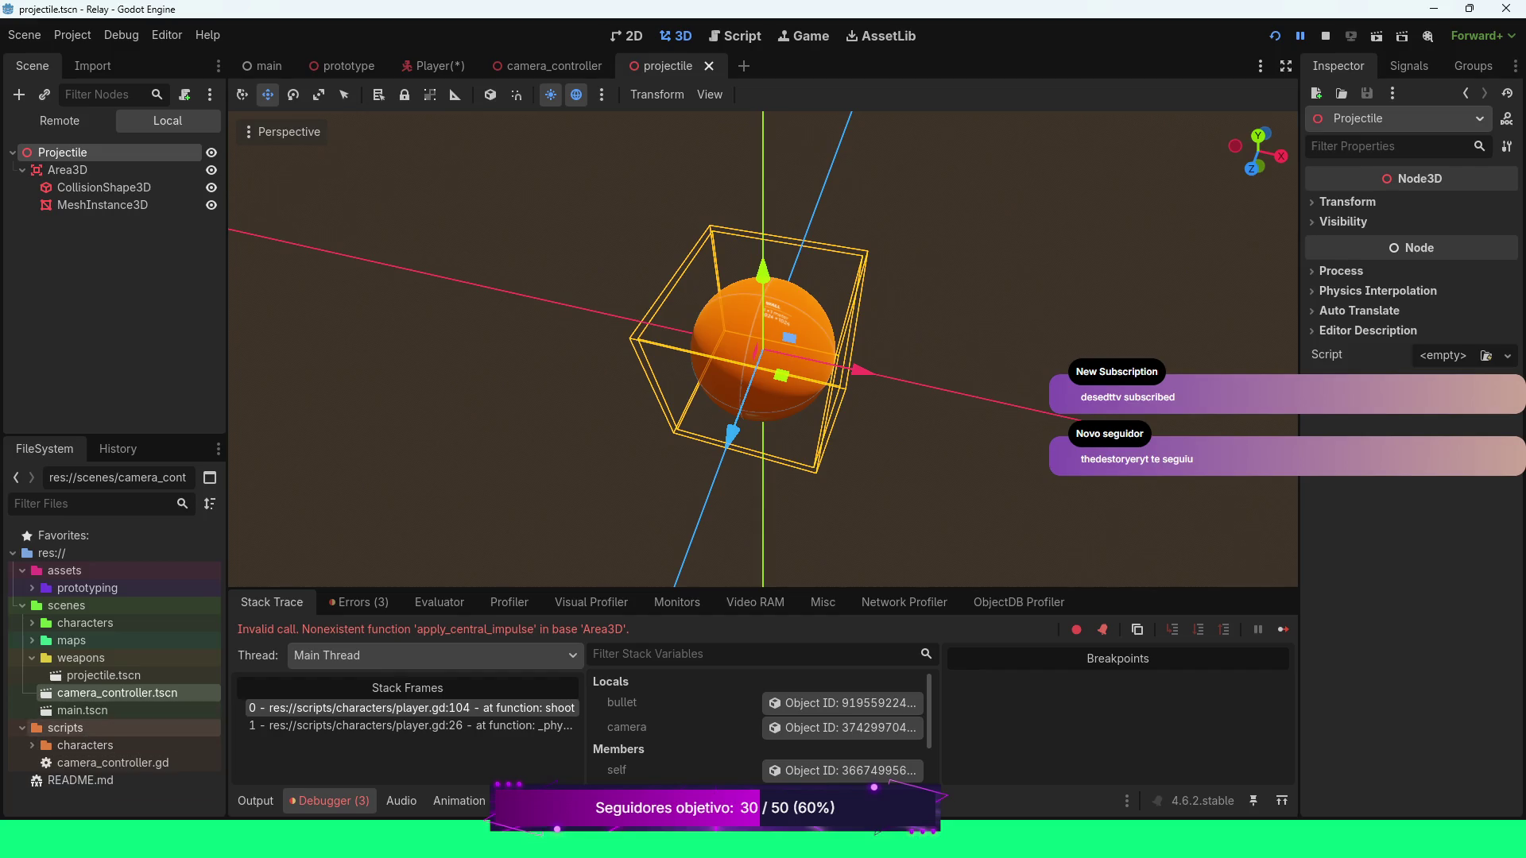
left_click(65, 727)
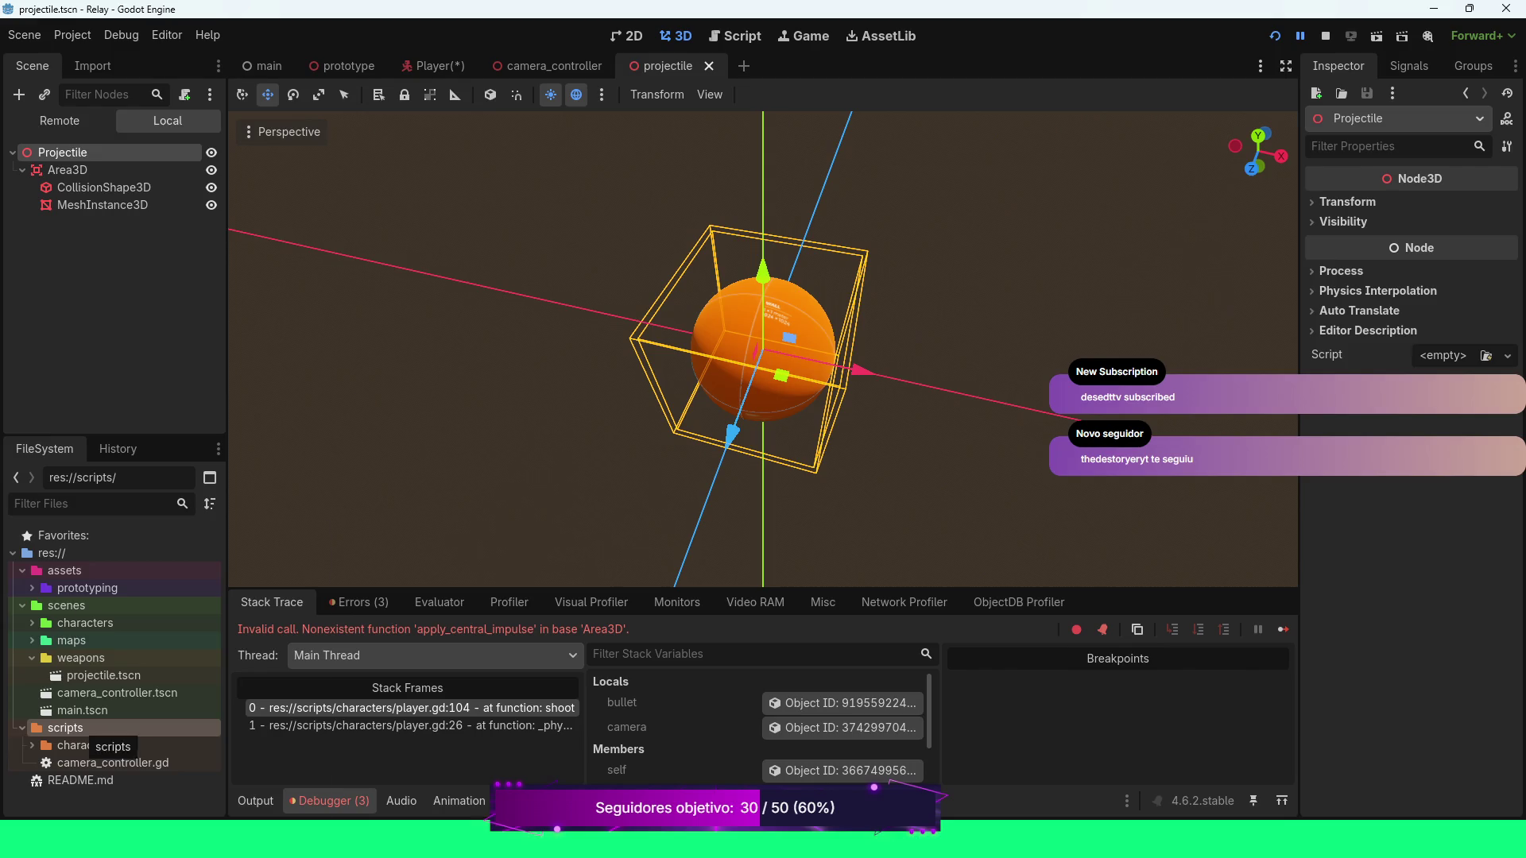
right_click(80, 727)
mouse_move(159, 537)
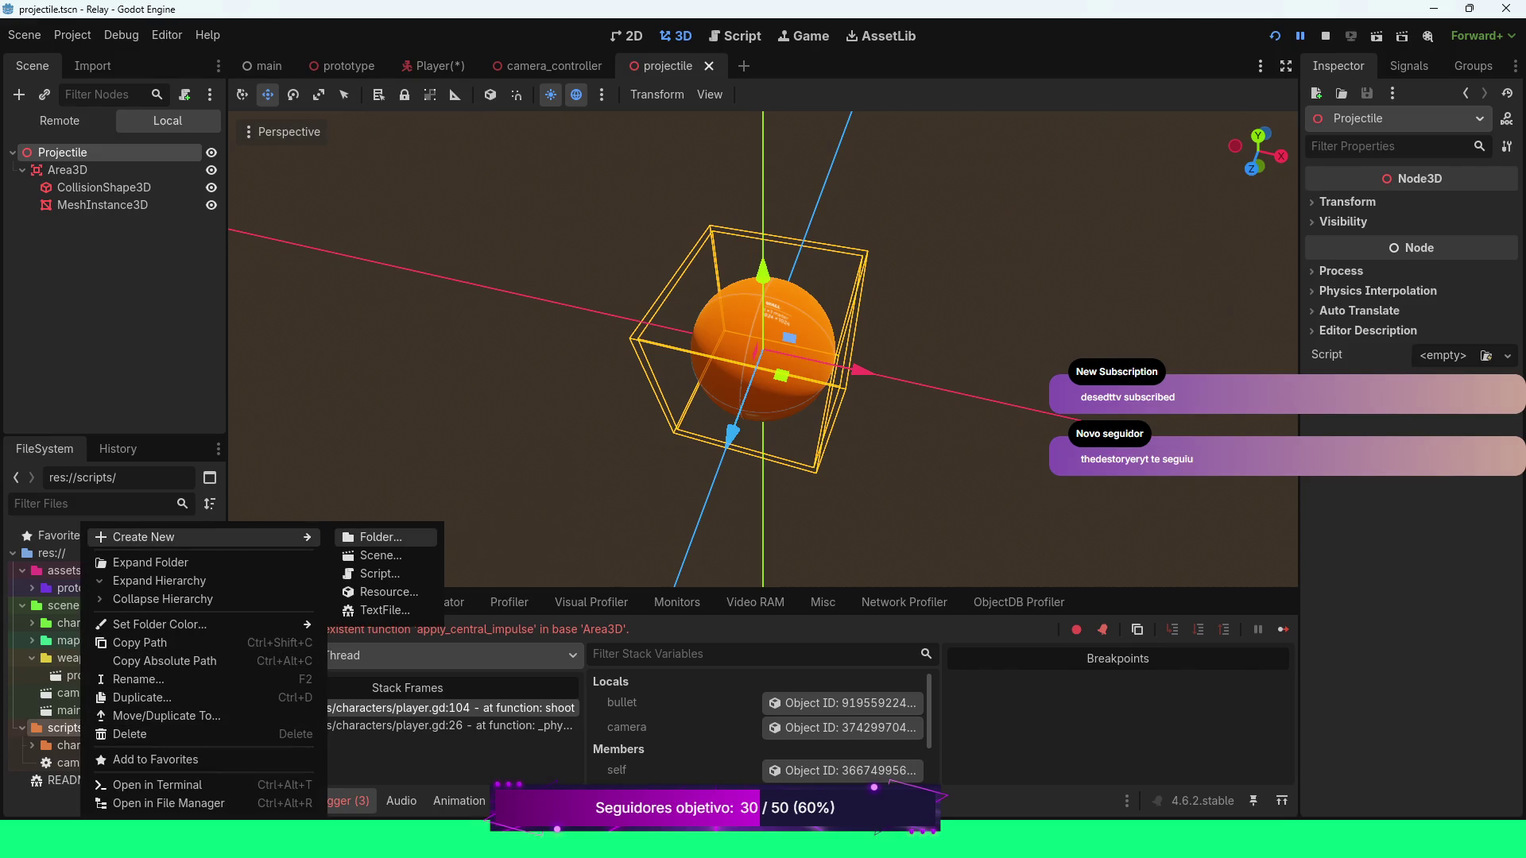
left_click(380, 537)
type("weapons")
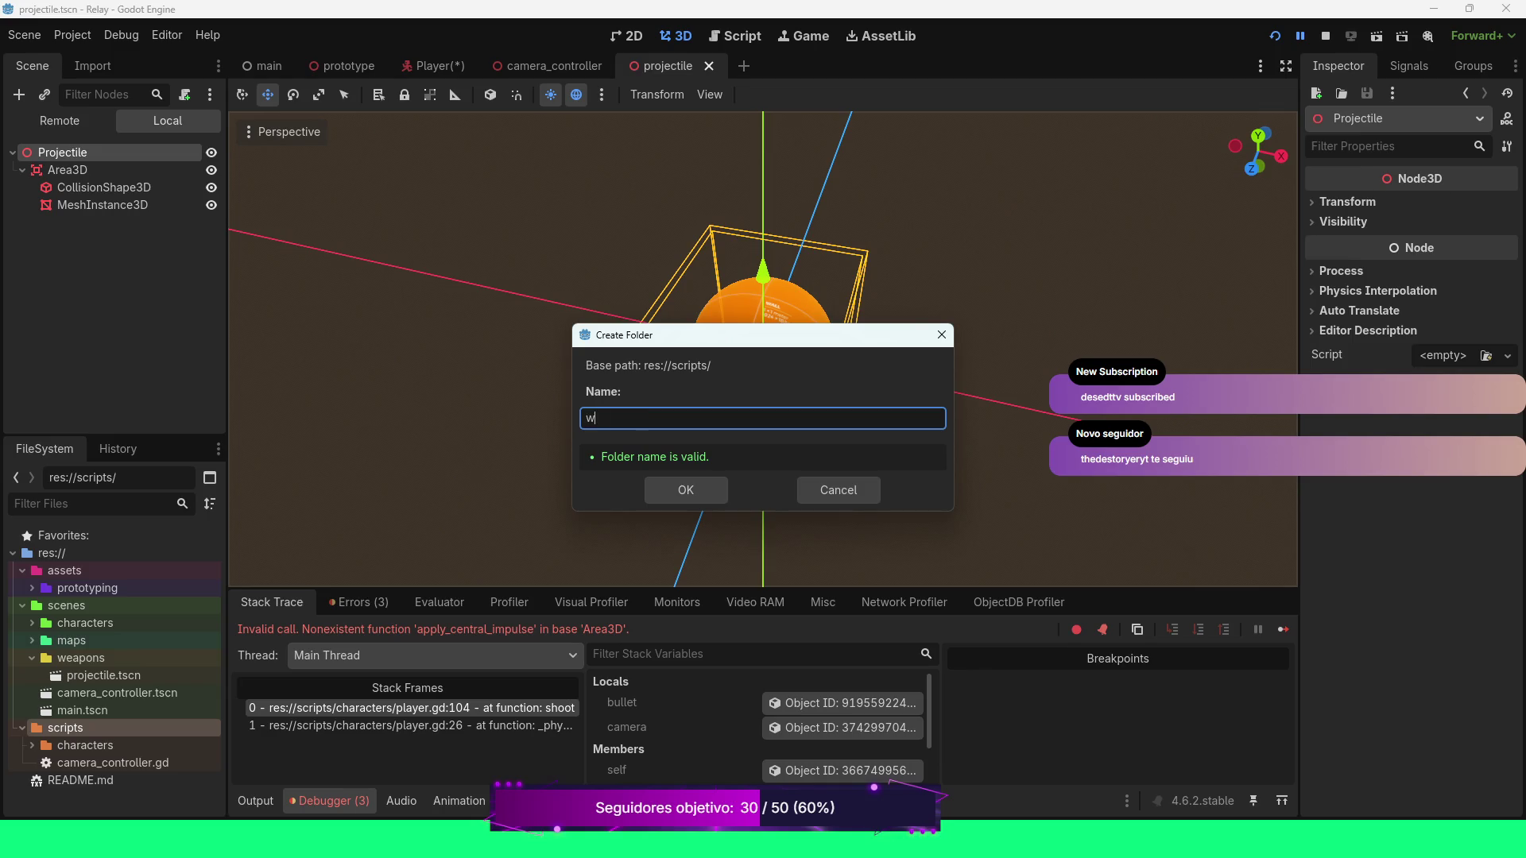
key("Return")
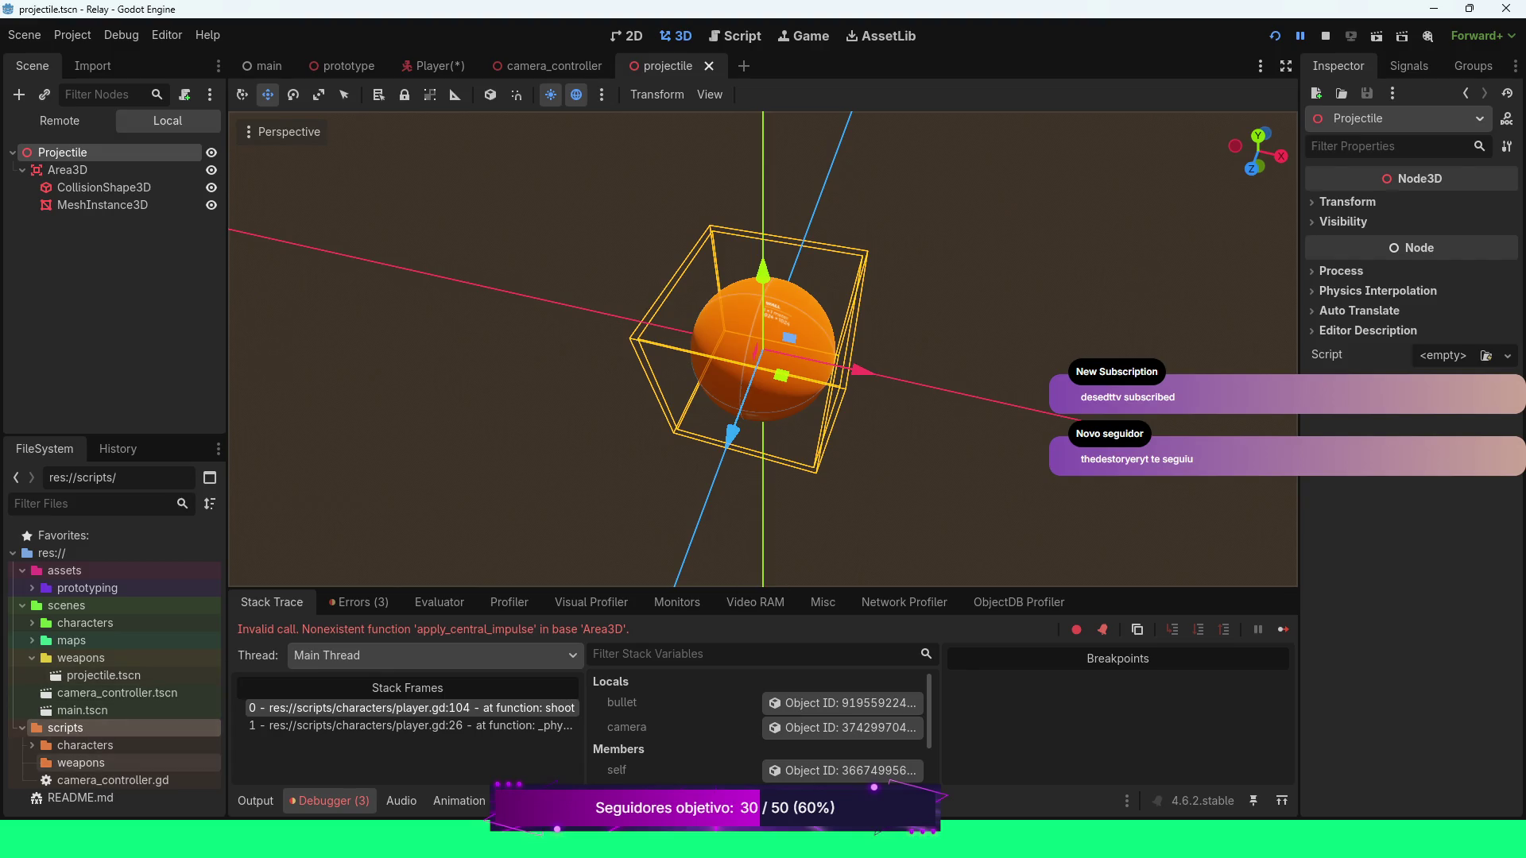
- Give the weapons folder its own colour tint
left_click(80, 763)
right_click(81, 763)
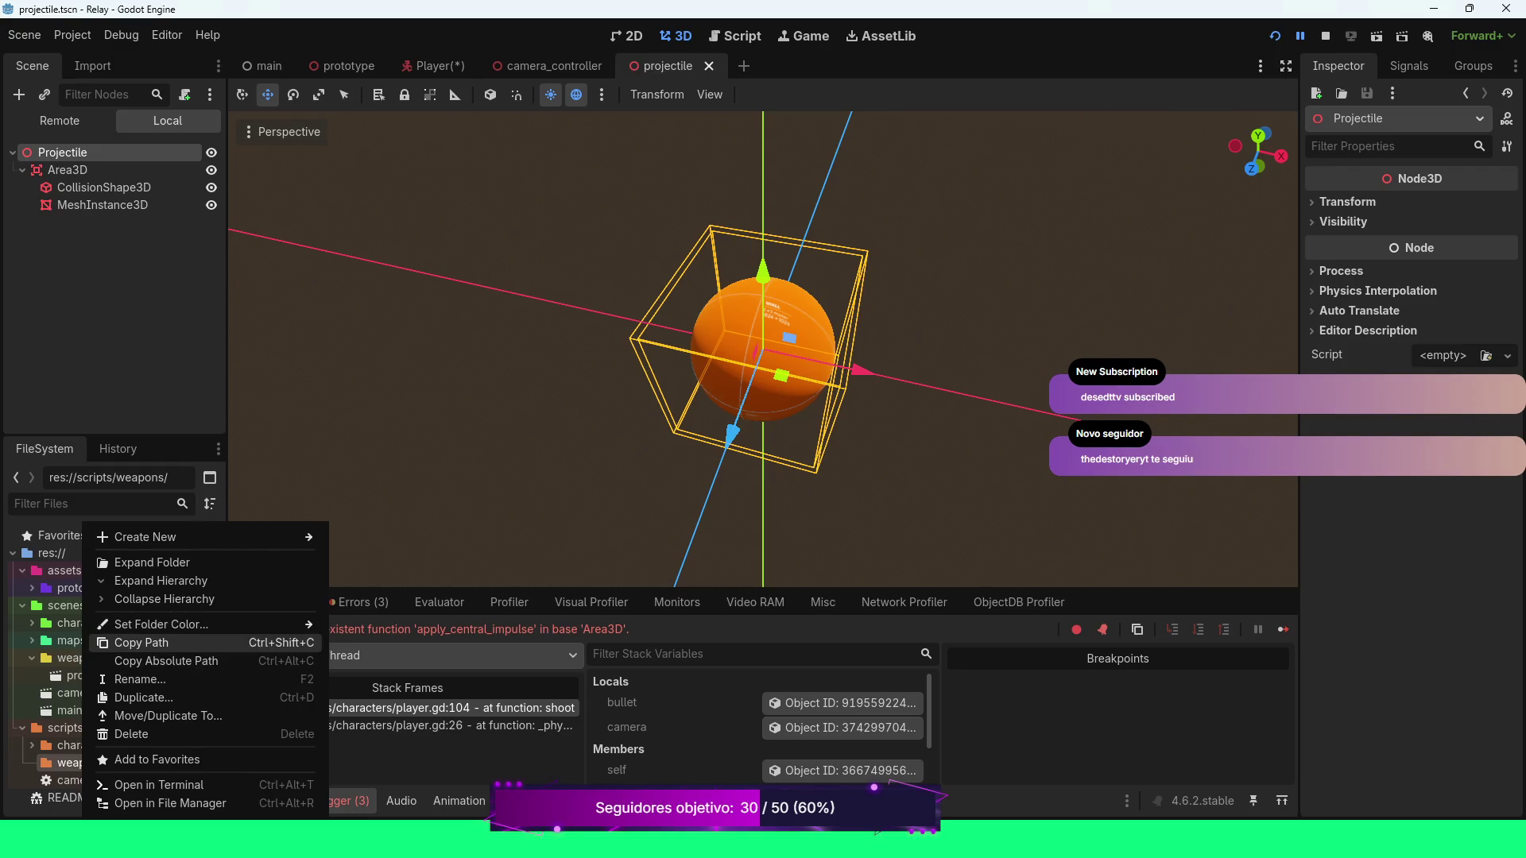
mouse_move(199, 624)
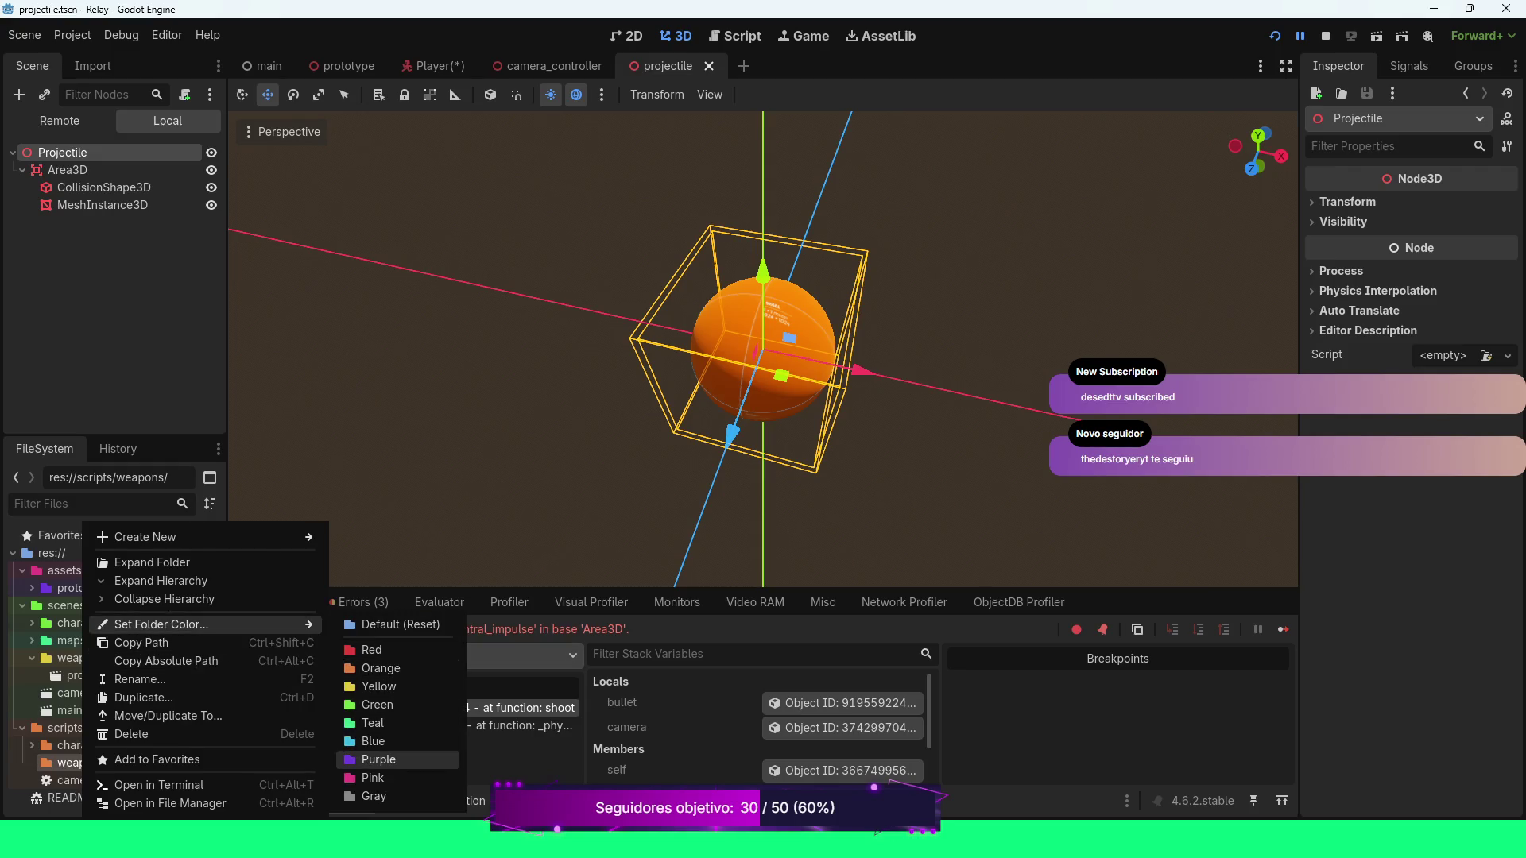
left_click(381, 649)
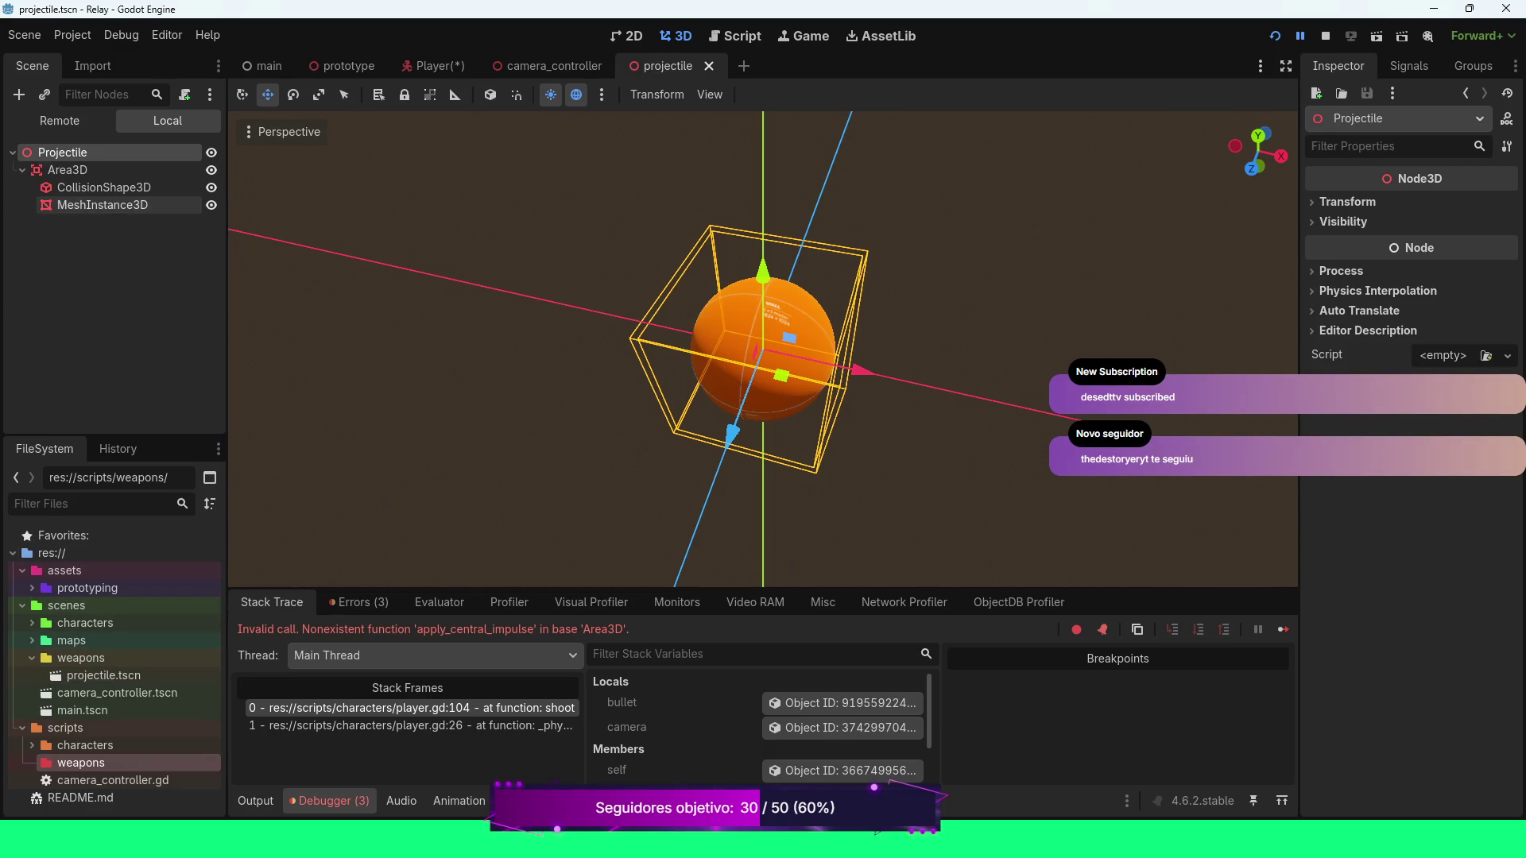
left_click(184, 93)
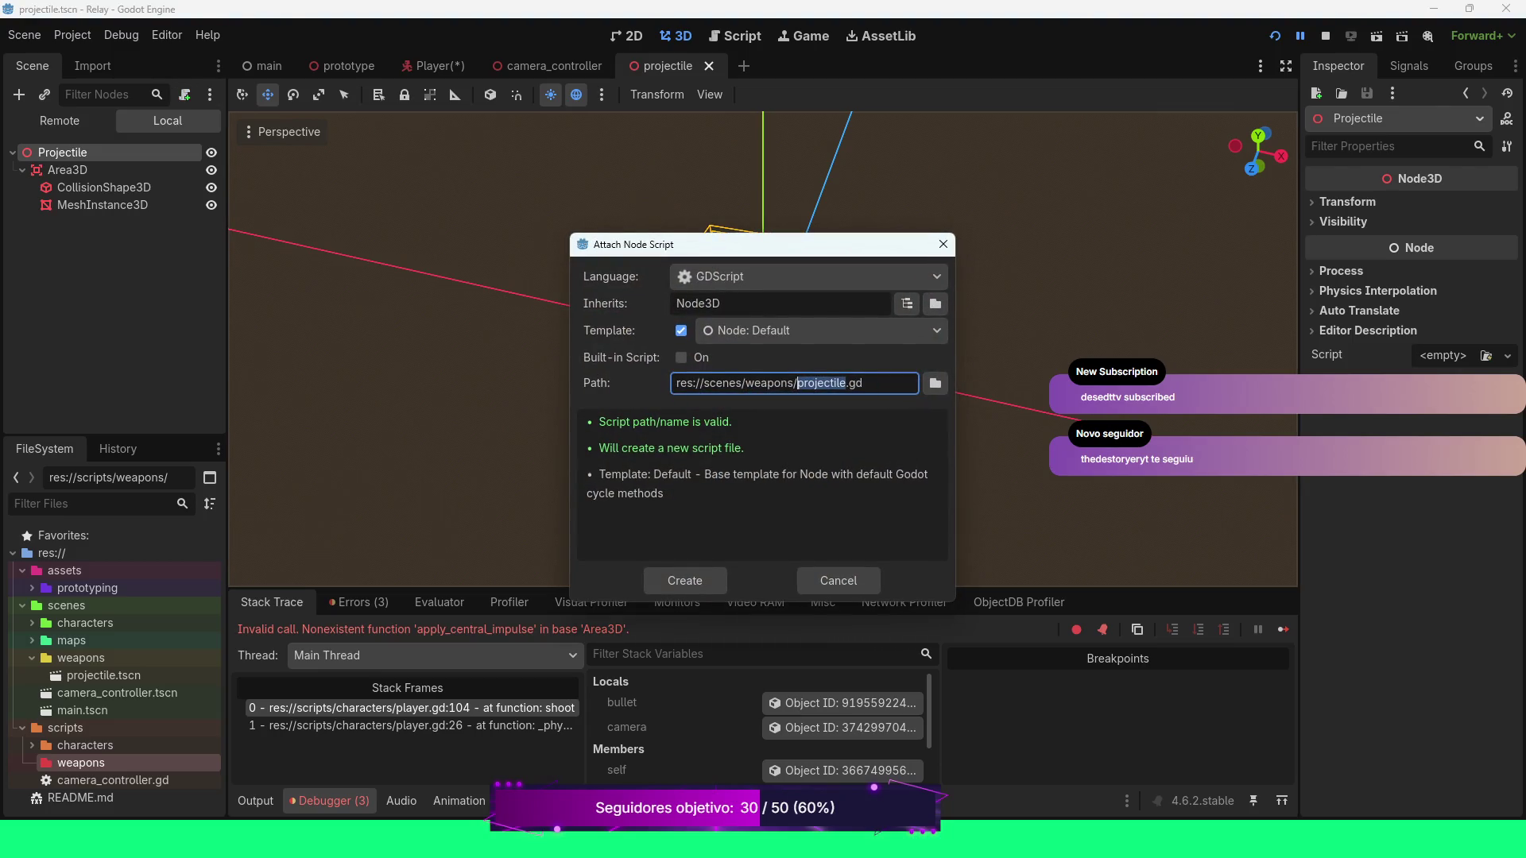
- Create projectile.gd in the scripts/weapons path instead of scenes and open it
left_click(796, 383)
key("BackSpace")
key("BackSpace")
key("BackSpace")
type("ripts")
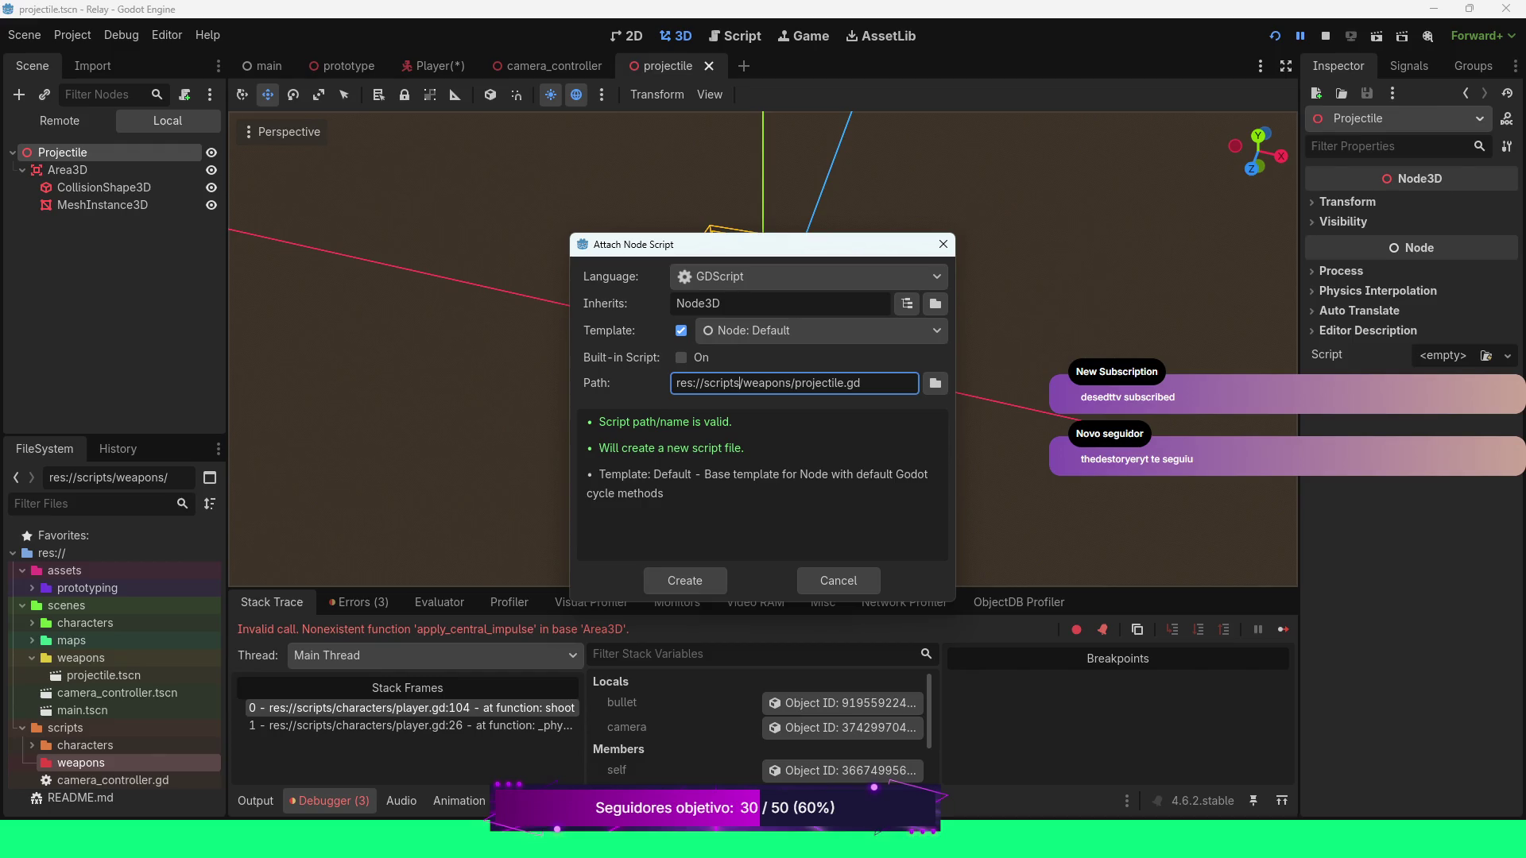
key("Return")
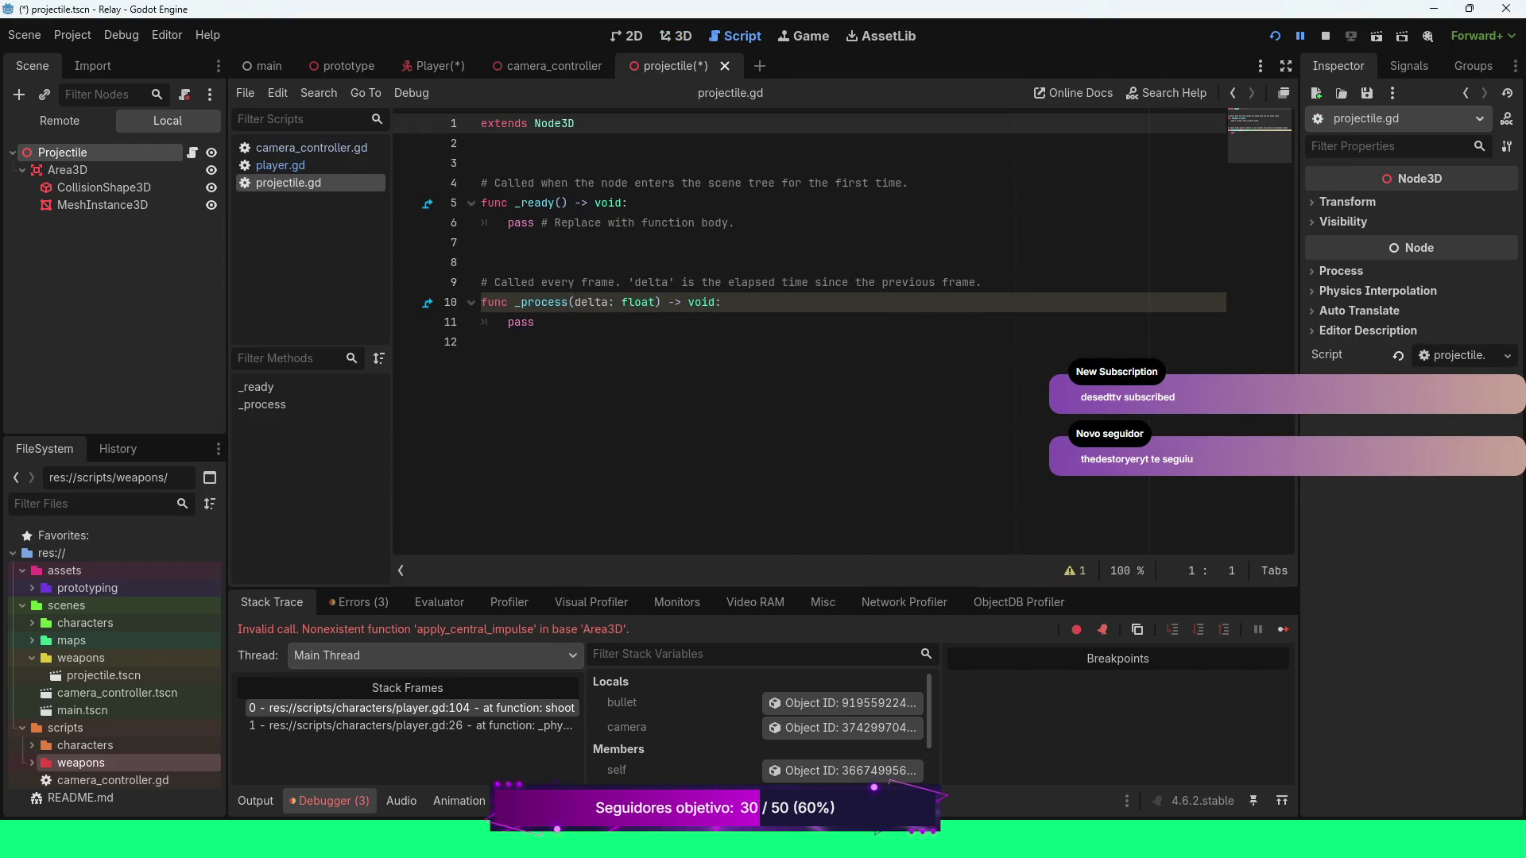
- Add exports speed := 60.0, damage := 10 and max_distance := 100.0 below the extends line
key("Down")
key("Down")
key("Down")
key("Up")
key("Up")
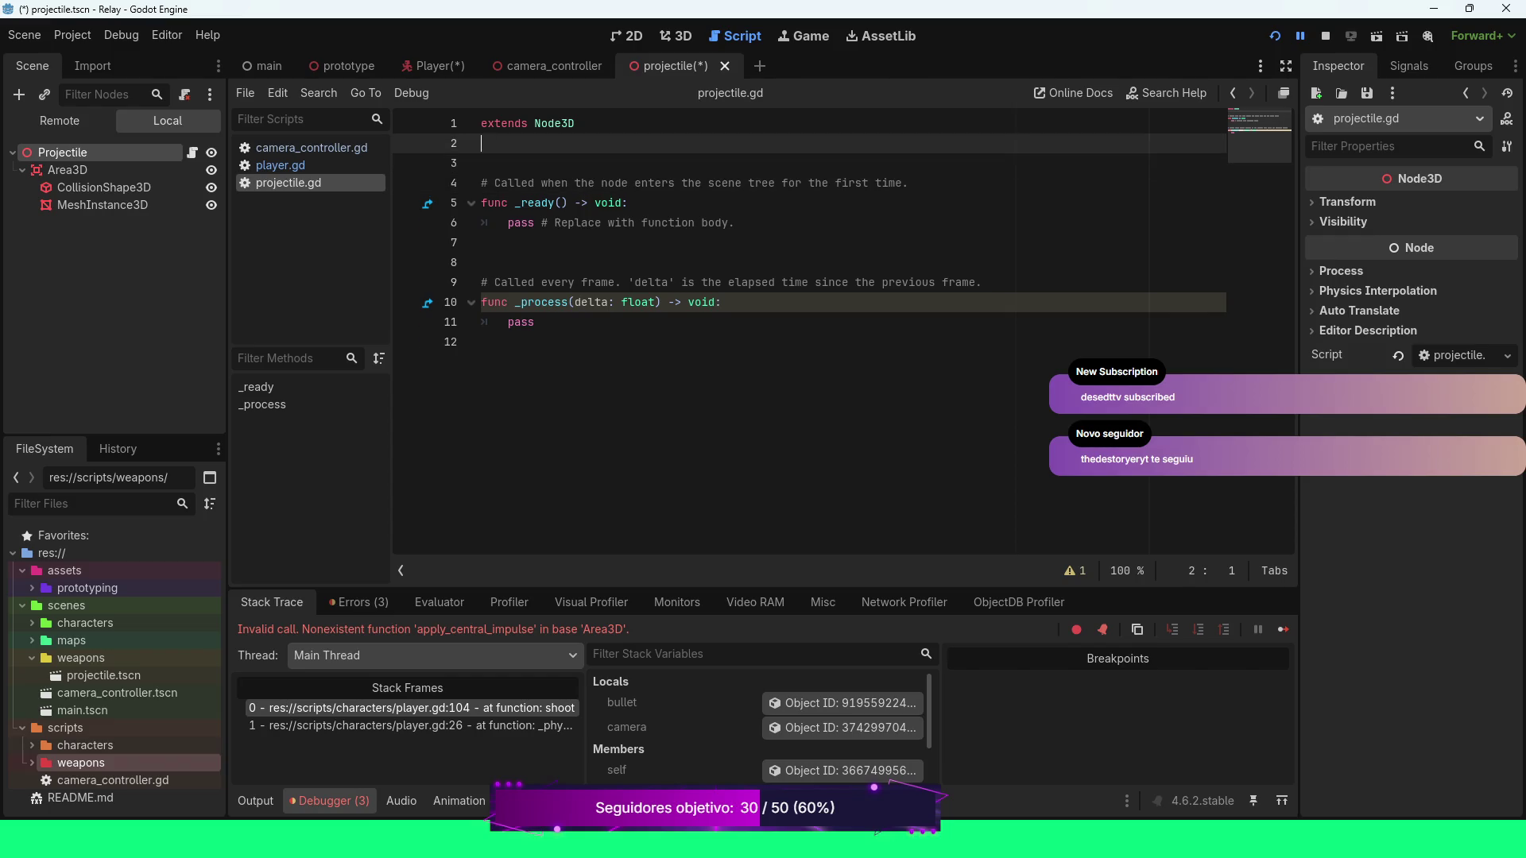
key("Return")
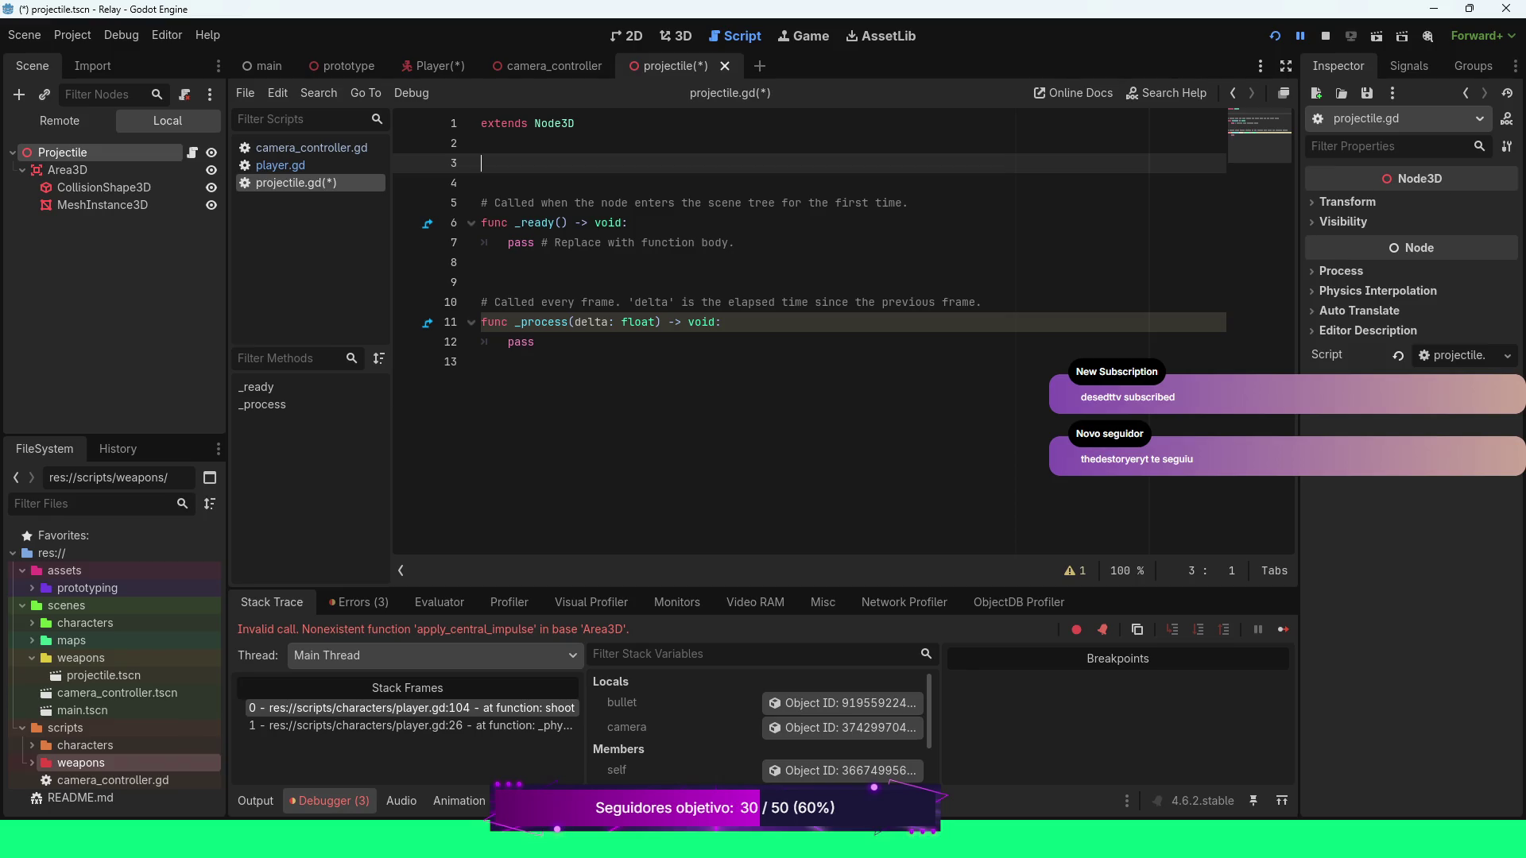
type("@export ")
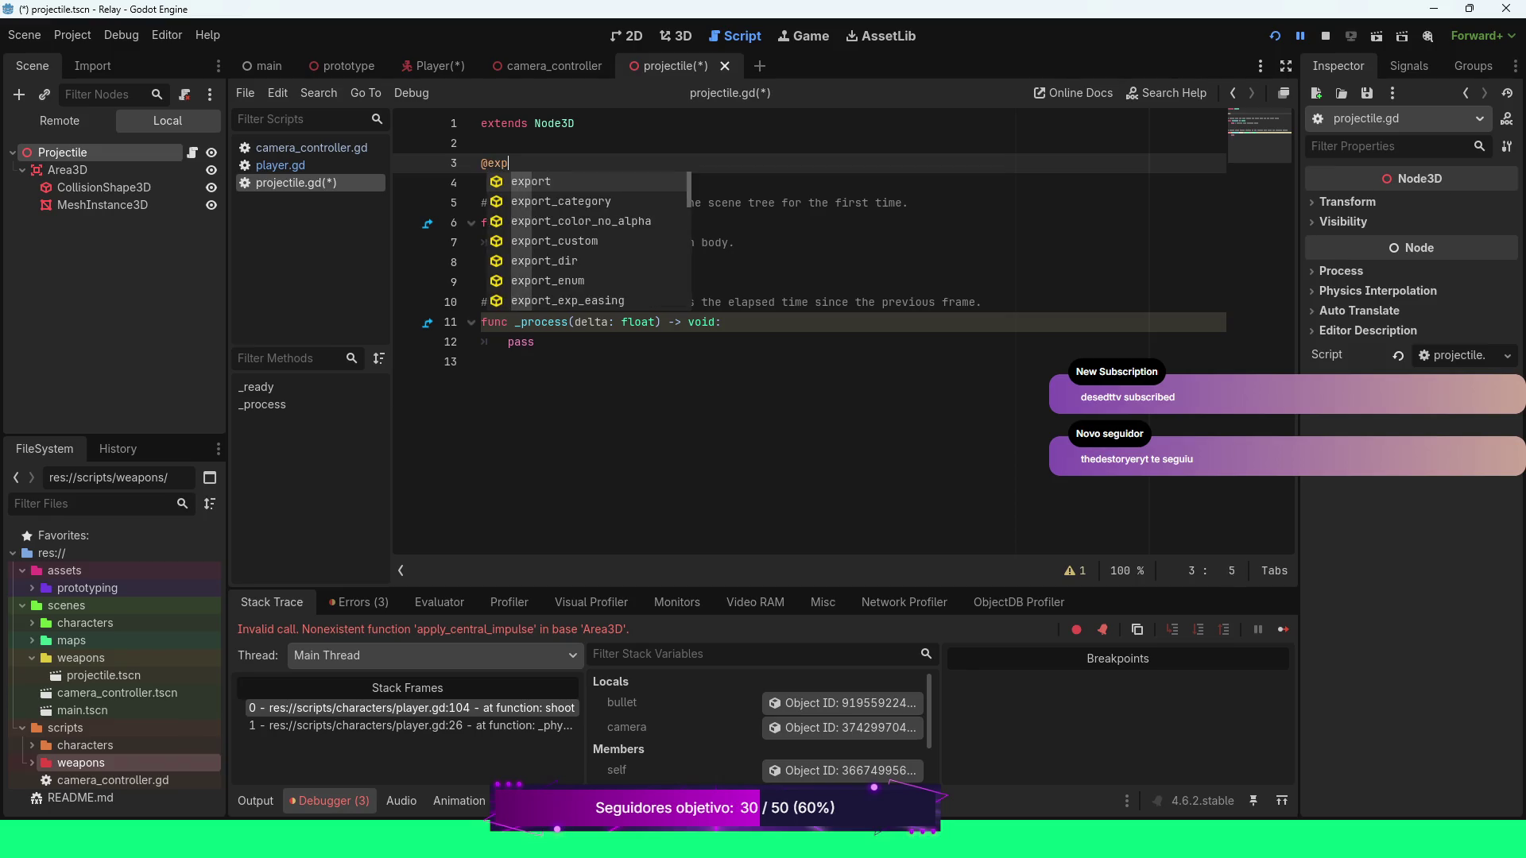
type("var se")
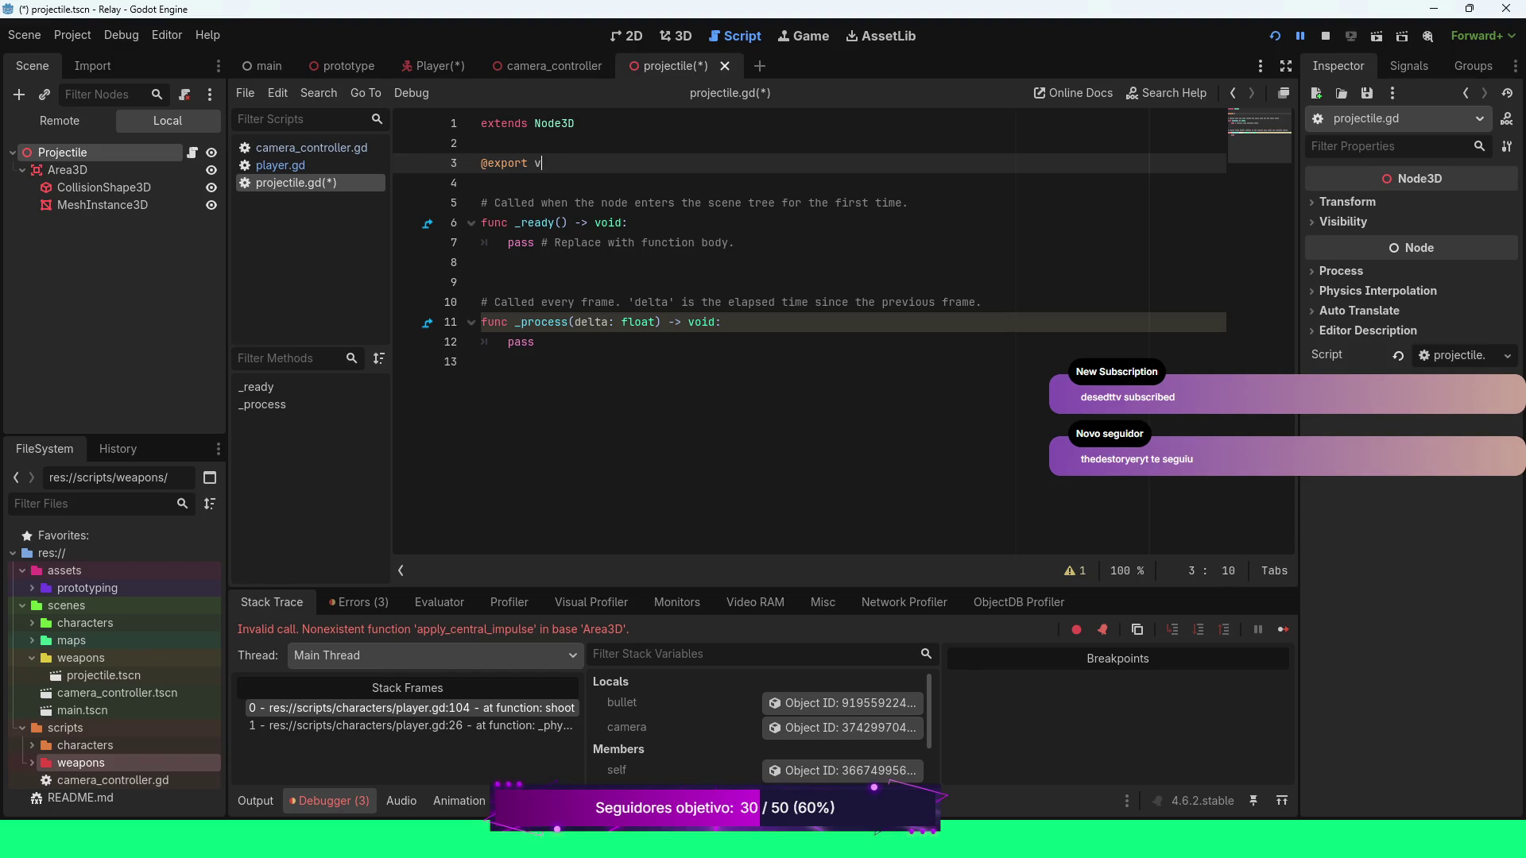
key("BackSpace")
type("peed :")
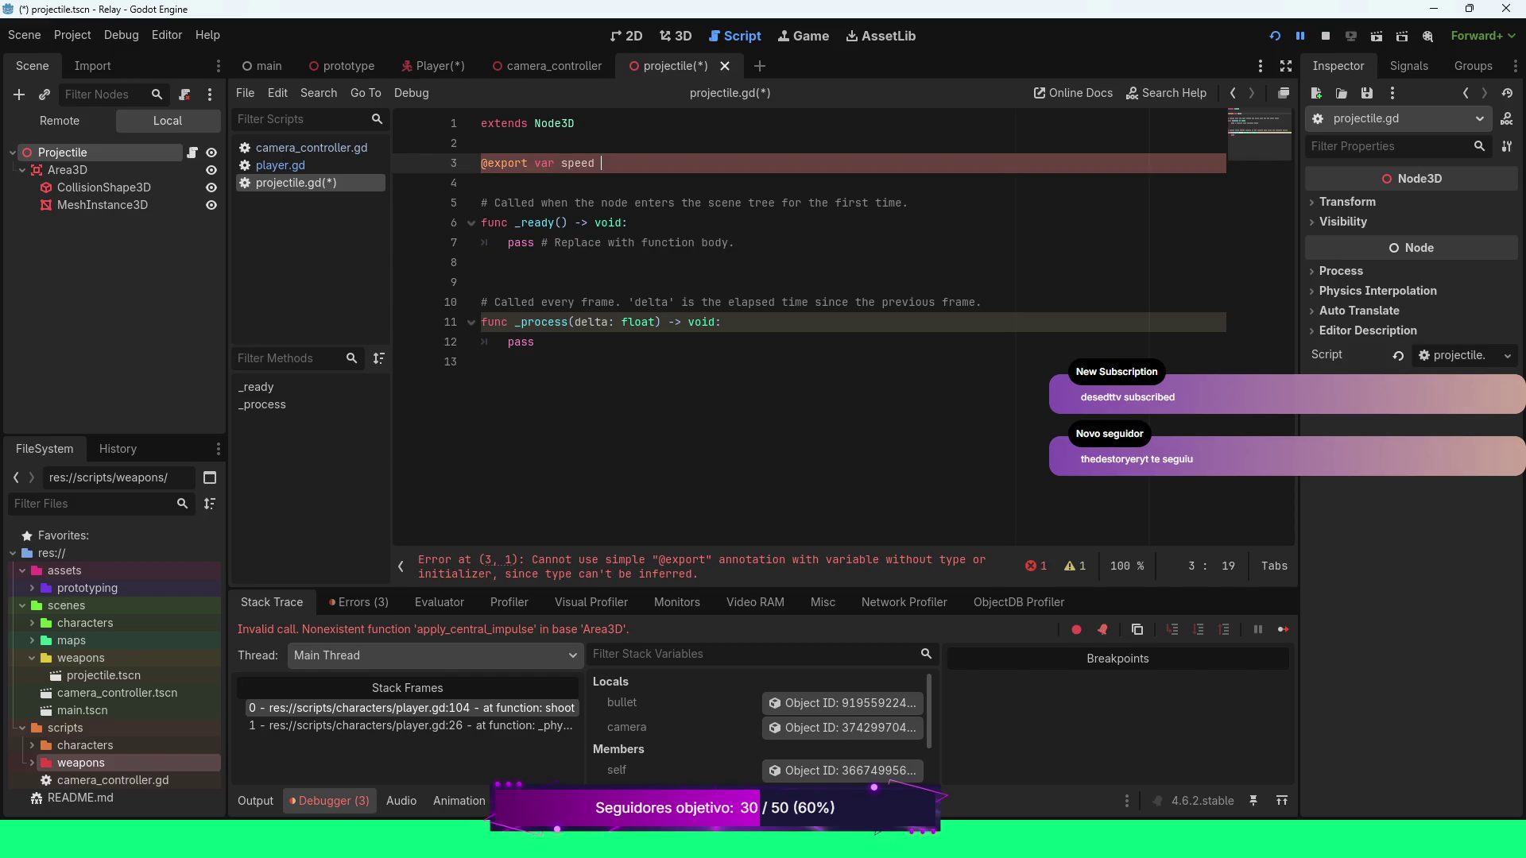
type("= ")
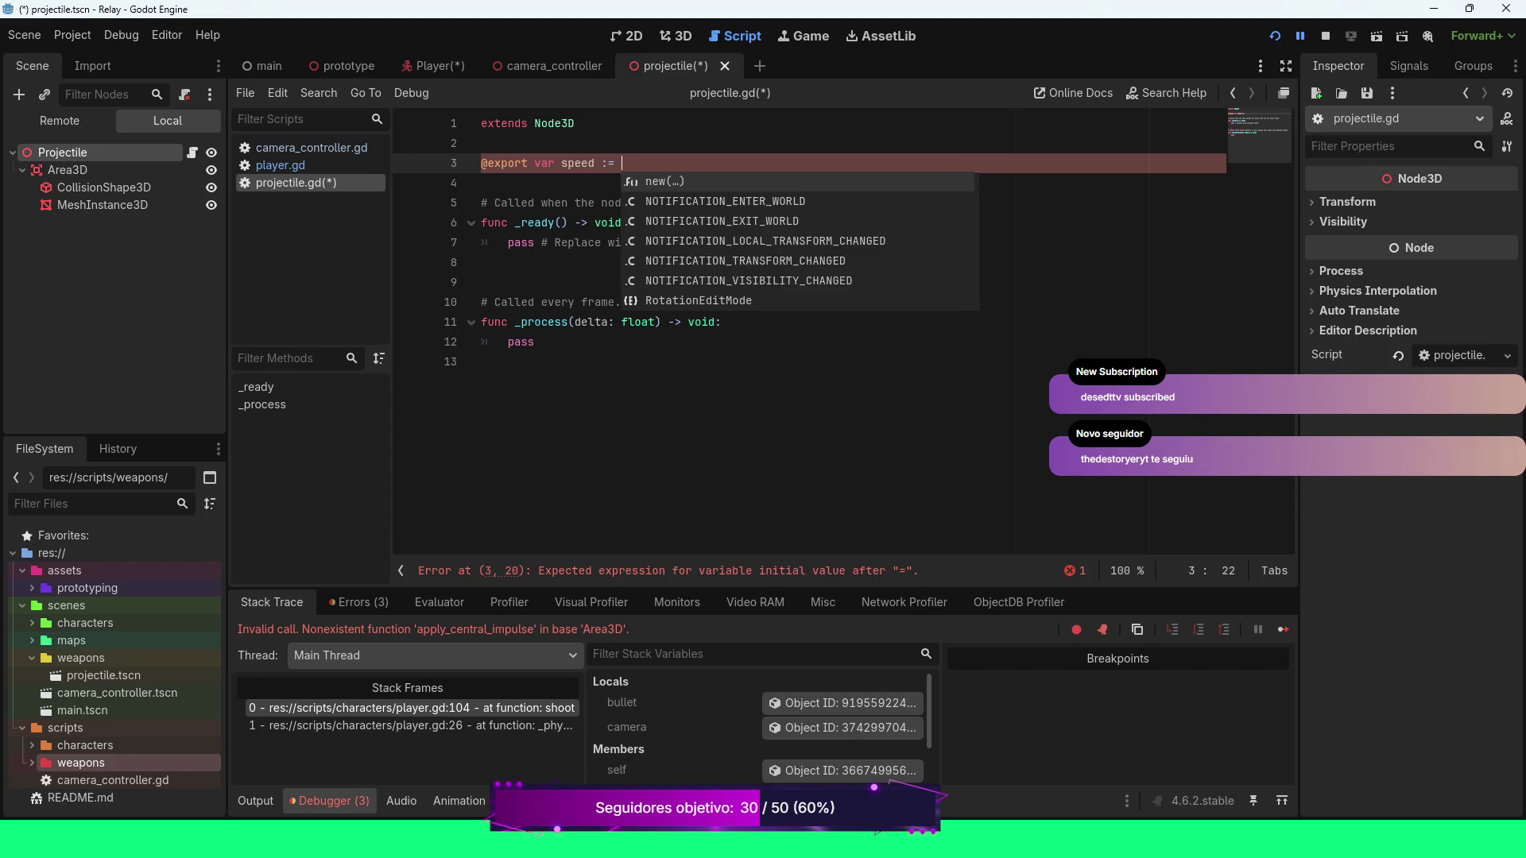
type("60.")
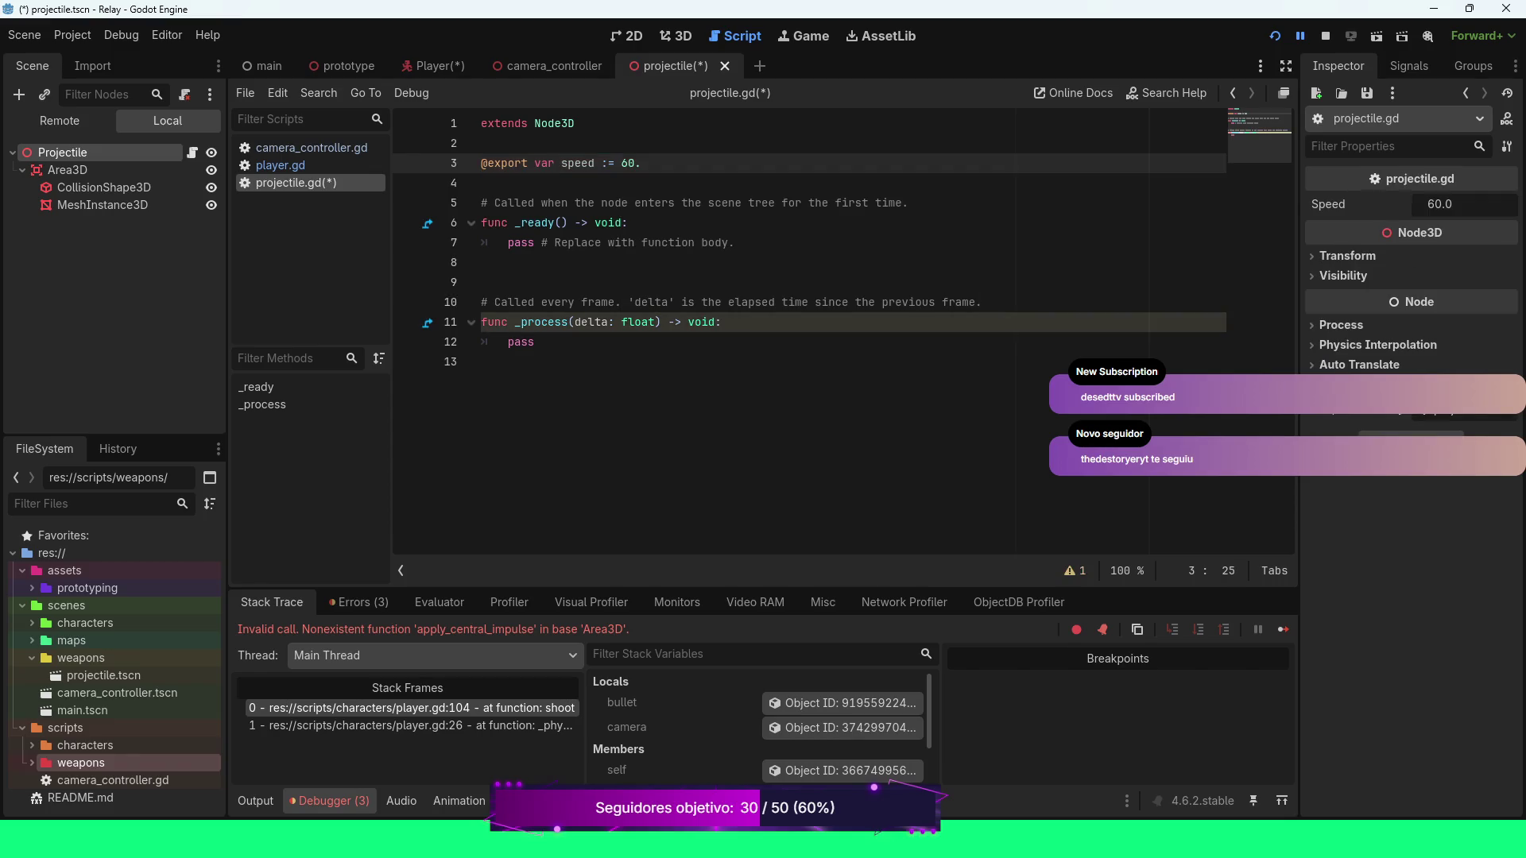
type("0")
key("Return")
type("@export var da")
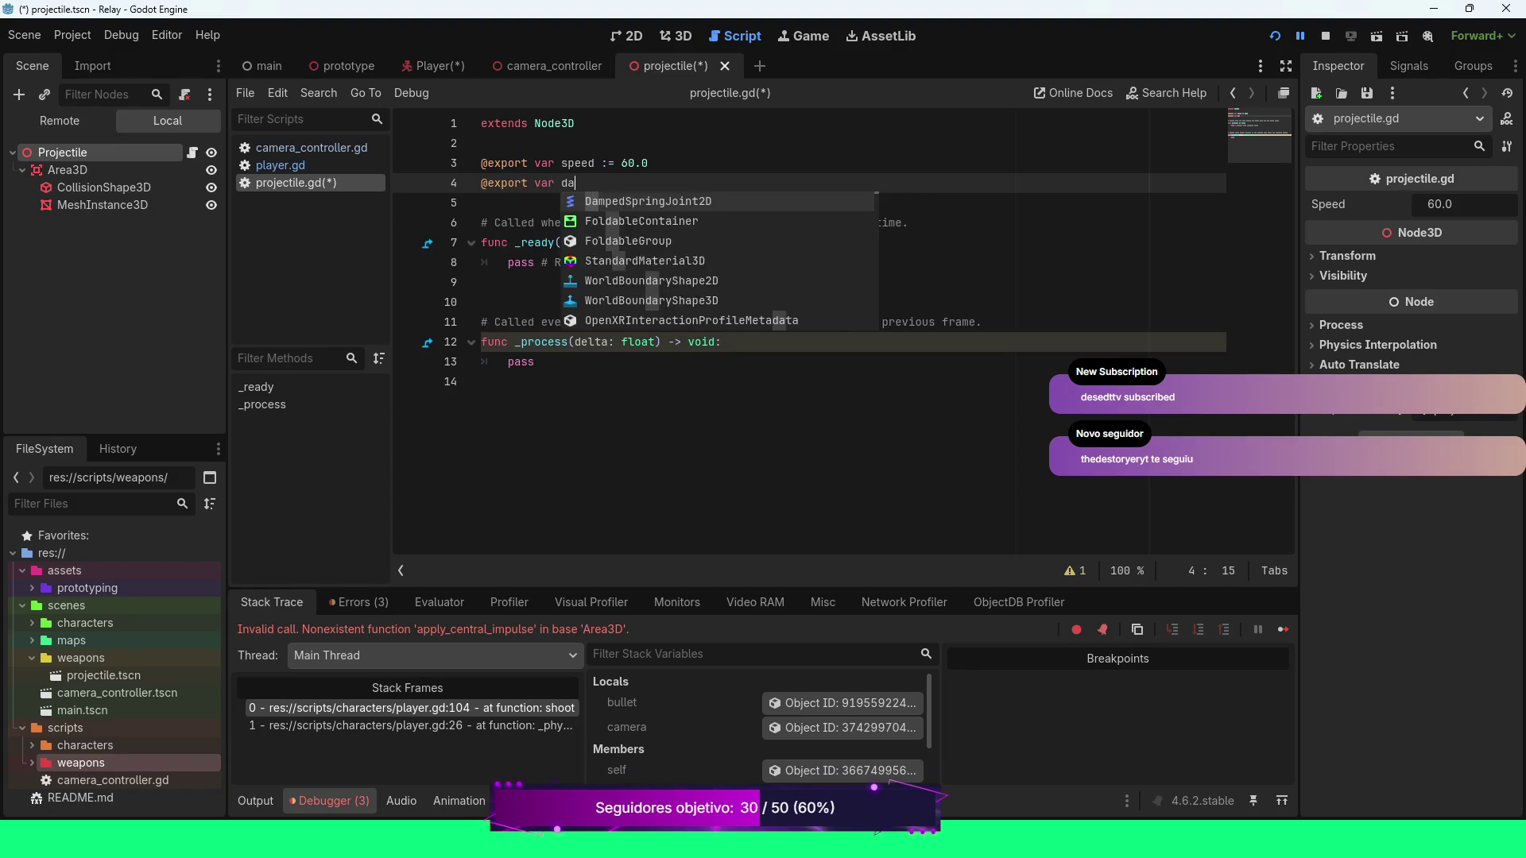
type("mage :=")
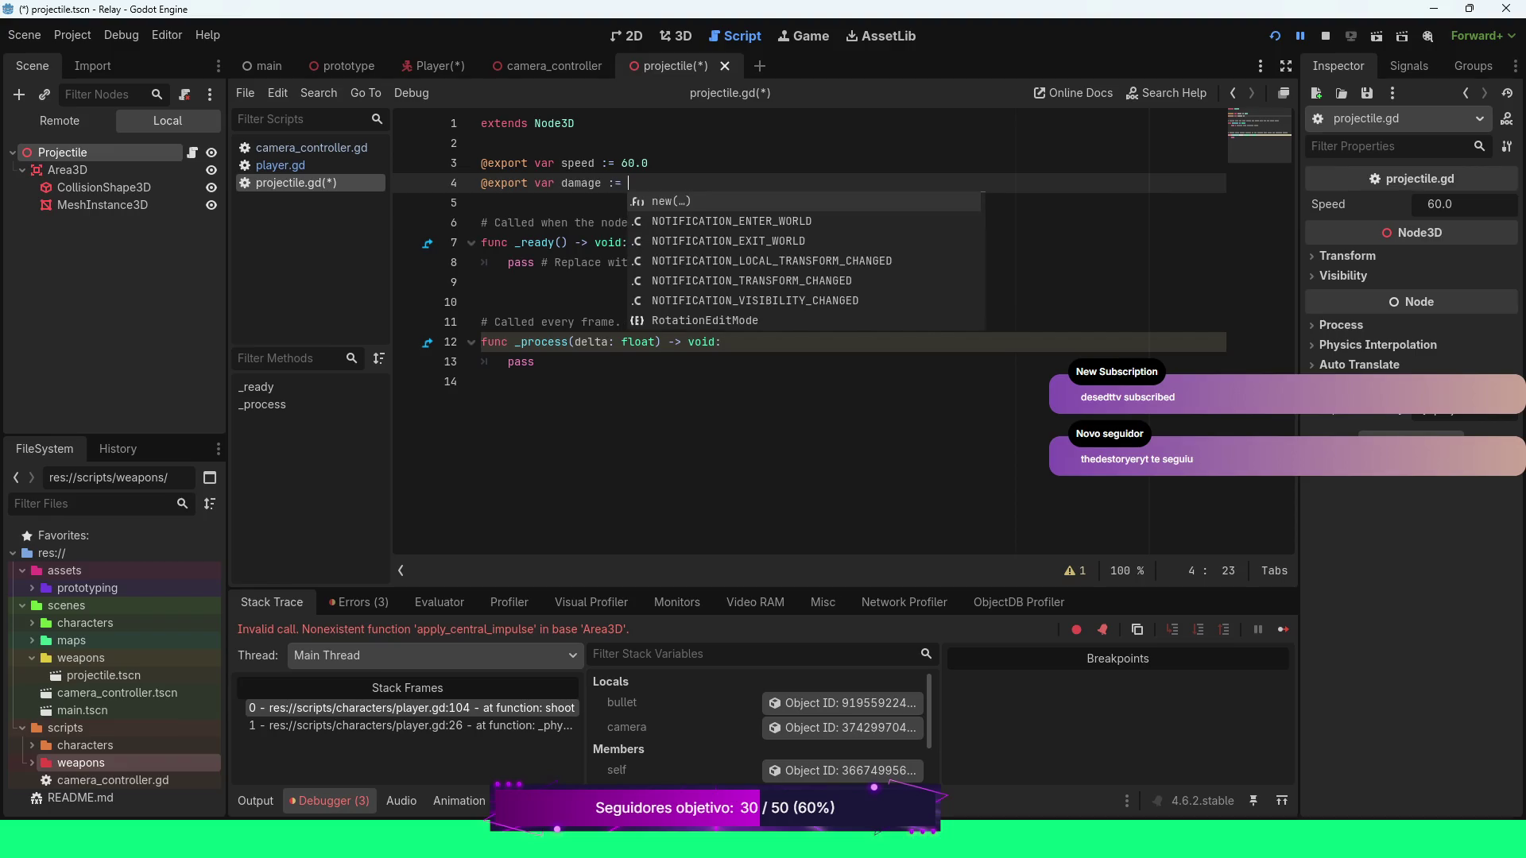
type(" 10")
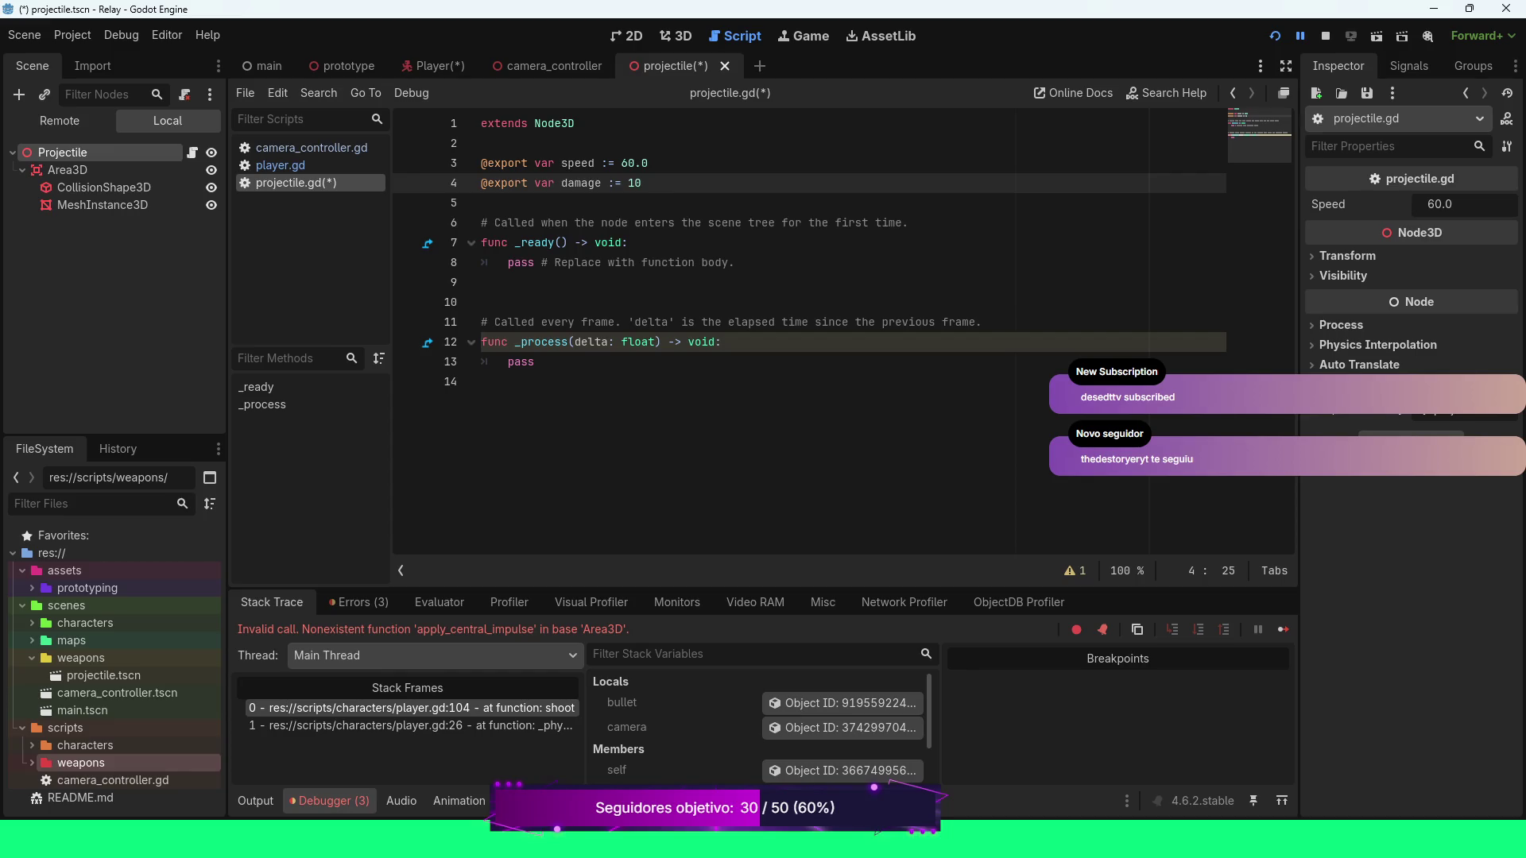
key("Return")
type("@export ")
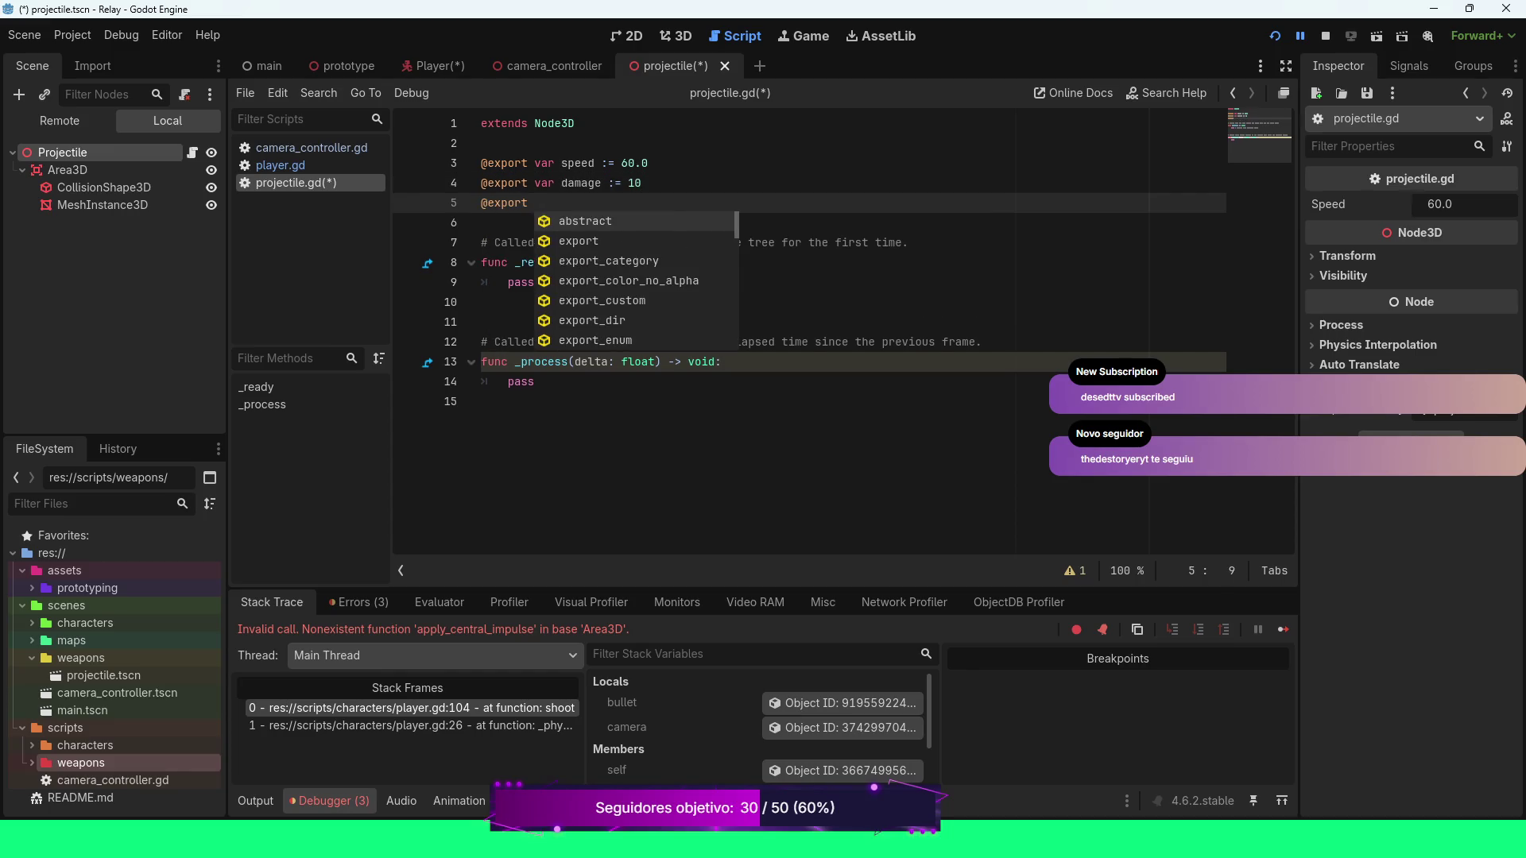
type("var")
key("Escape")
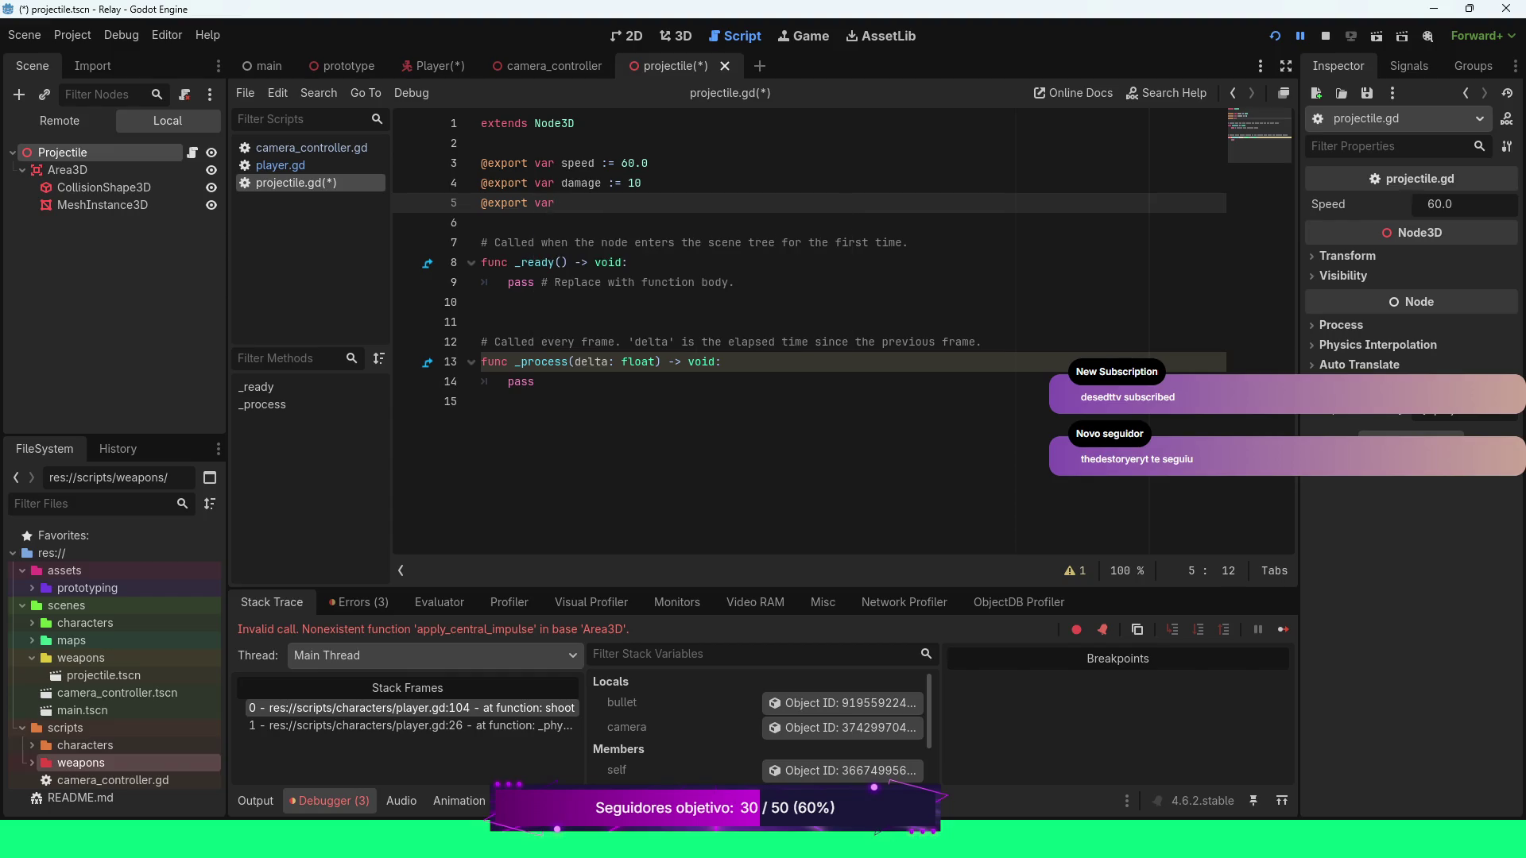
type("max")
type("_")
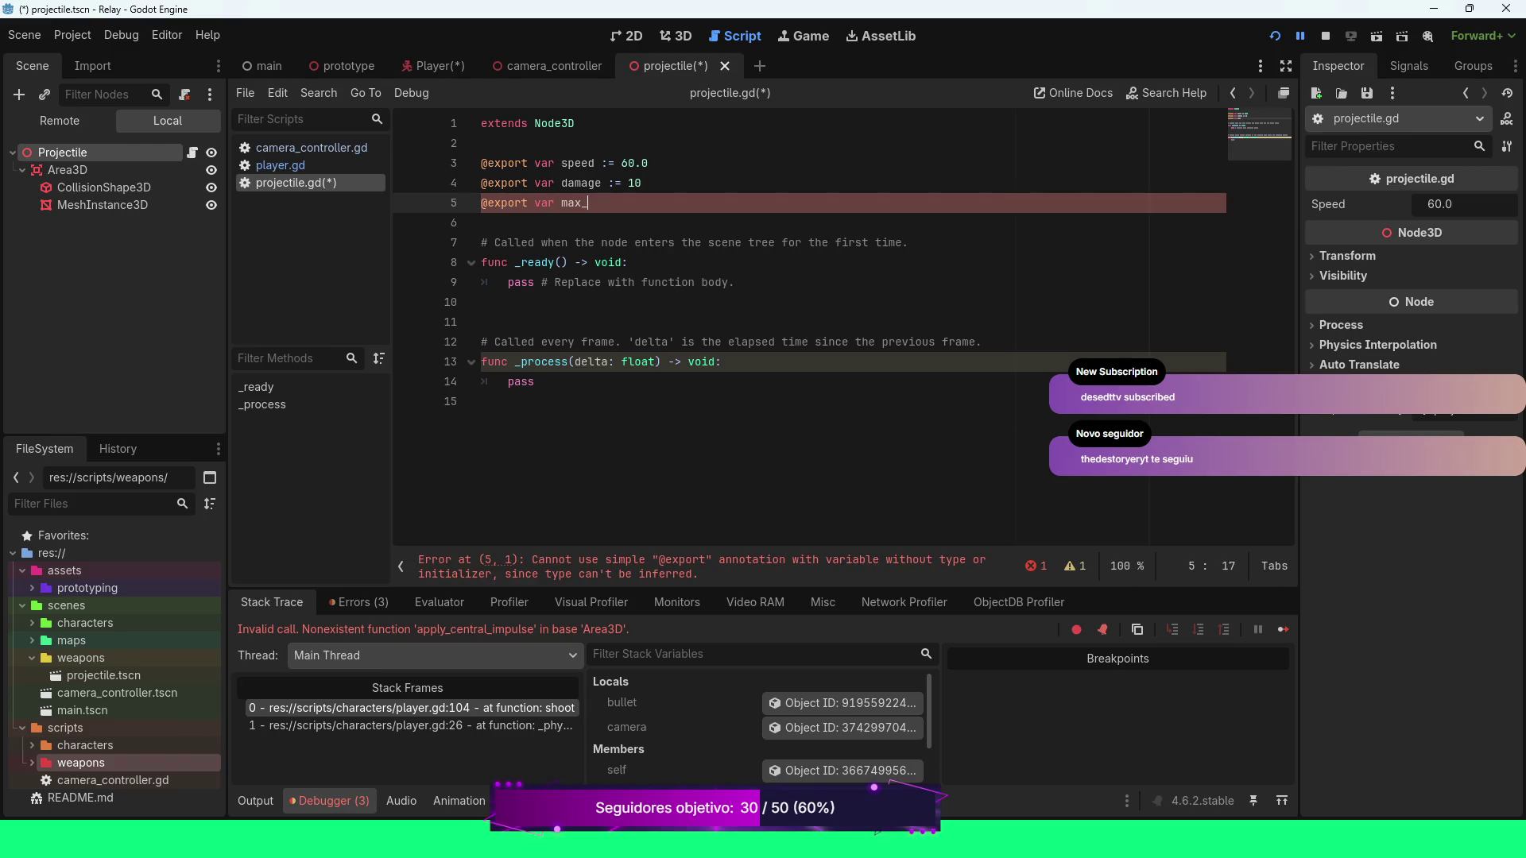
type("distance")
type(" :=")
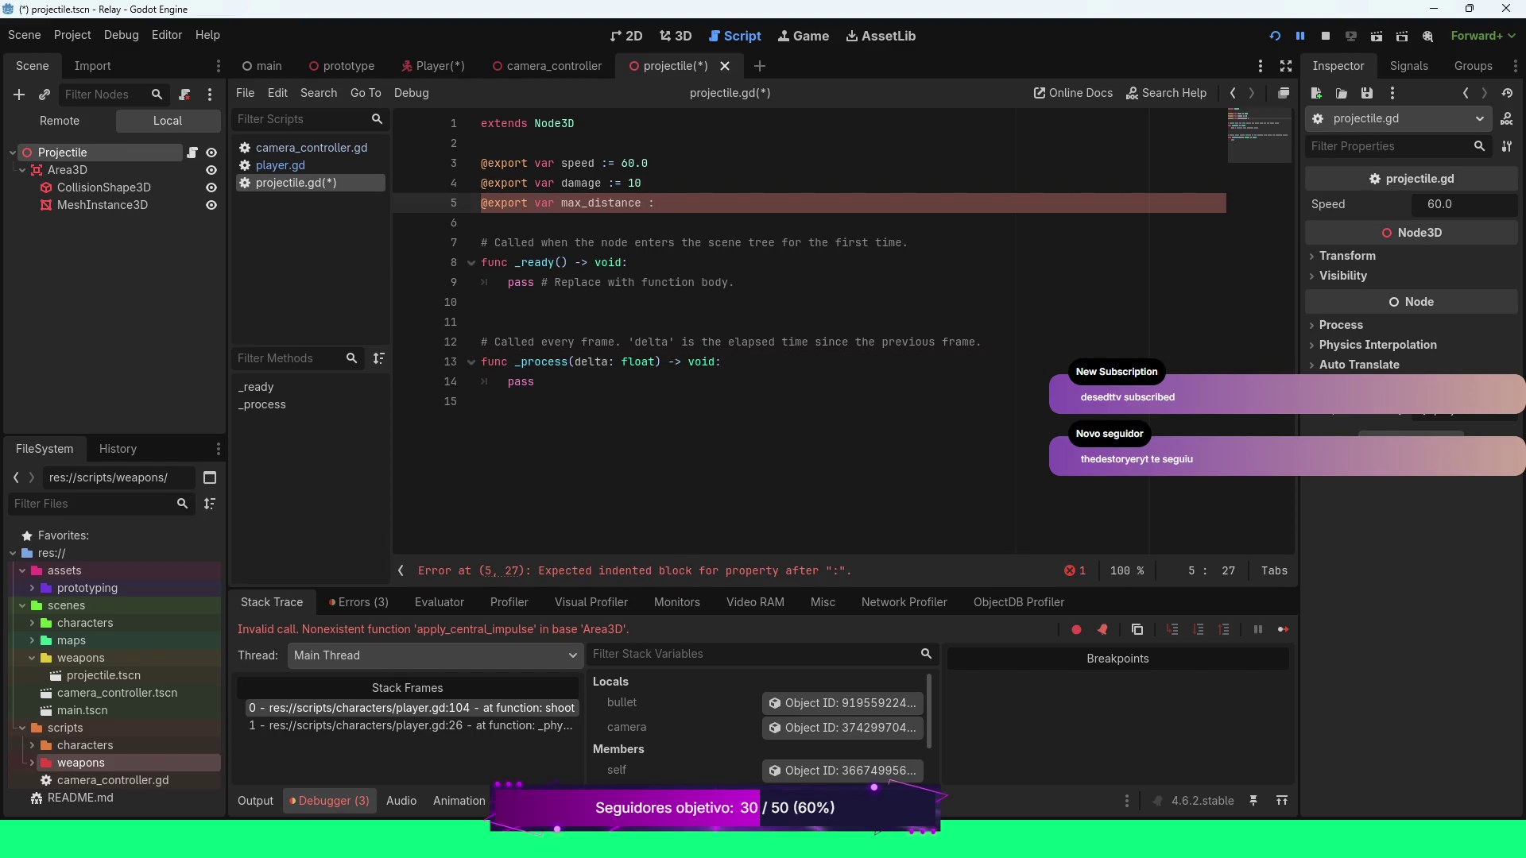
type(" 100.")
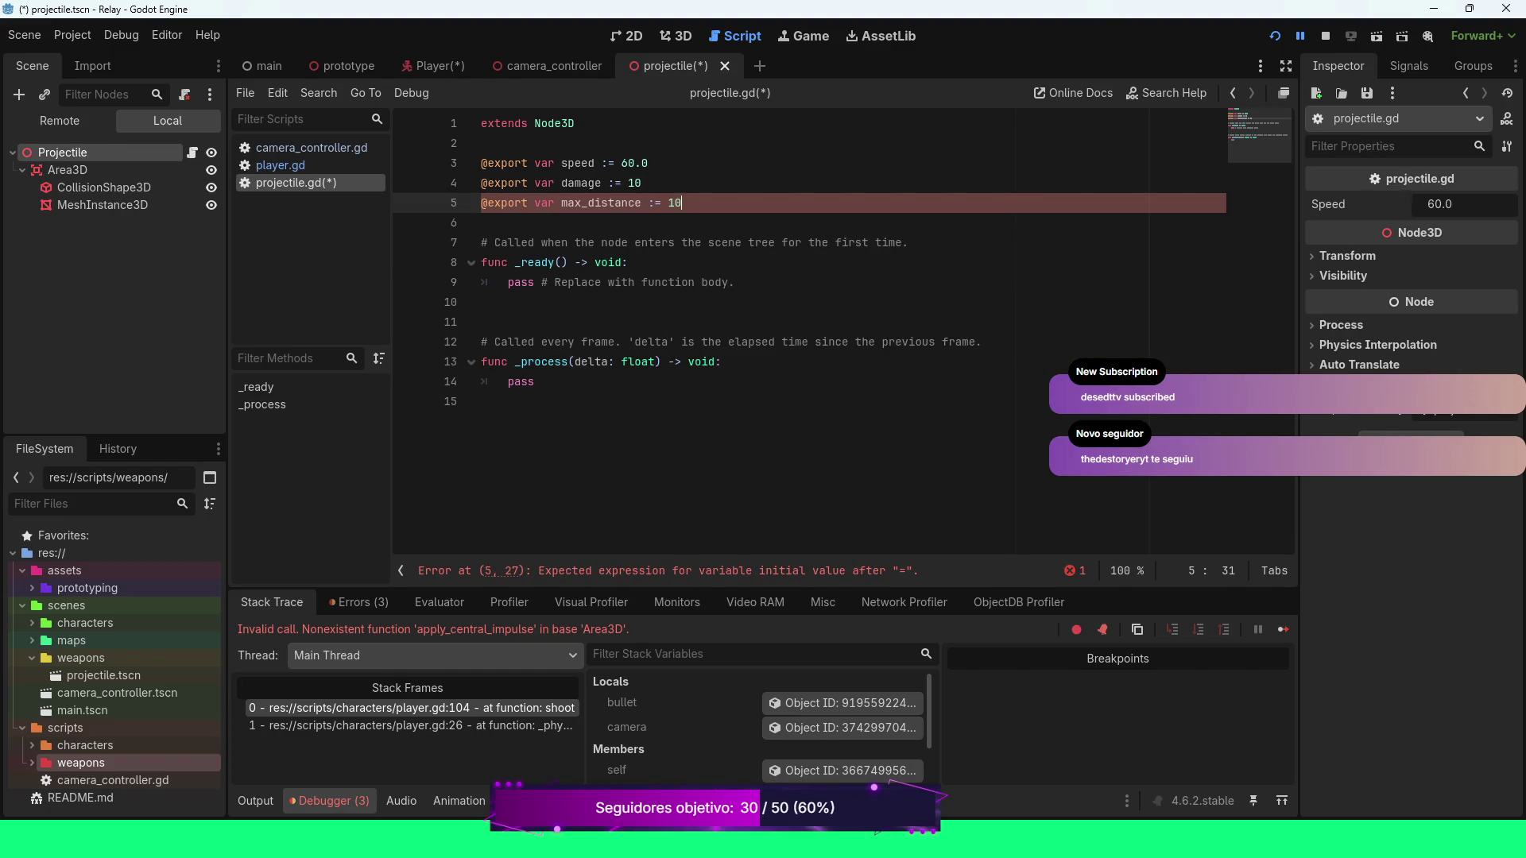
type("0")
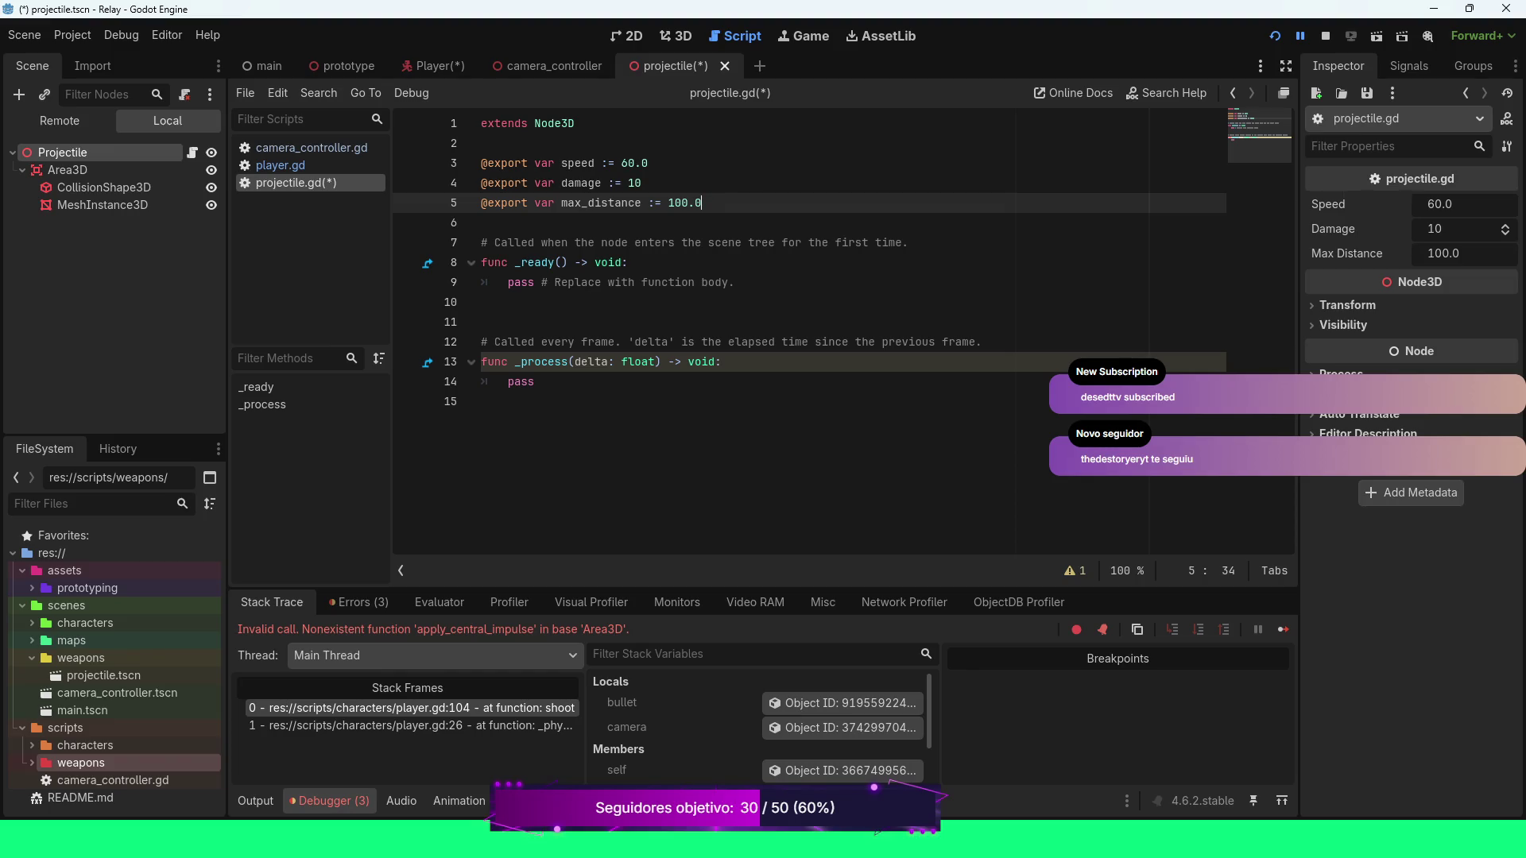
key("Return")
key("Return")
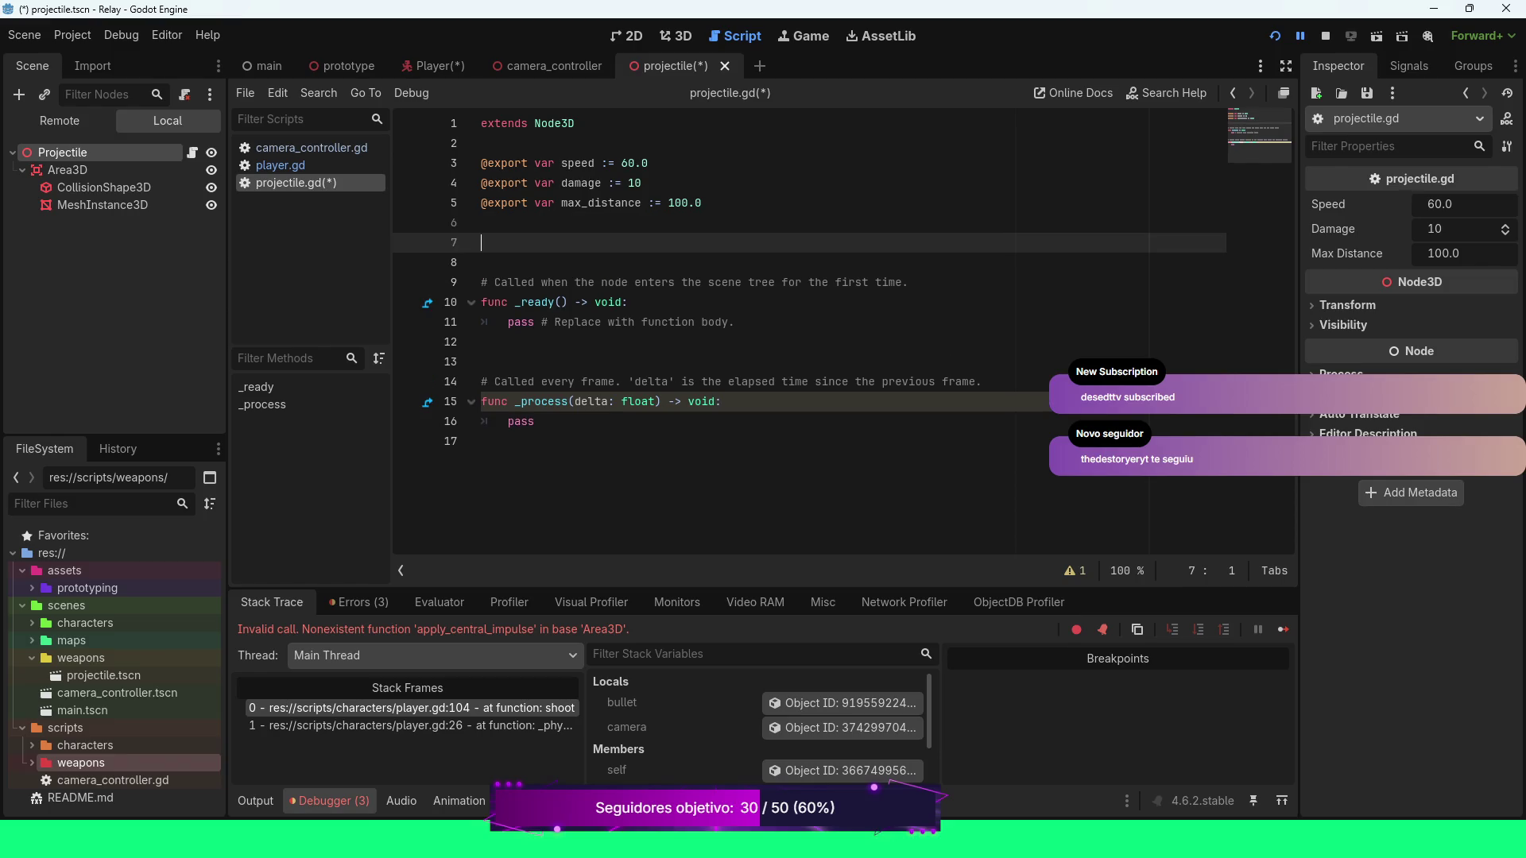
mouse_move(68, 169)
left_mouse_down()
mouse_move(353, 181)
mouse_move(582, 243)
left_mouse_up()
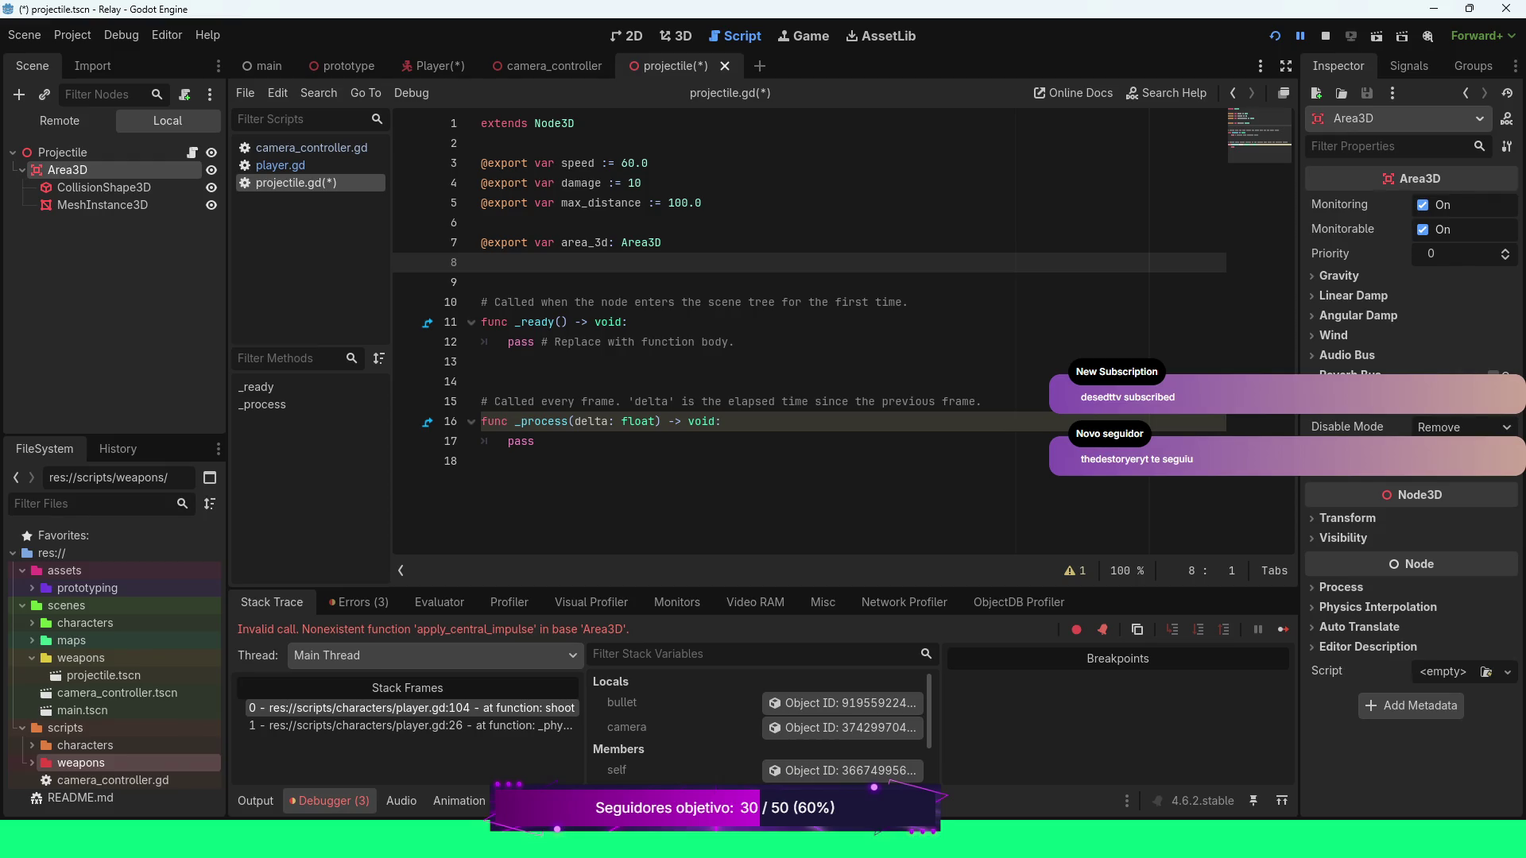
left_click(481, 243)
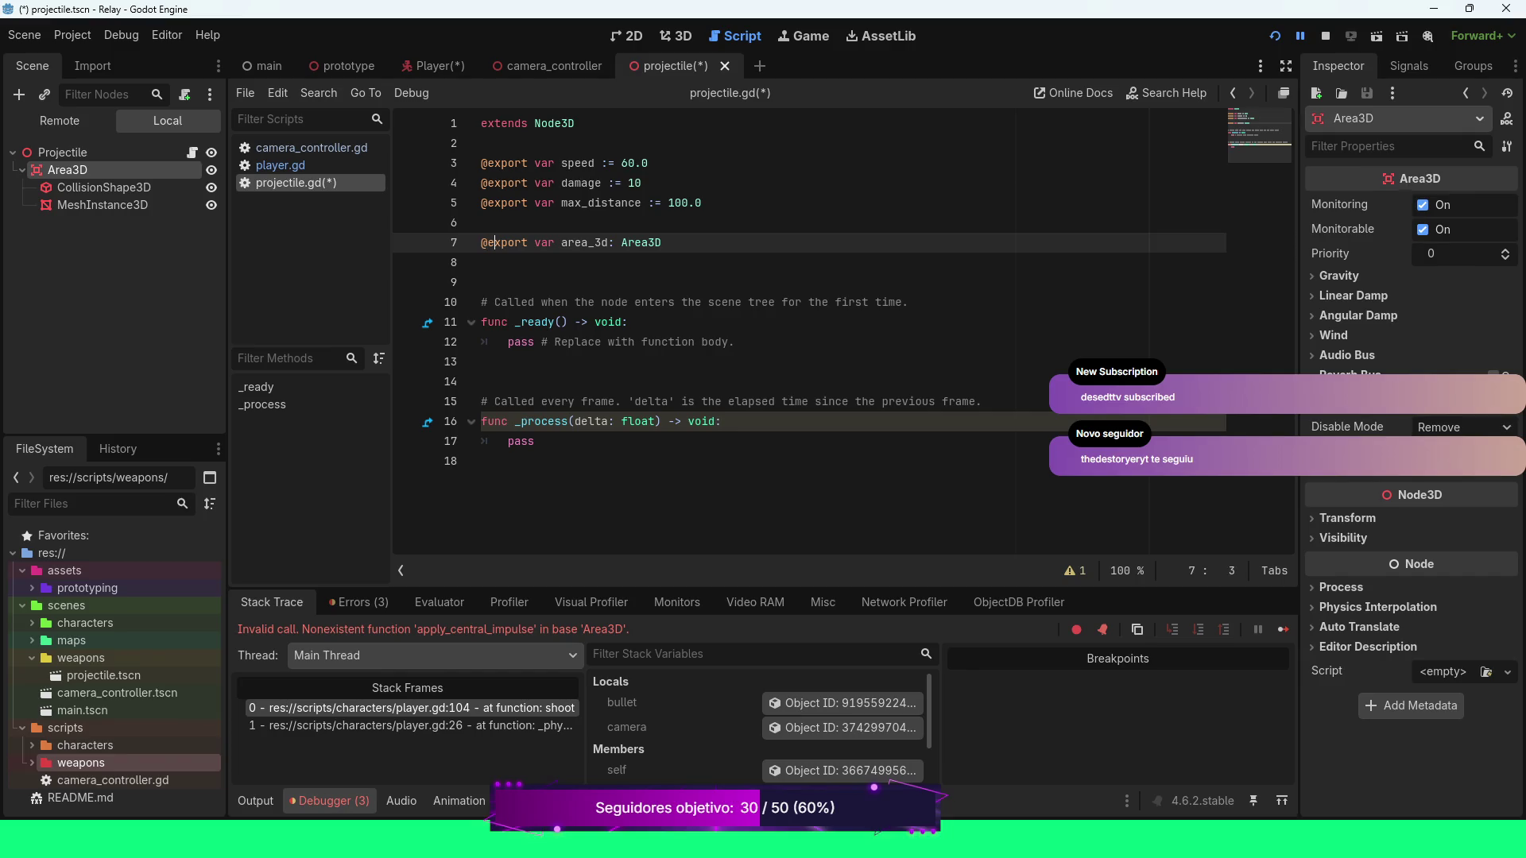
key("BackSpace")
key("BackSpace")
key("BackSpace")
type("on")
key("Return")
left_click(541, 242)
key("ctrl+x")
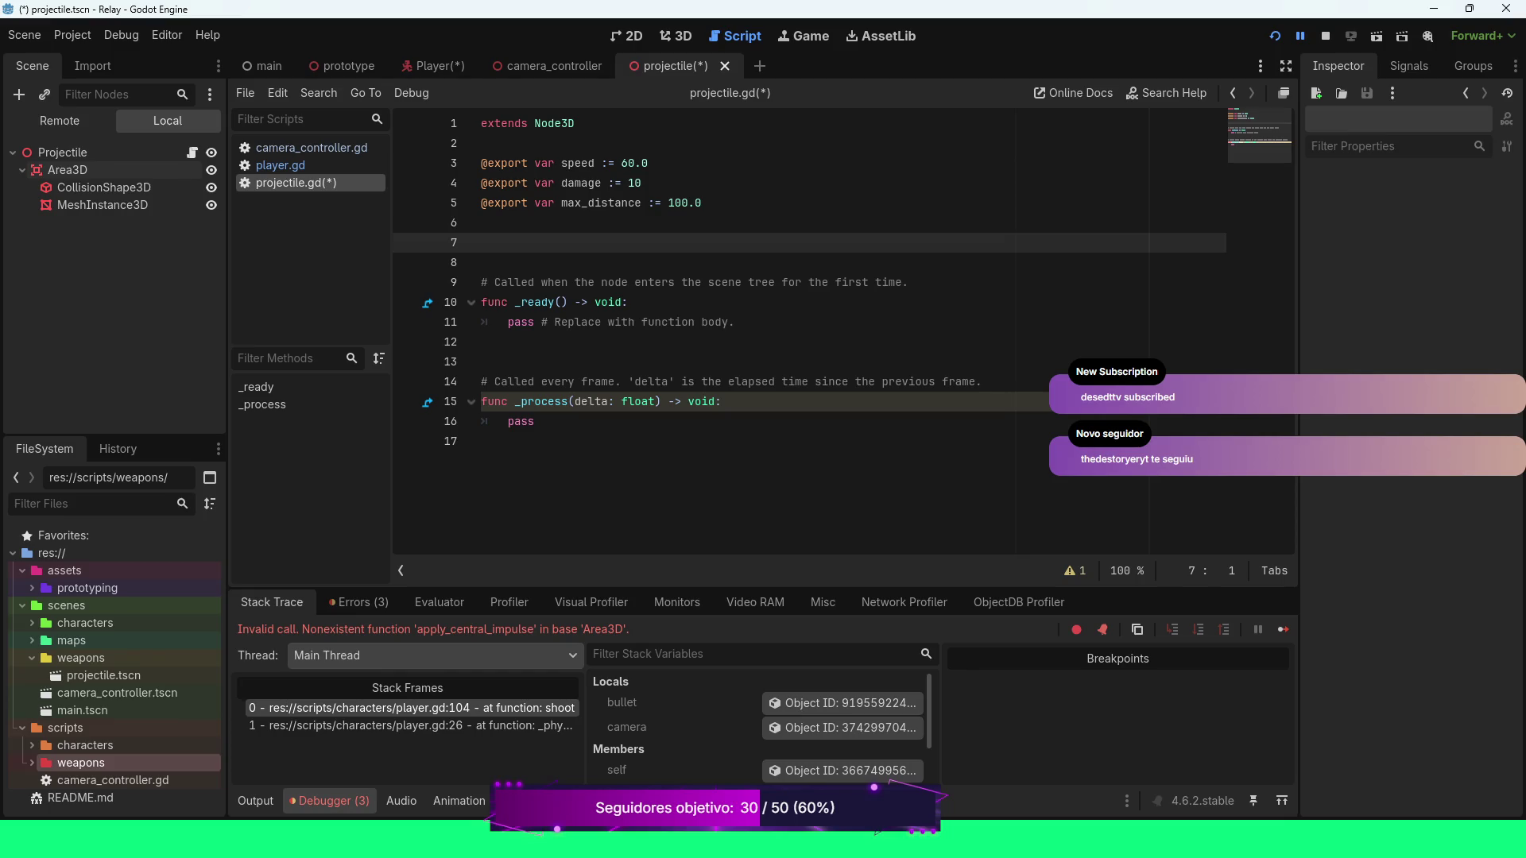
left_click(67, 170)
mouse_move(68, 170)
left_mouse_down()
mouse_move(624, 249)
mouse_move(589, 248)
left_mouse_up()
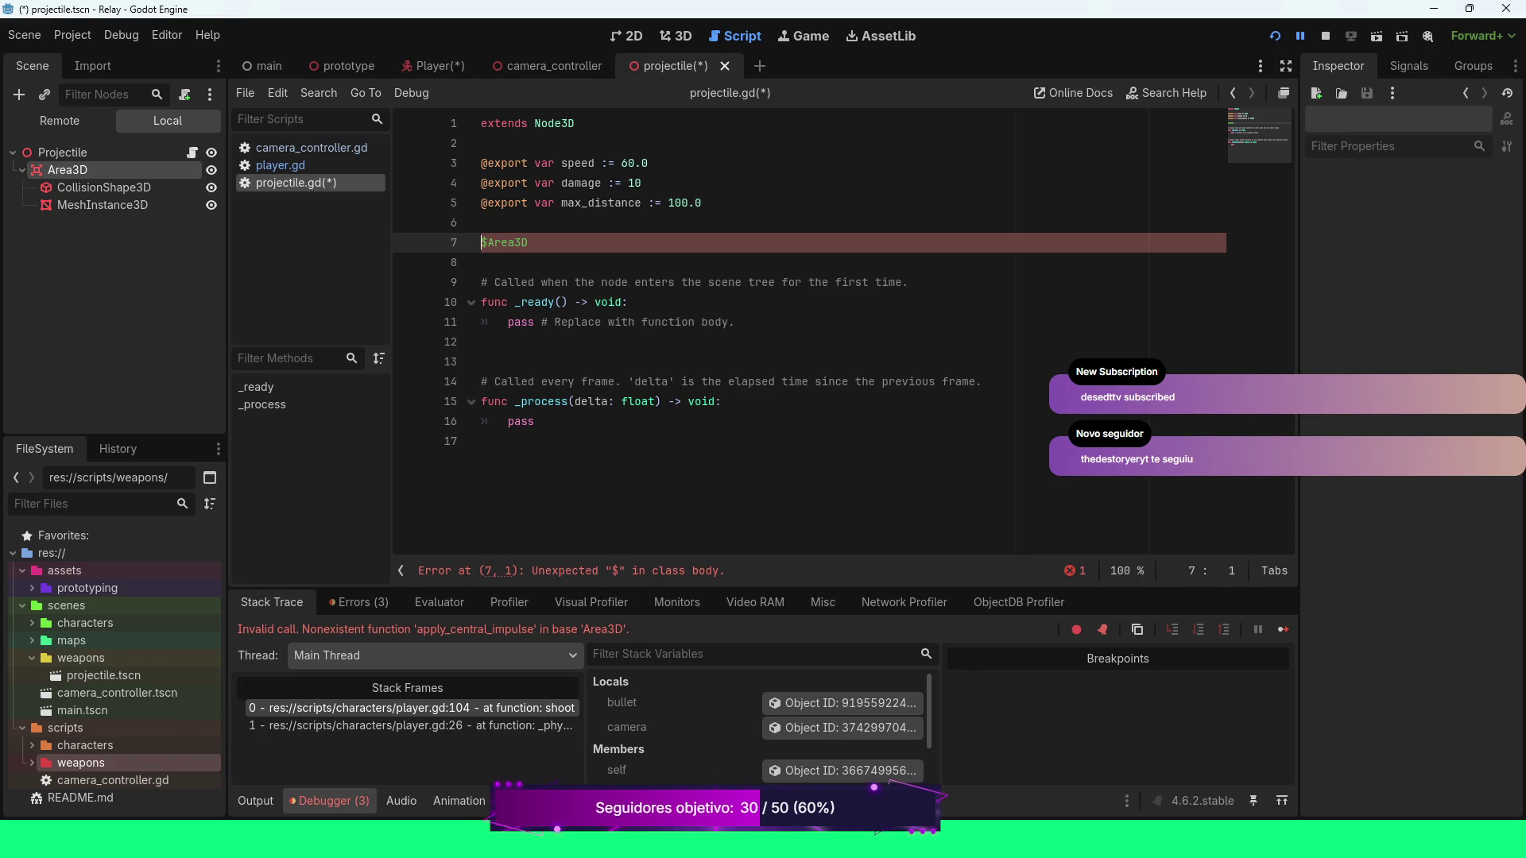
key("Tab")
type("@onready var  ")
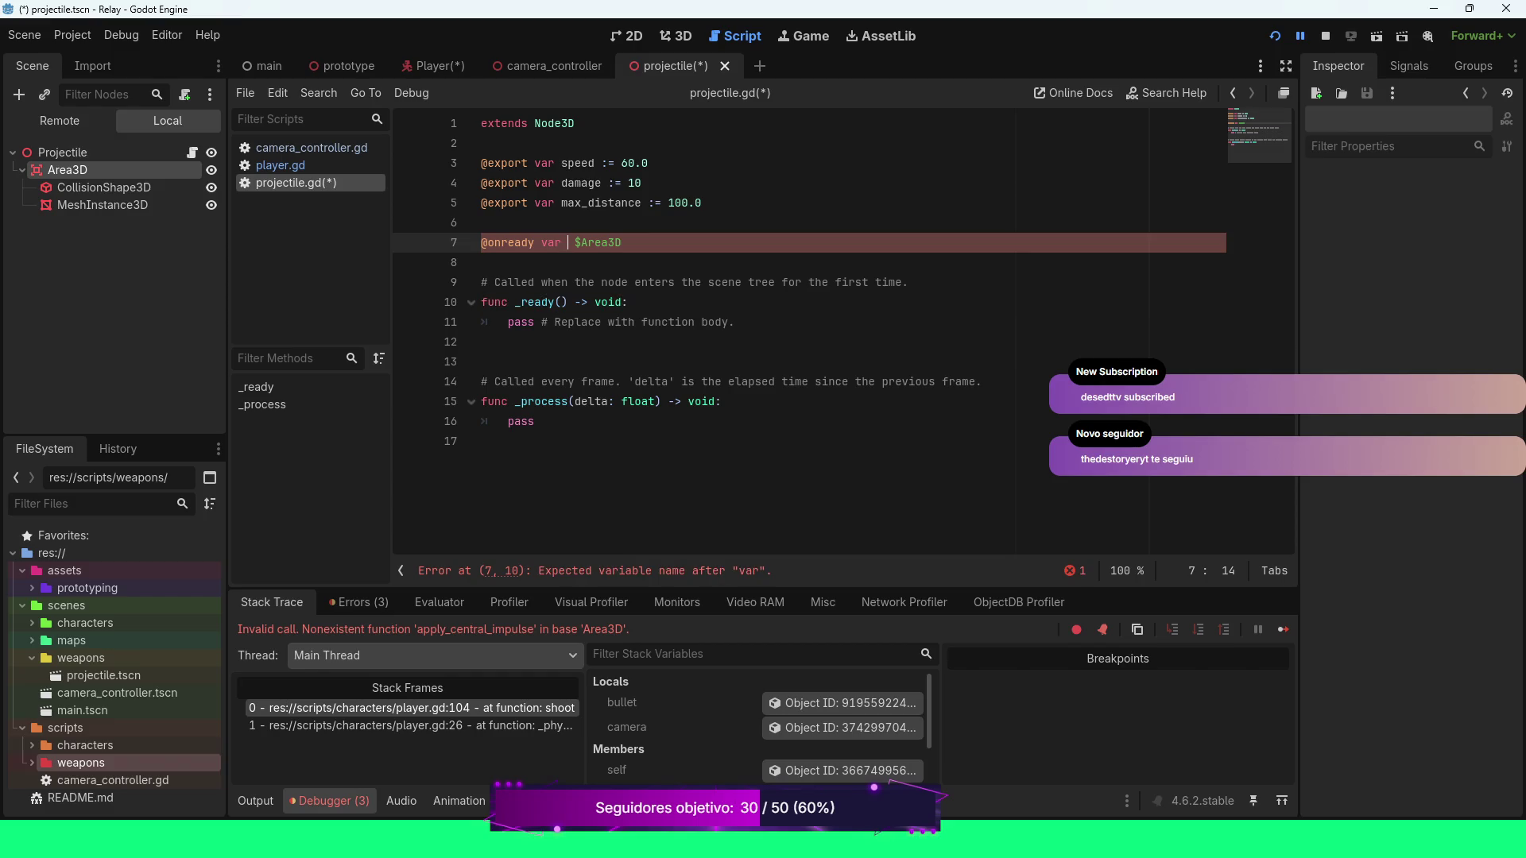
type("hitbox:")
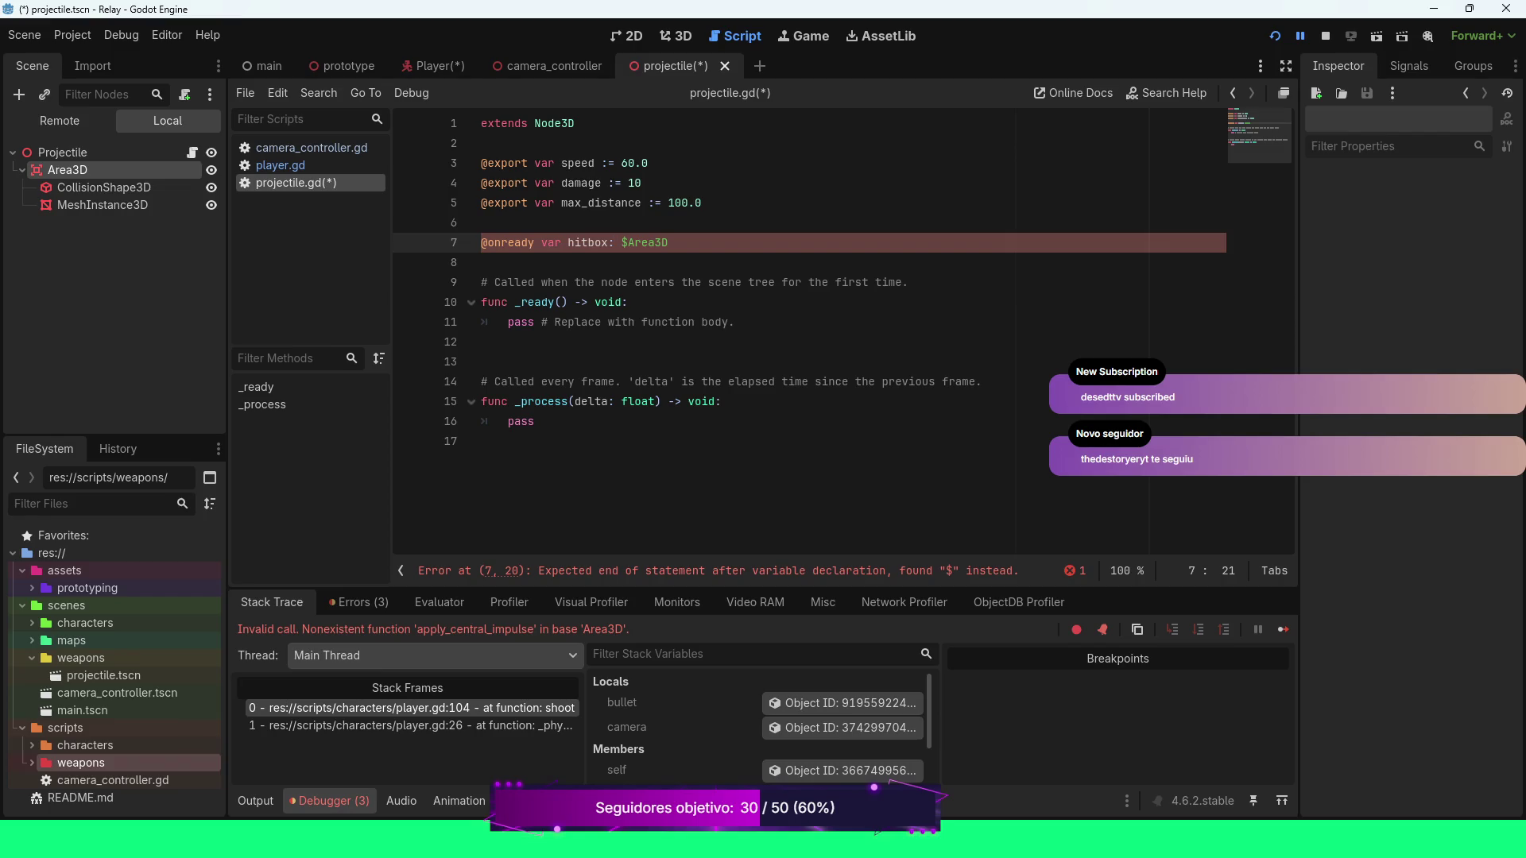
type(" Area")
key("Down")
key("Return")
type("=")
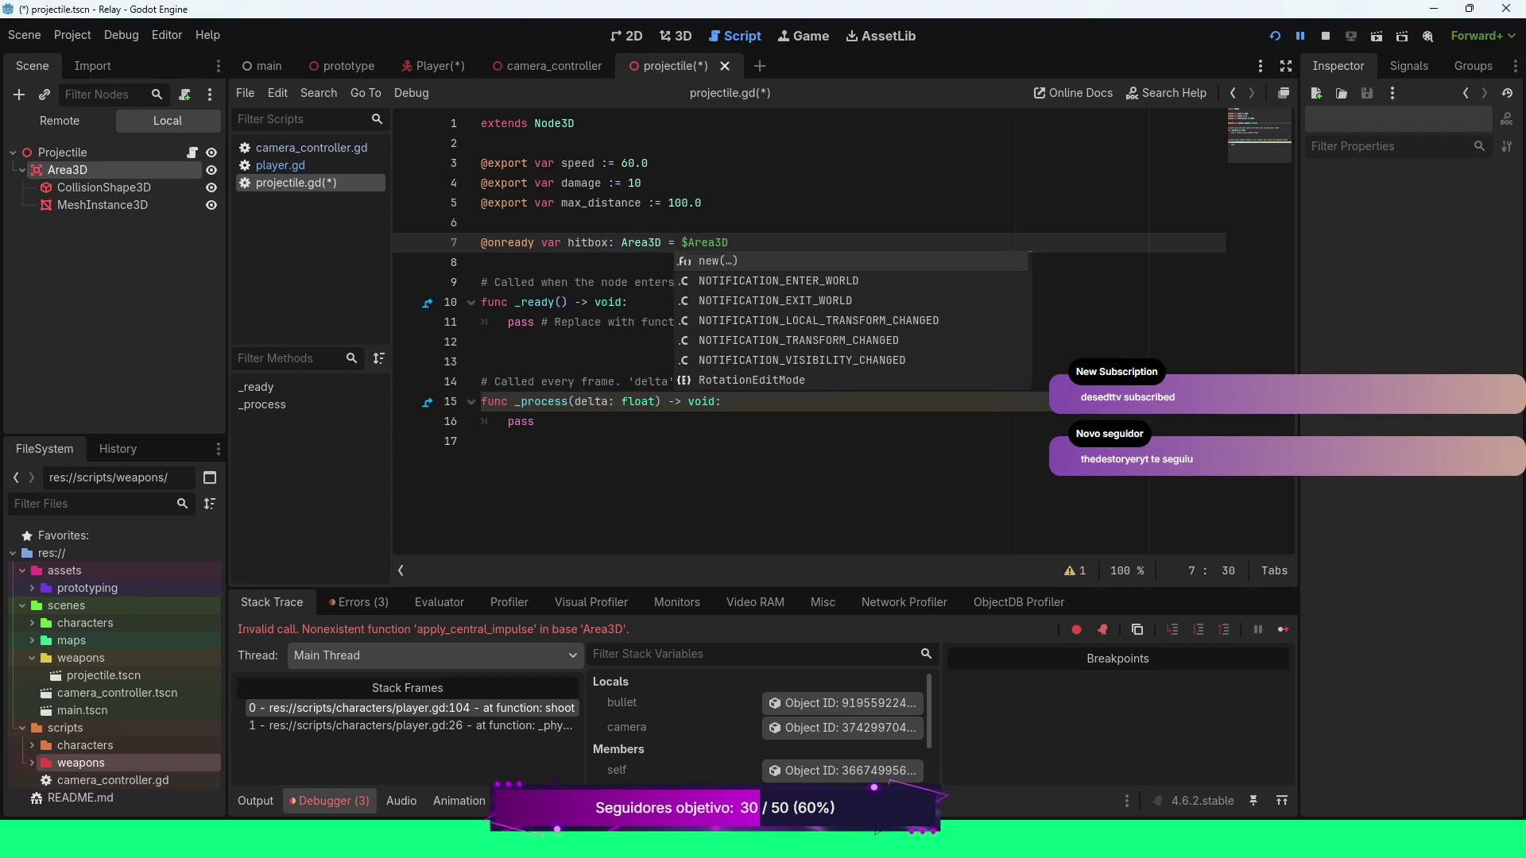
key("Escape")
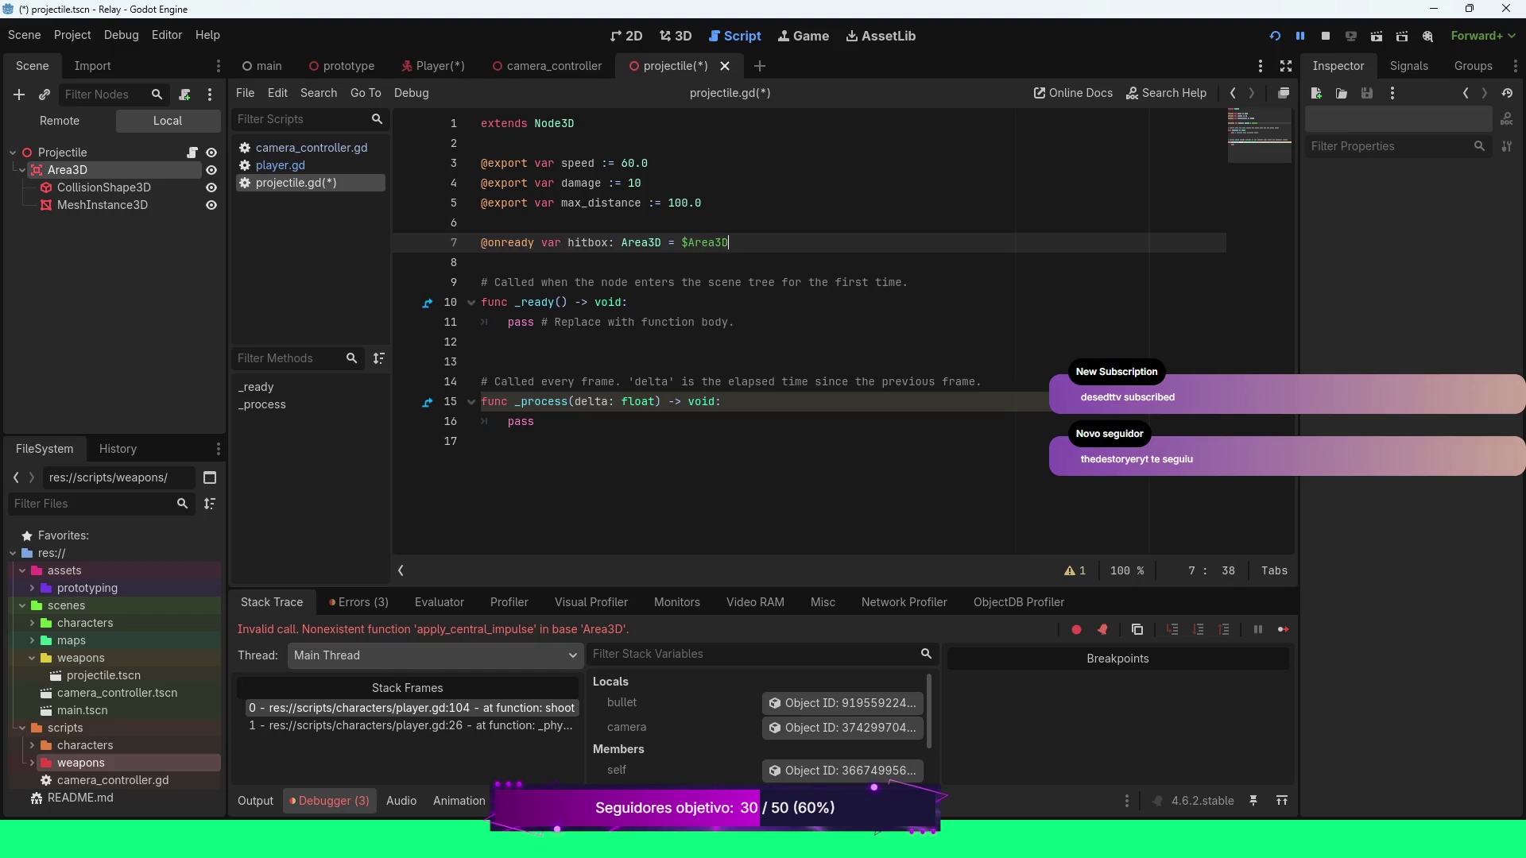
- Declare 'var direction := Vector3.ZERO' below the hitbox variable
key("Return")
key("Return")
type("var direction: ")
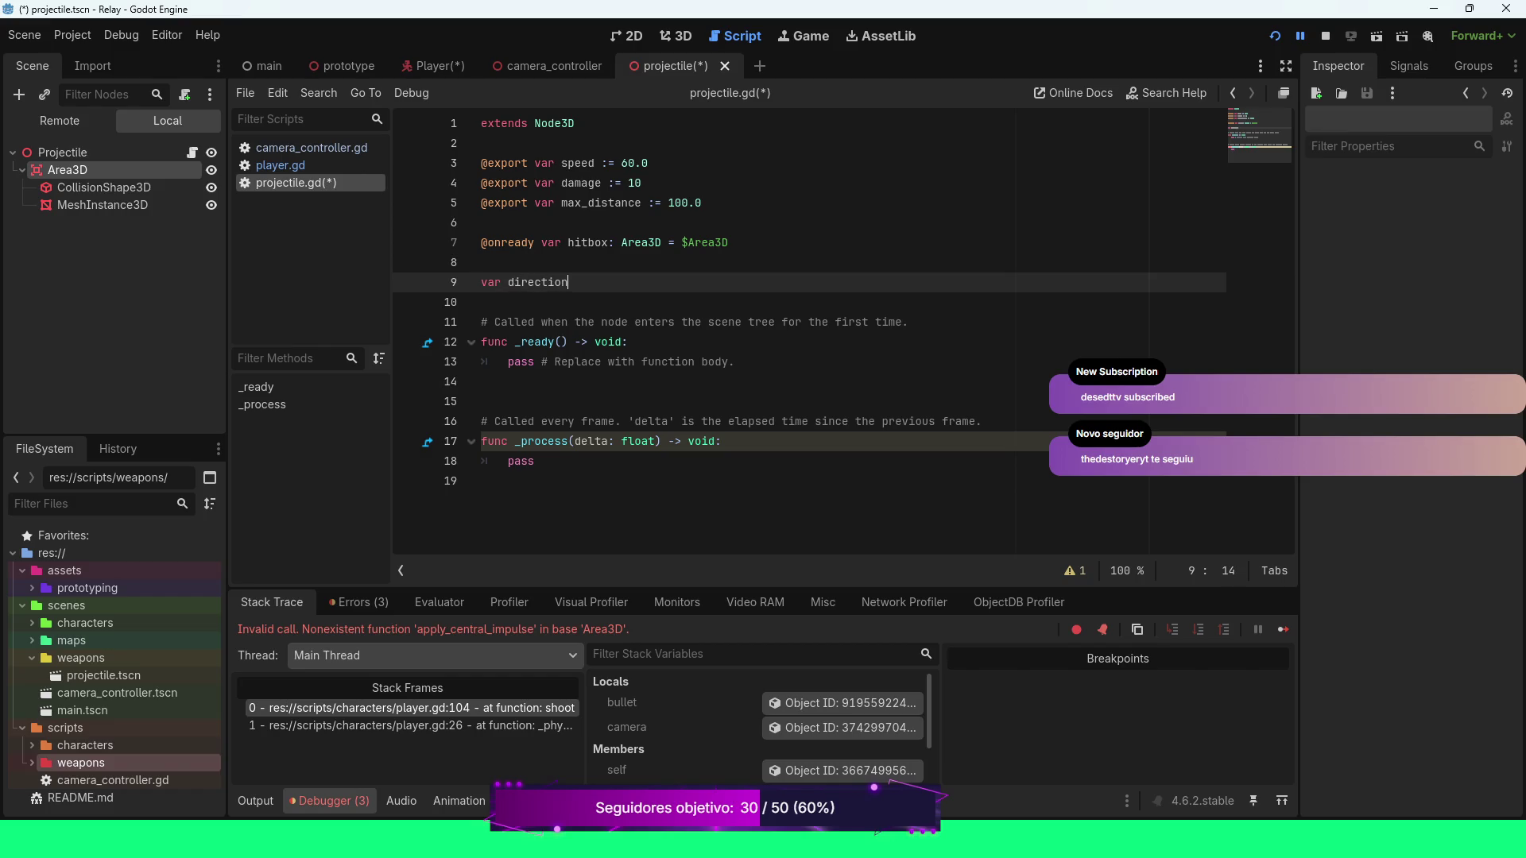
type("Vector")
key("Down")
key("Down")
key("Return")
type("Vec")
key("Down")
key("Down")
key("Return")
type("Z")
key("Return")
left_click(636, 282)
key("BackSpace")
key("BackSpace")
key("BackSpace")
key("BackSpace")
type(":")
key("BackSpace")
left_click(649, 282)
left_click(675, 283)
- Add 'var start_position: Vector3' on the next line
key("Return")
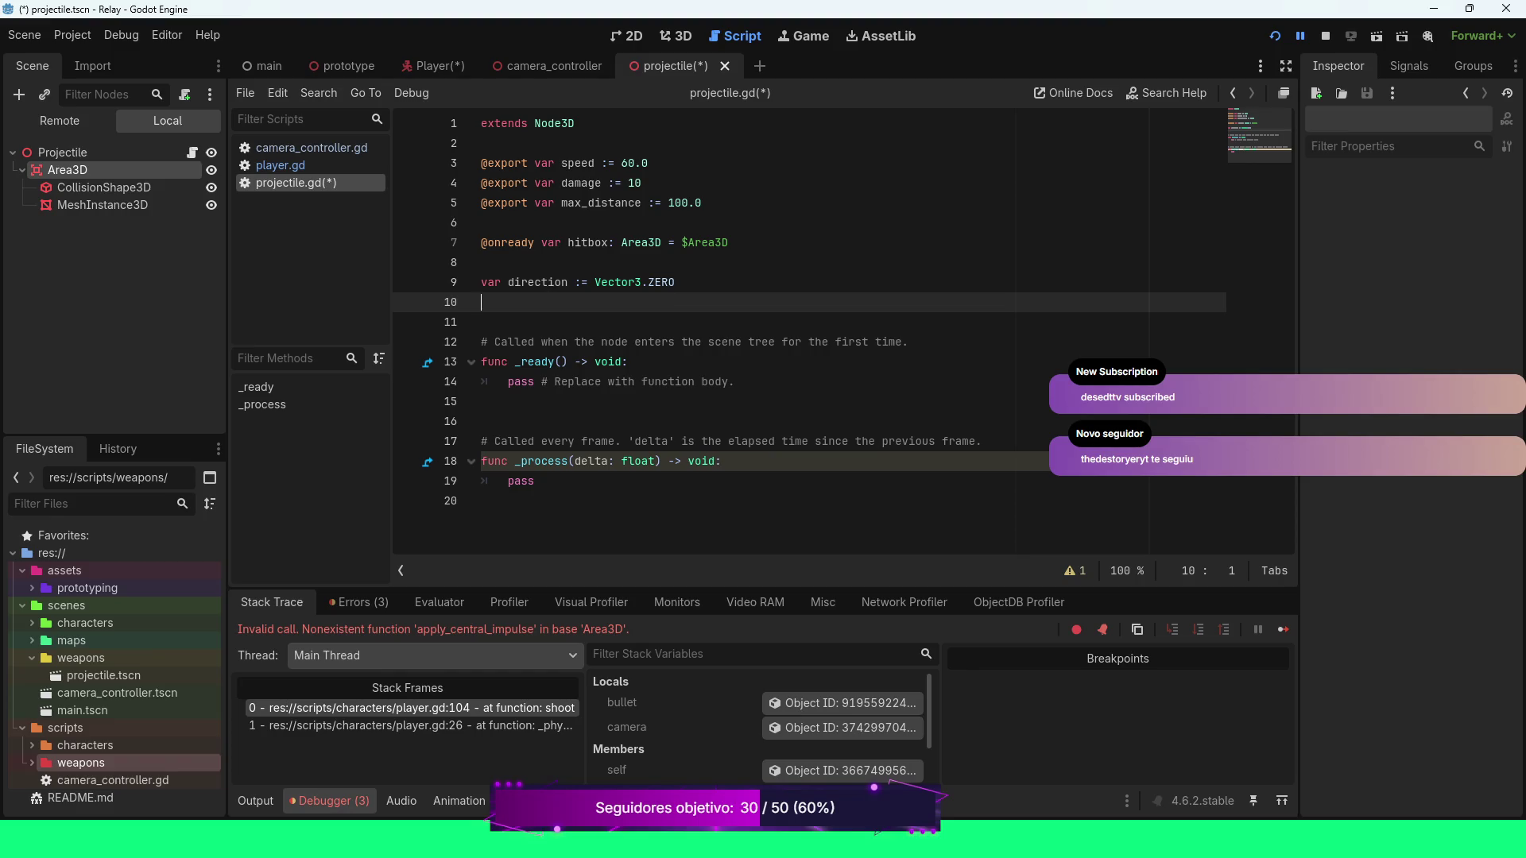
type("var ")
type("start_")
type("posit")
type("ion")
type(": Vec")
key("Down")
key("Down")
key("Return")
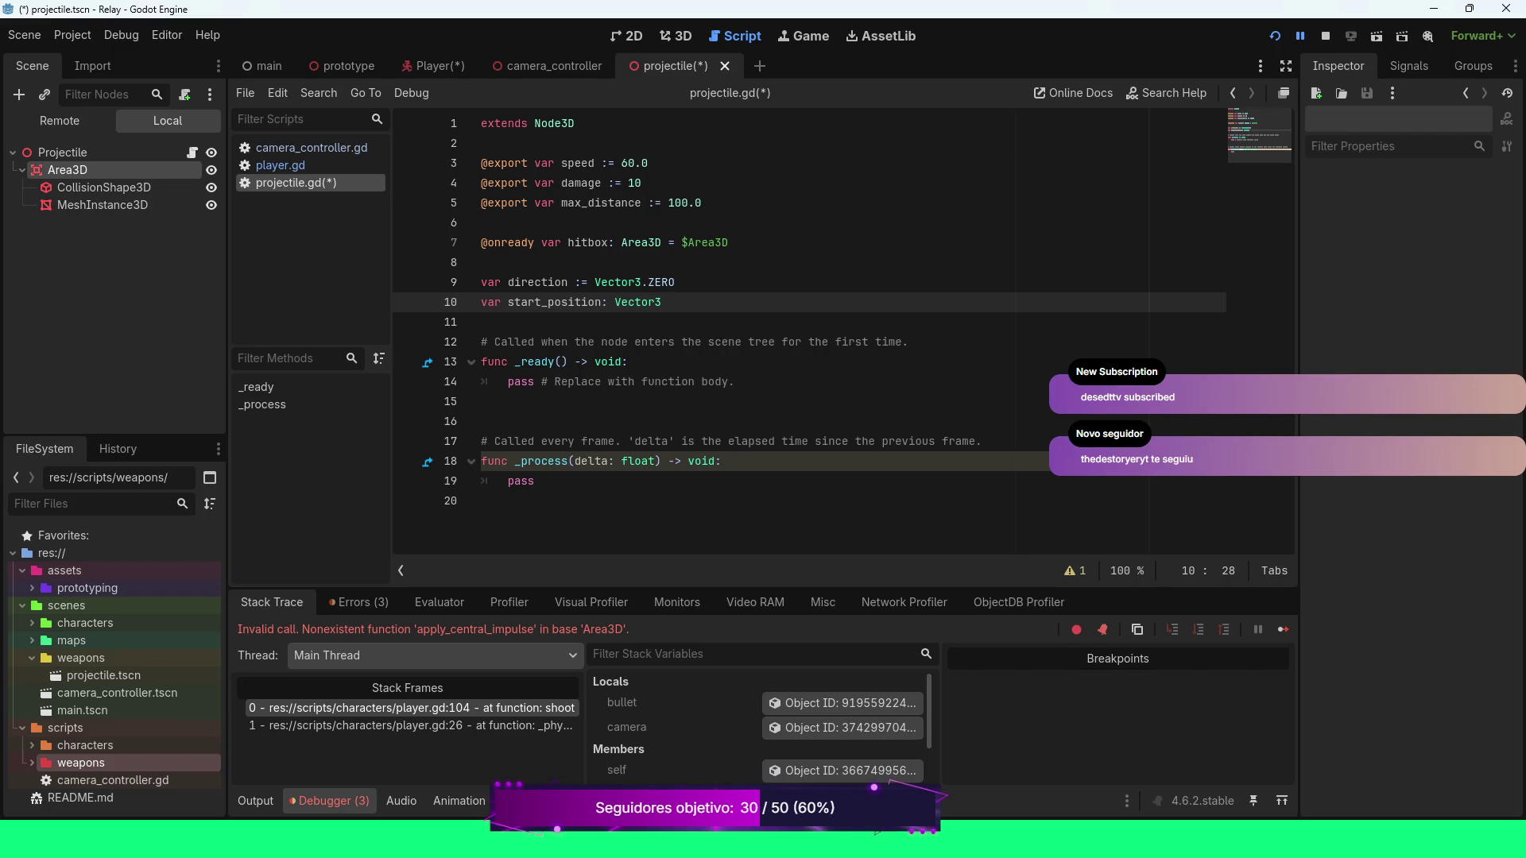
key("Down")
key("Down")
key("Down")
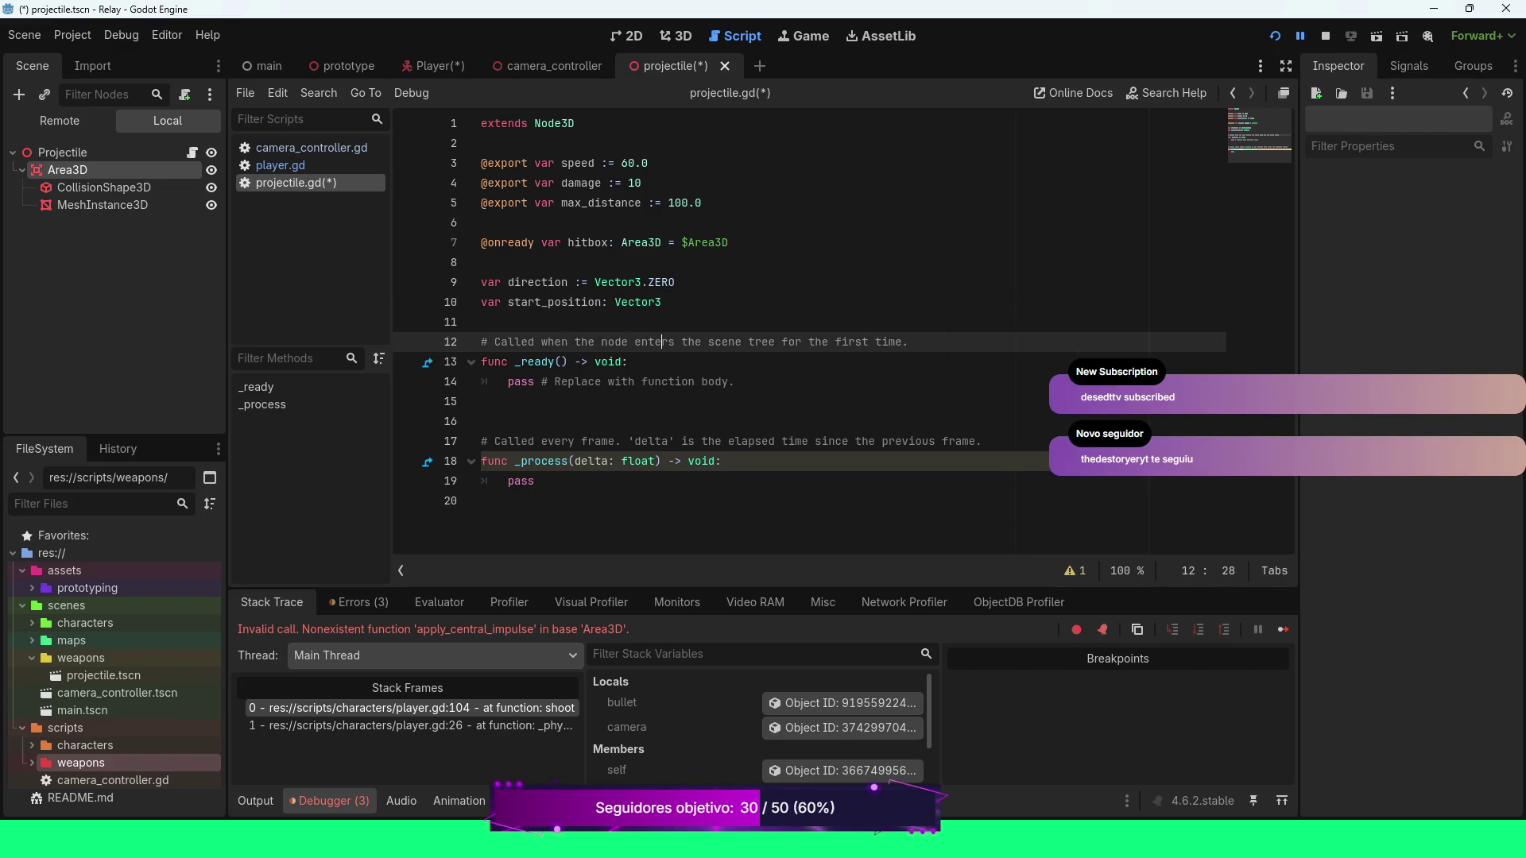
- Replace _ready's comment and pass with 'start_position = global_position'
key("Up")
key("ctrl+shift+k")
key("Down")
key("ctrl+shift+k")
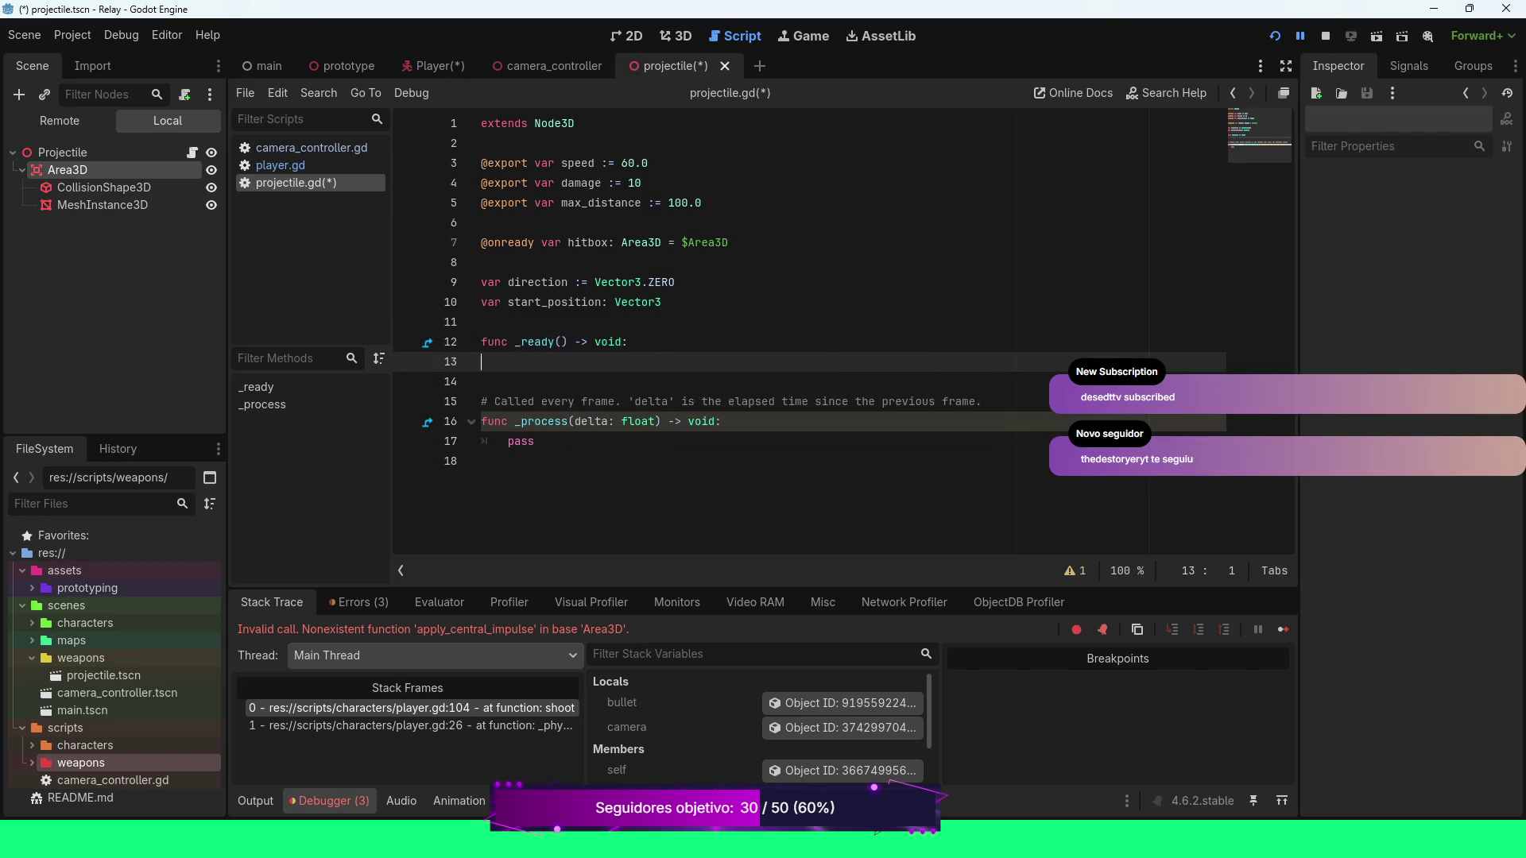
key("Tab")
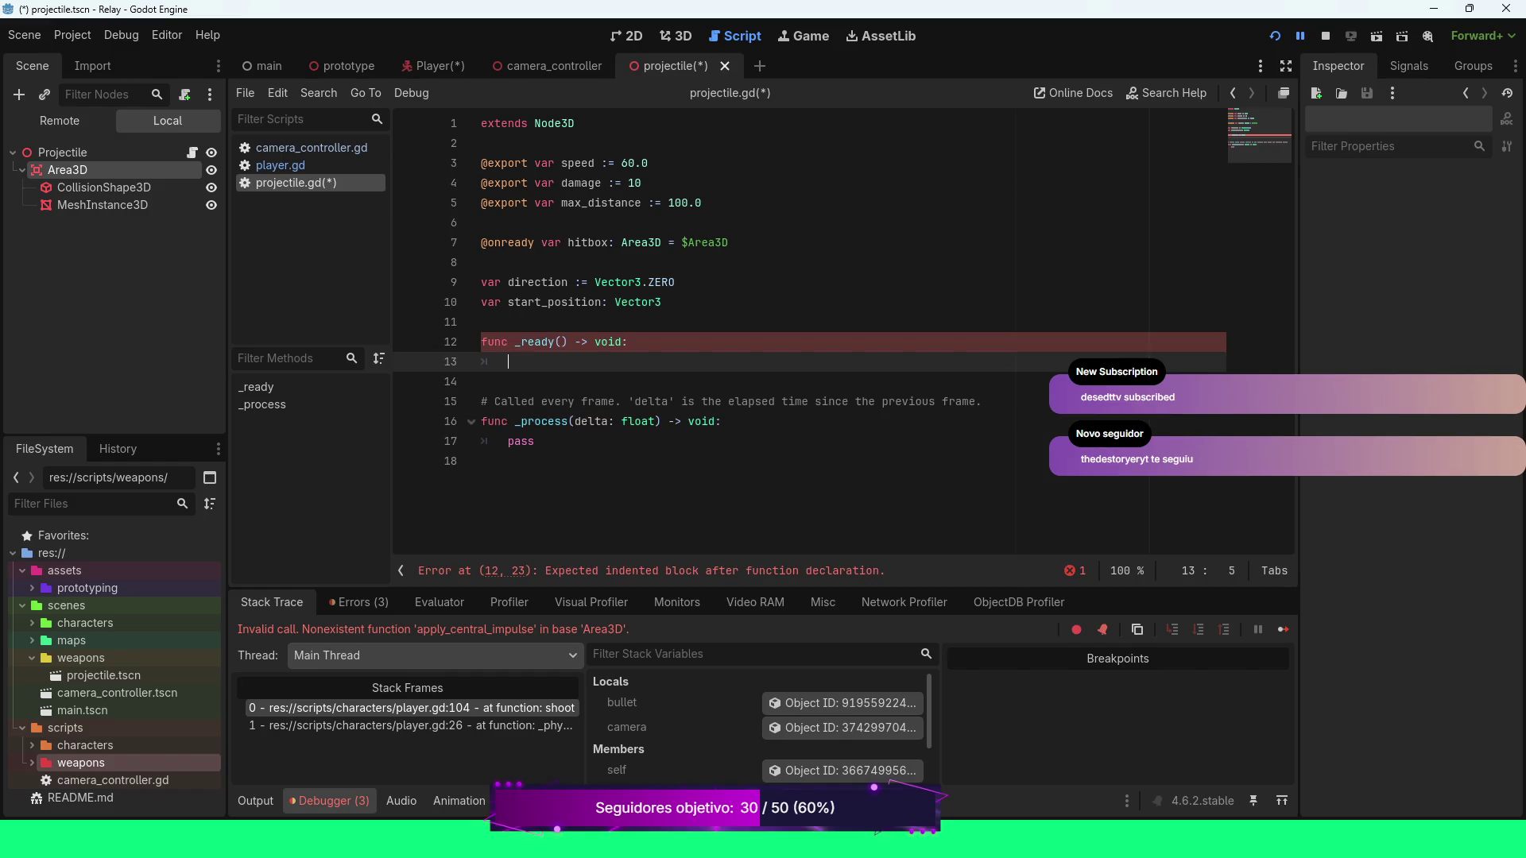
type("start")
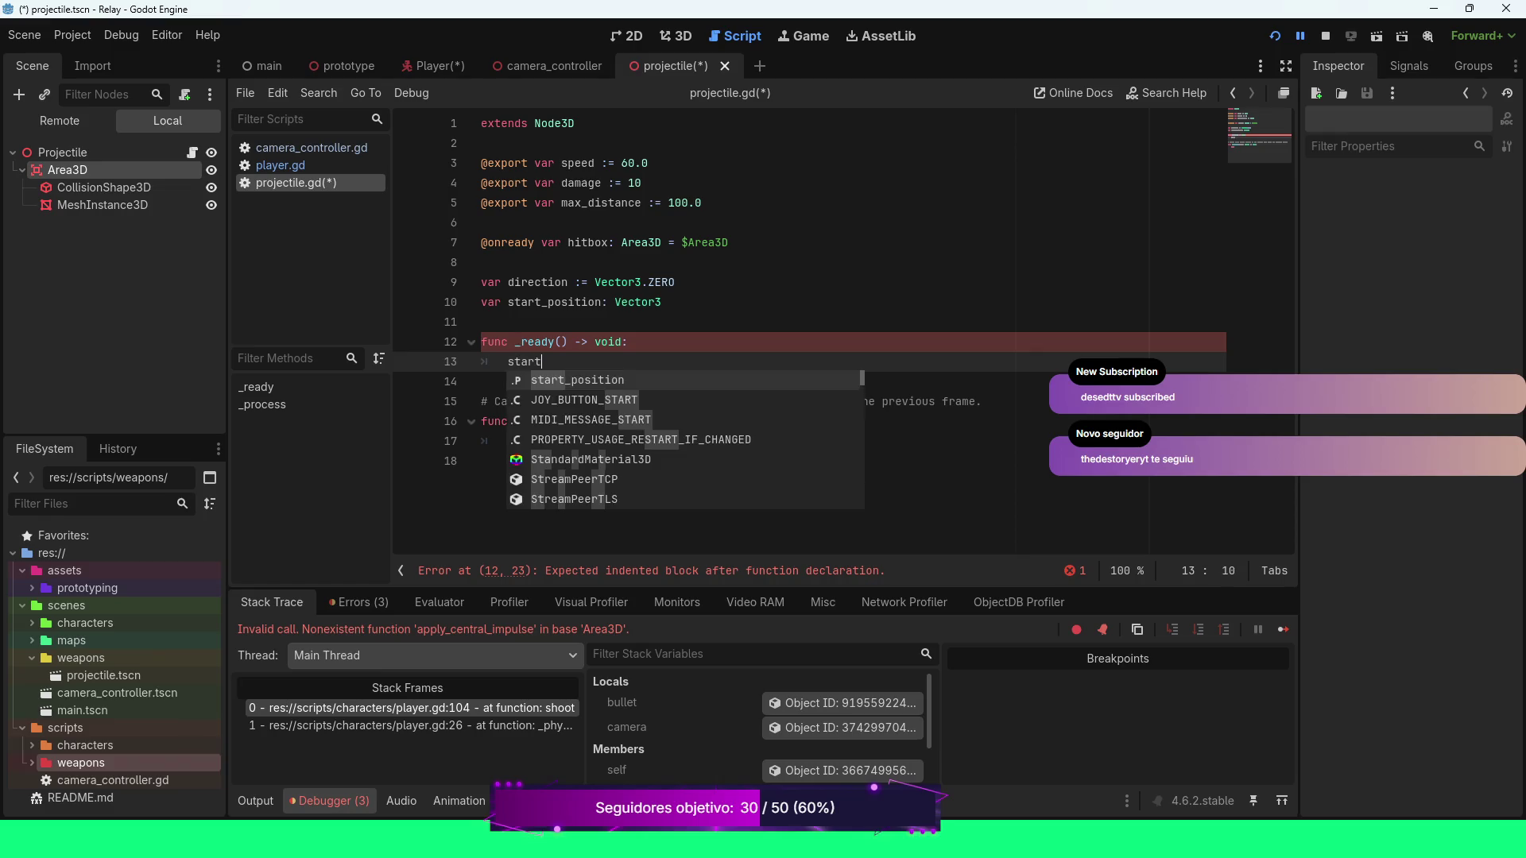
key("Return")
type("= gl")
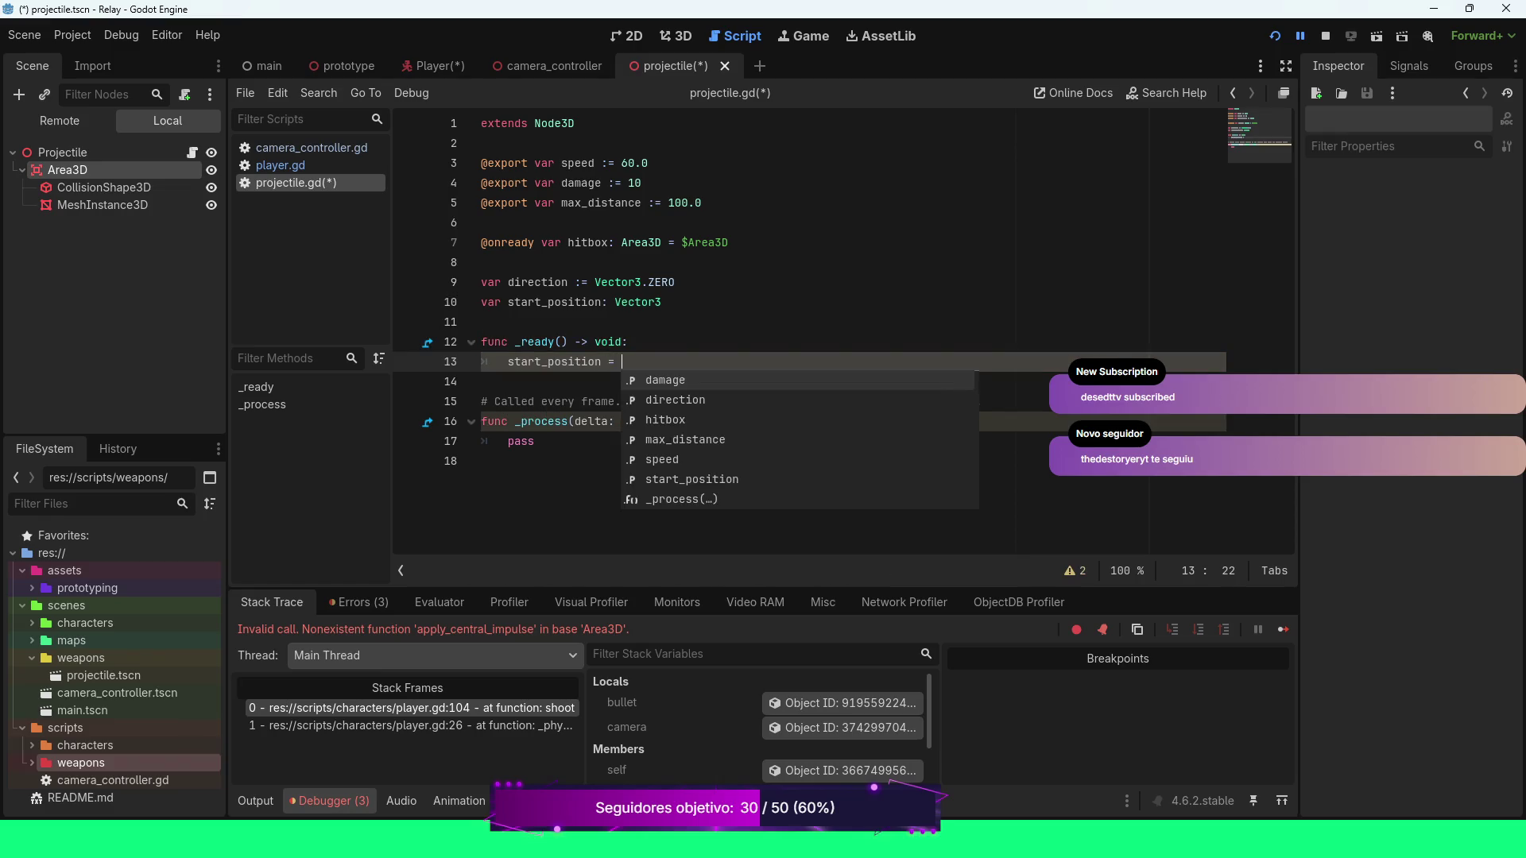
type("obal")
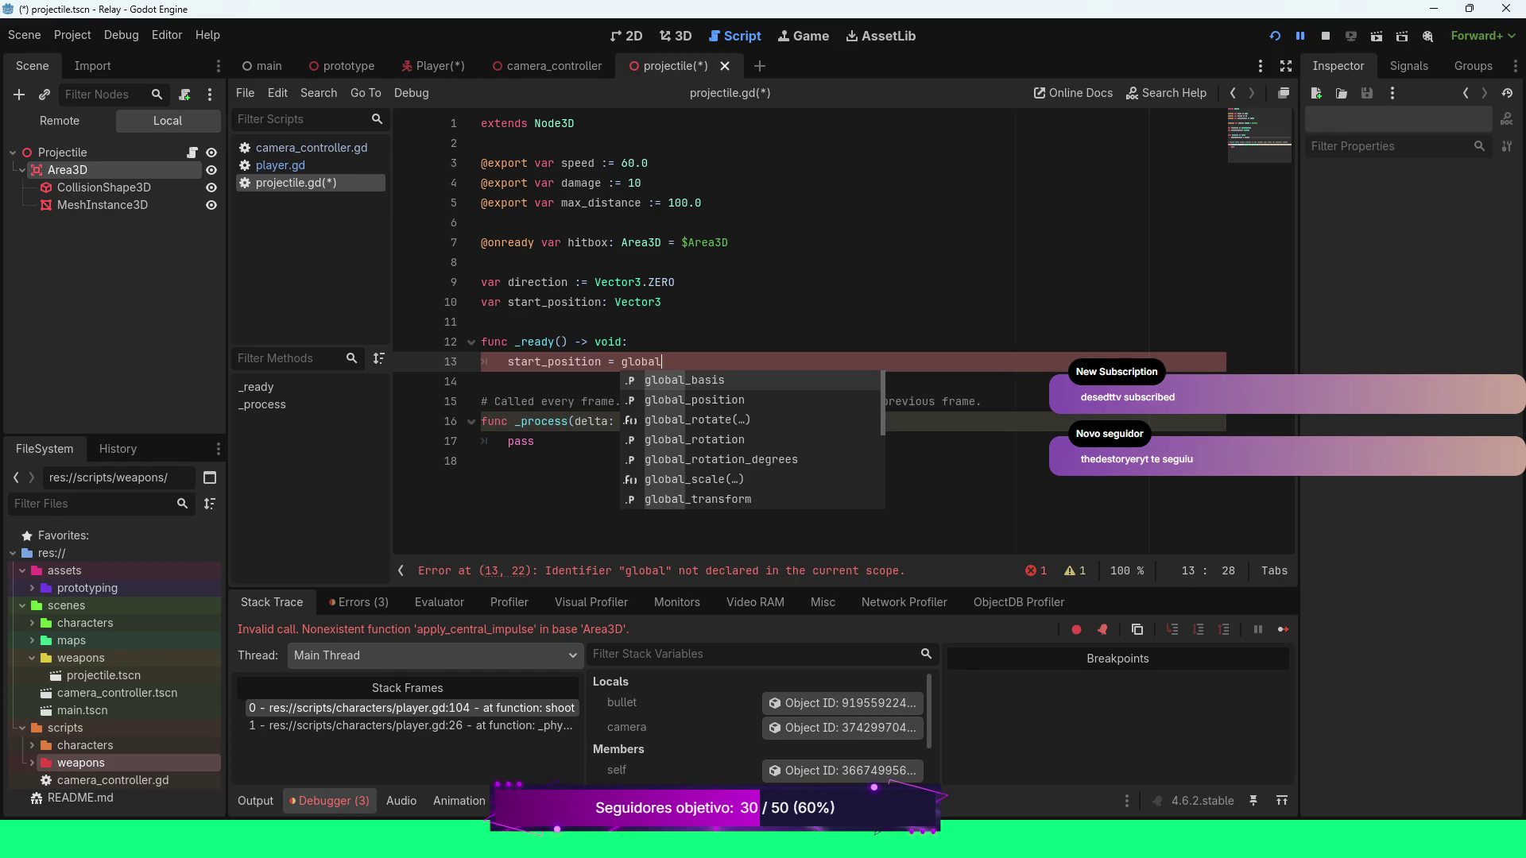
key("Down")
key("Return")
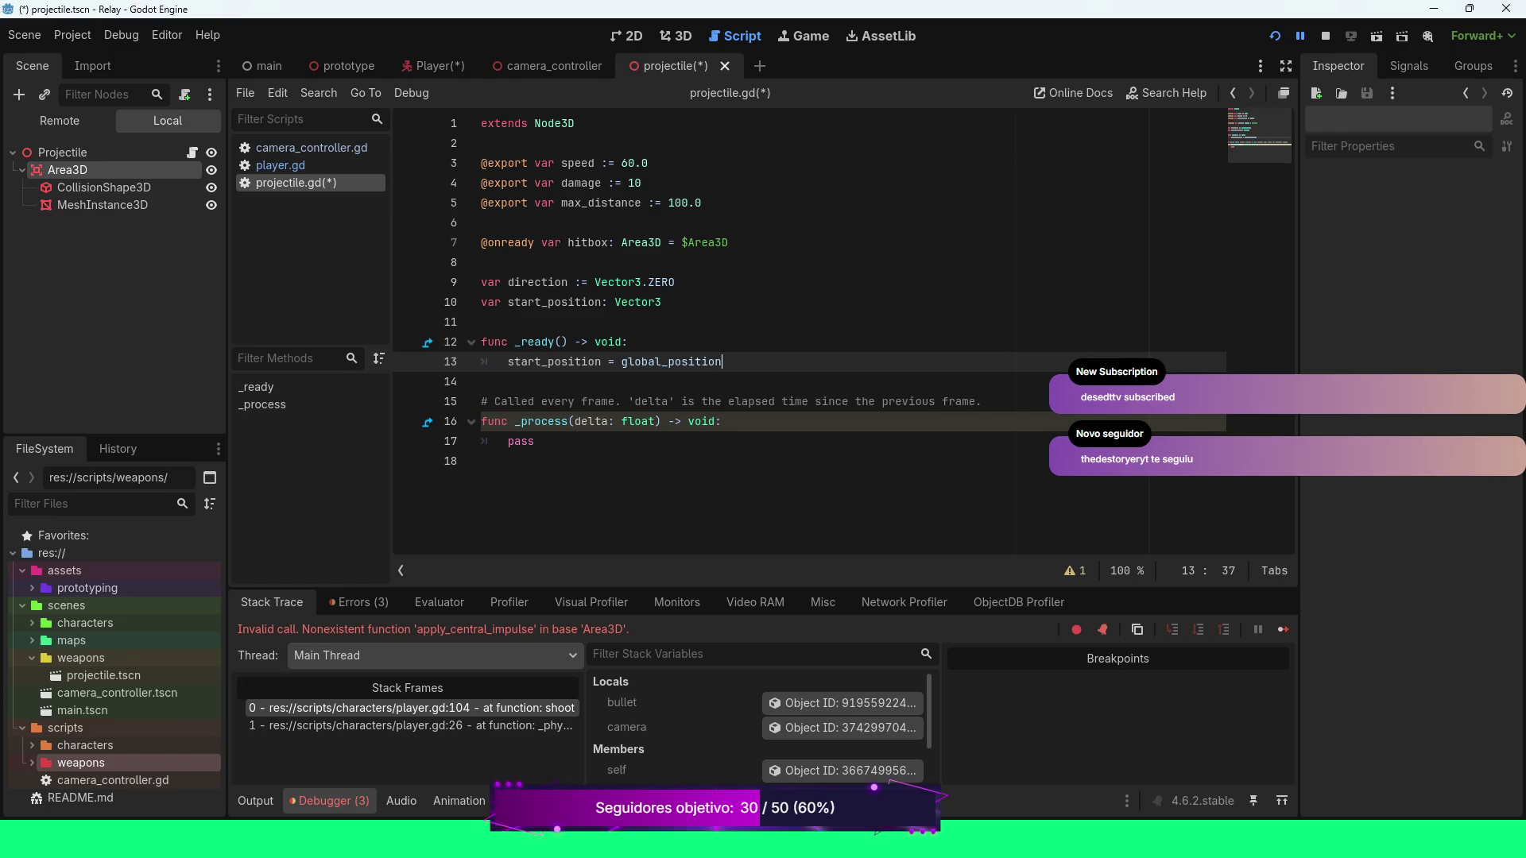
key("Down")
key("Down")
key("Down")
key("Return")
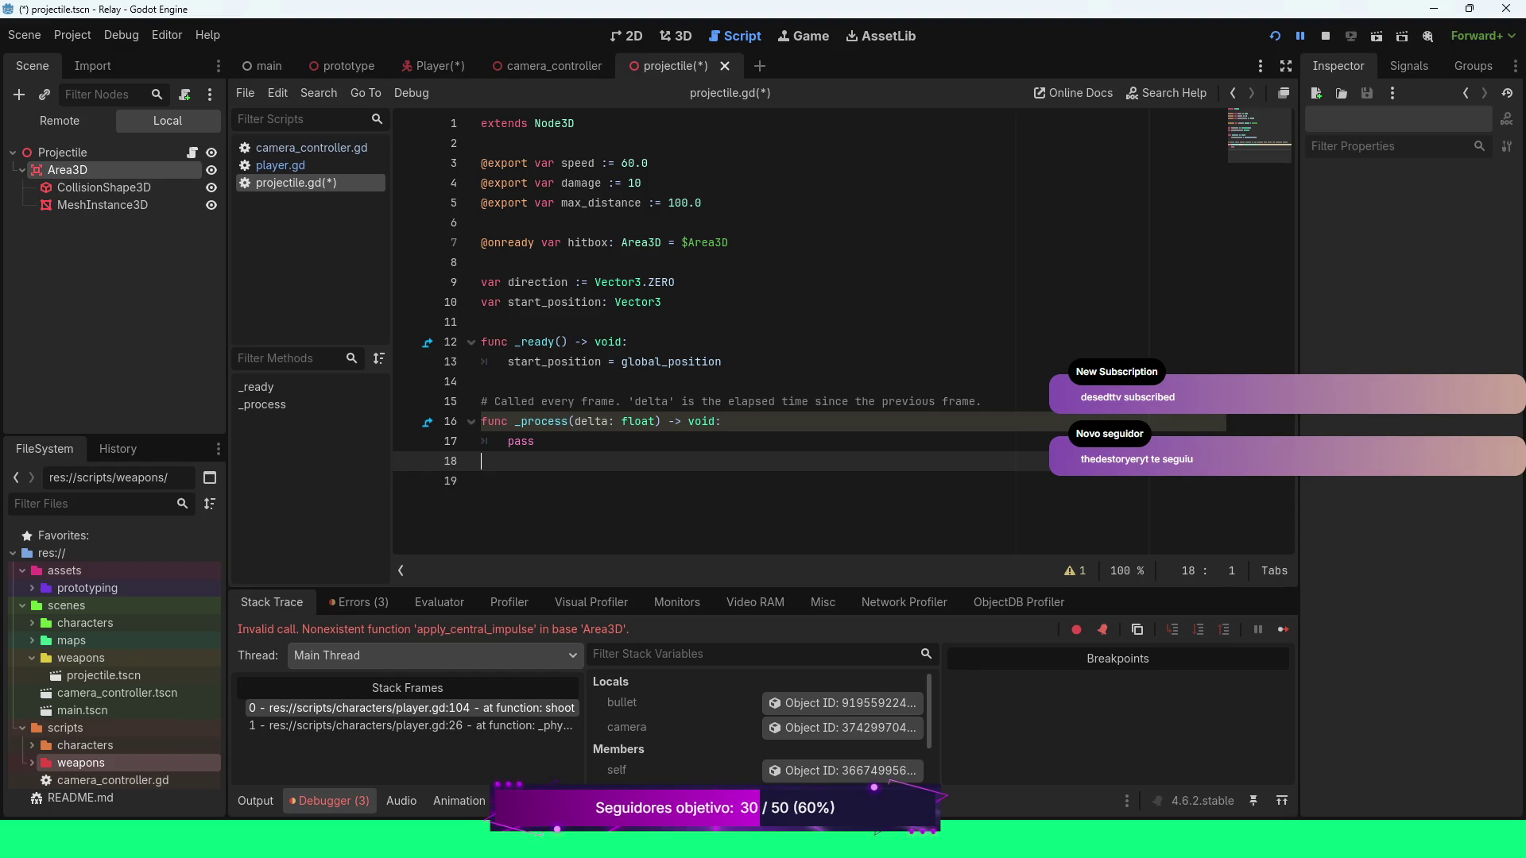
- Declare 'func _on_body_entered(body: Node3D) -> void:' and begin its body with 'if body.is_in'
key("BackSpace")
key("Return")
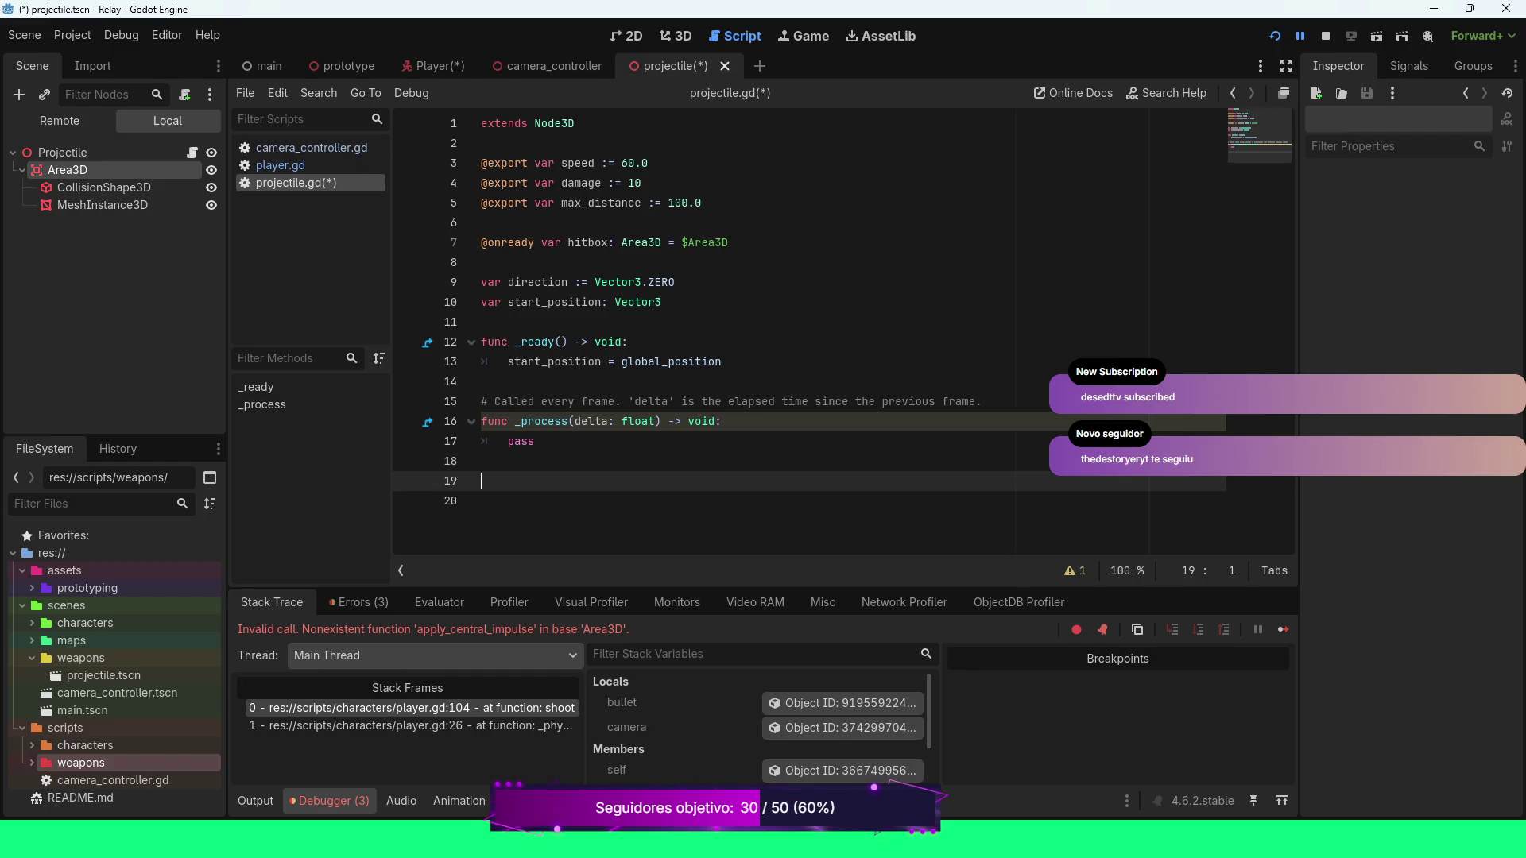
type("func _")
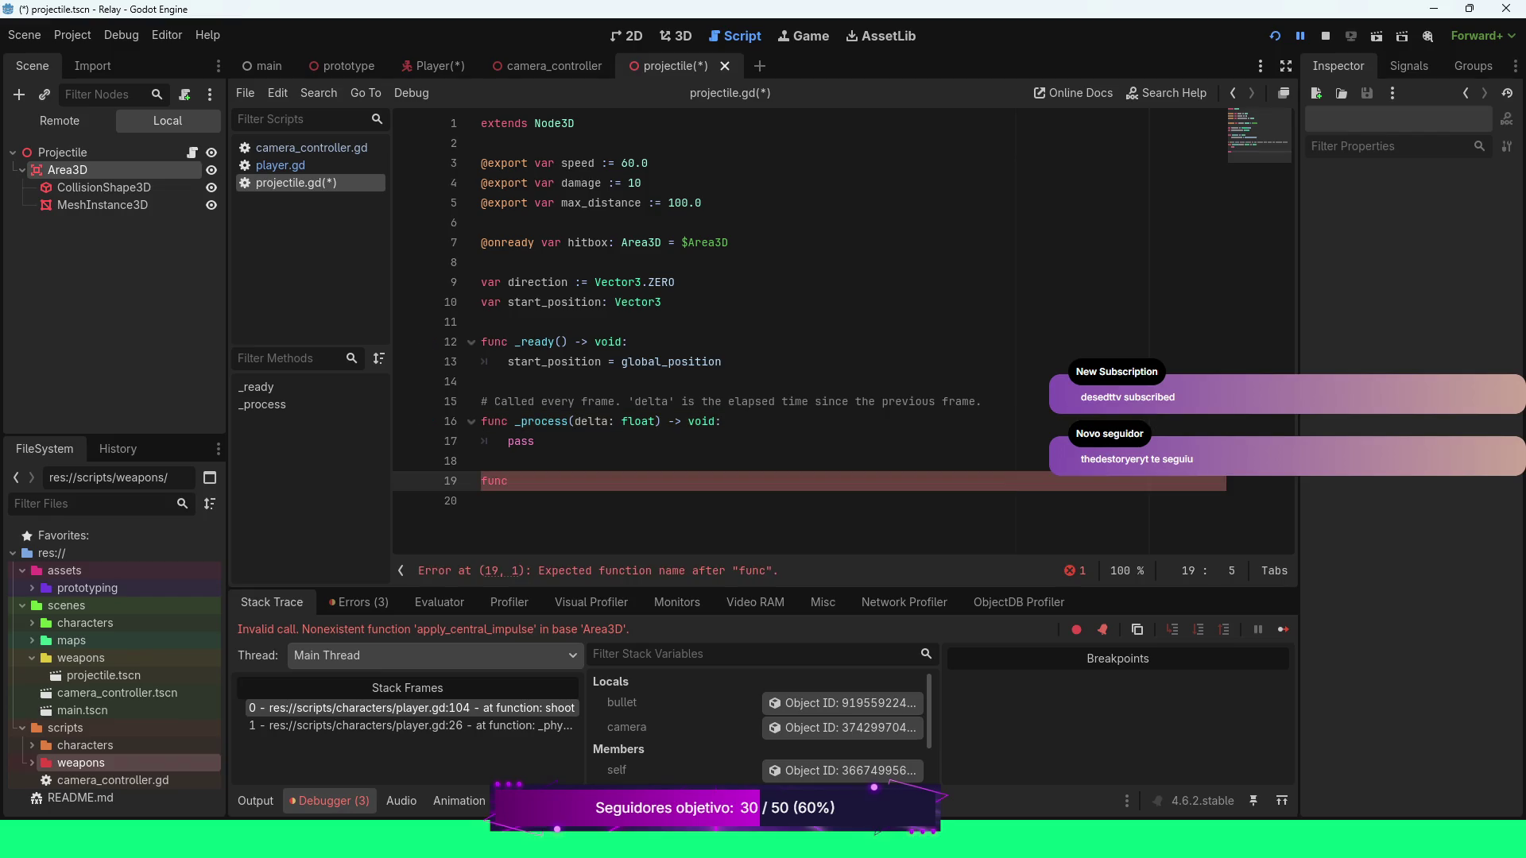
type("on_bod")
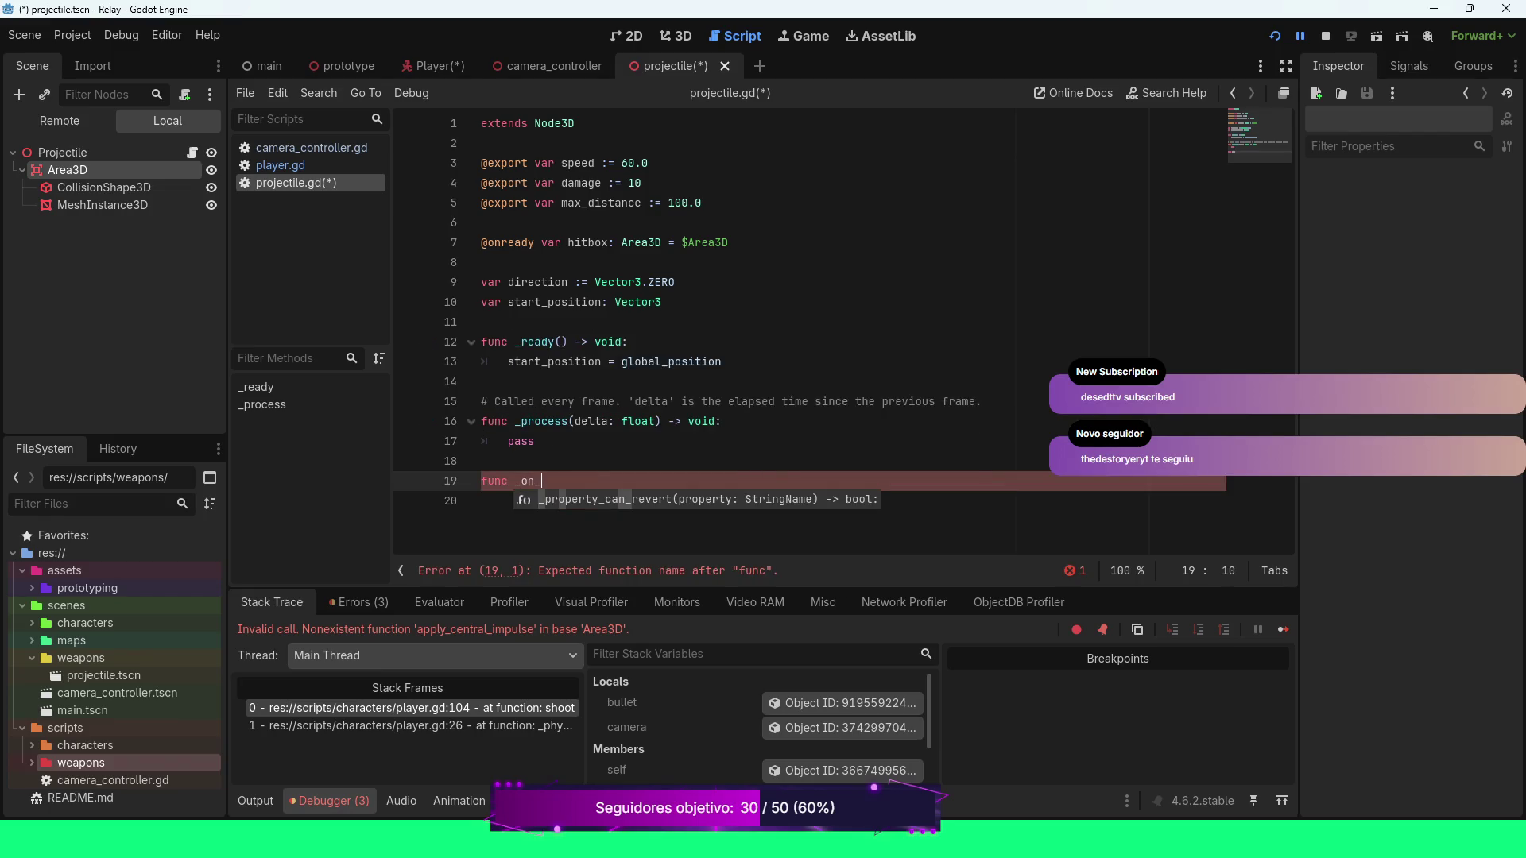
type("y")
type("_entered")
type("(")
type("body: Bod")
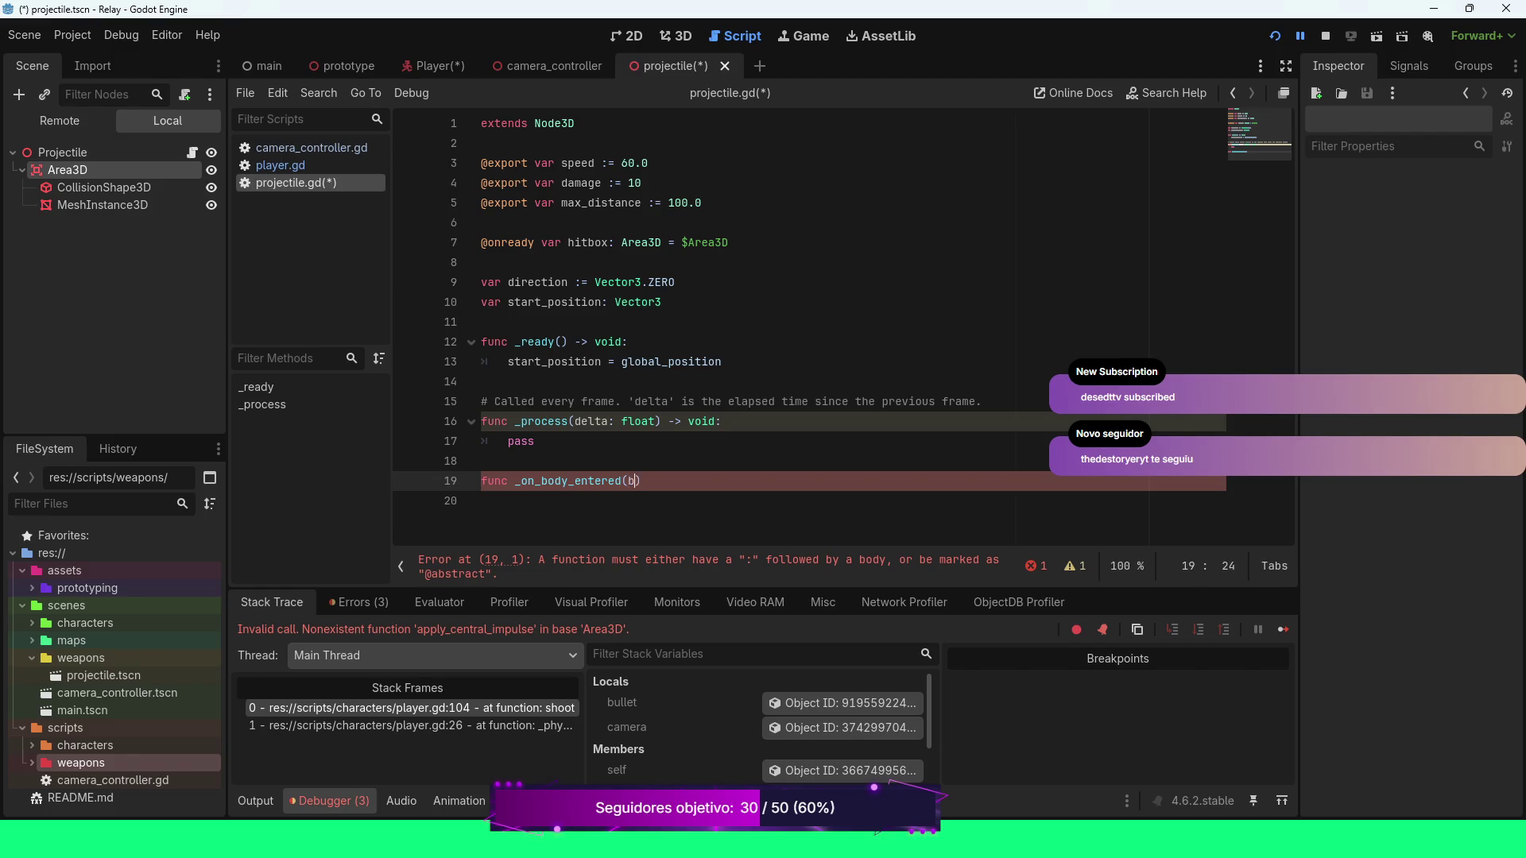
type("y")
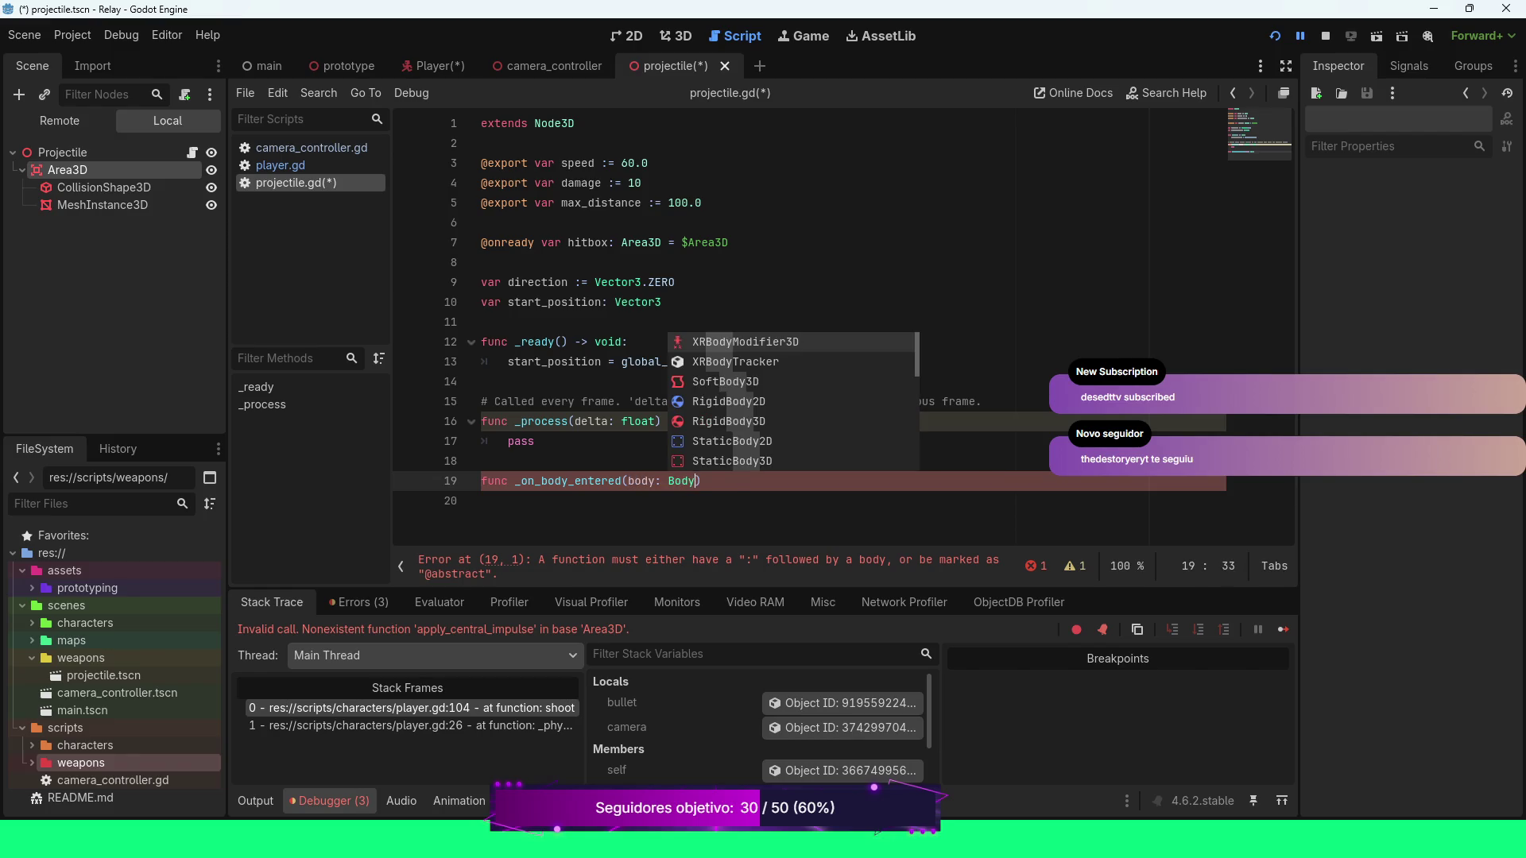
key("BackSpace")
key("BackSpace")
key("BackSpace")
type("Node")
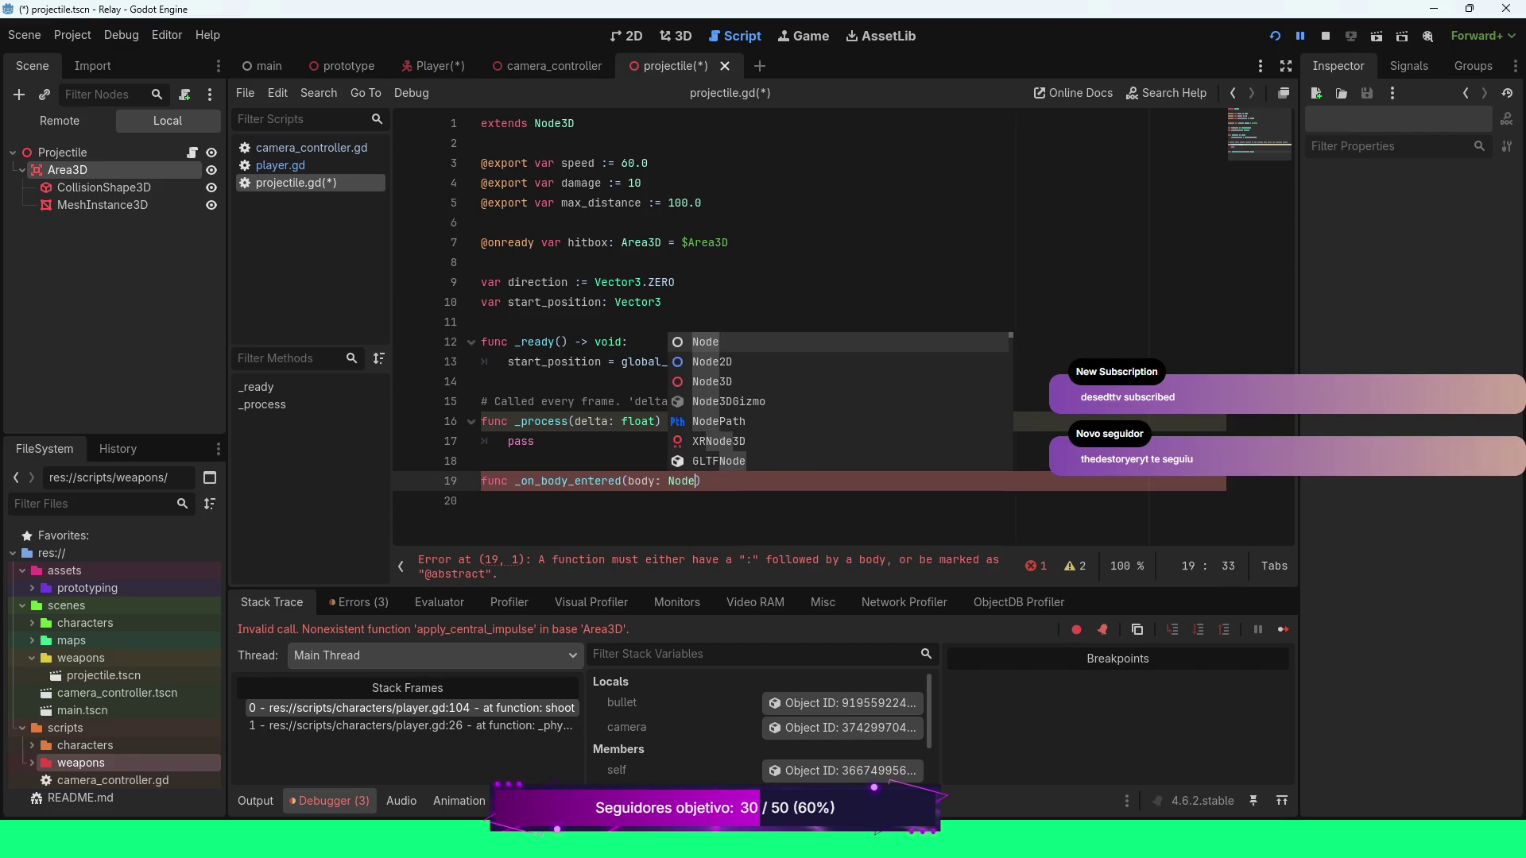
key("Down")
key("Down")
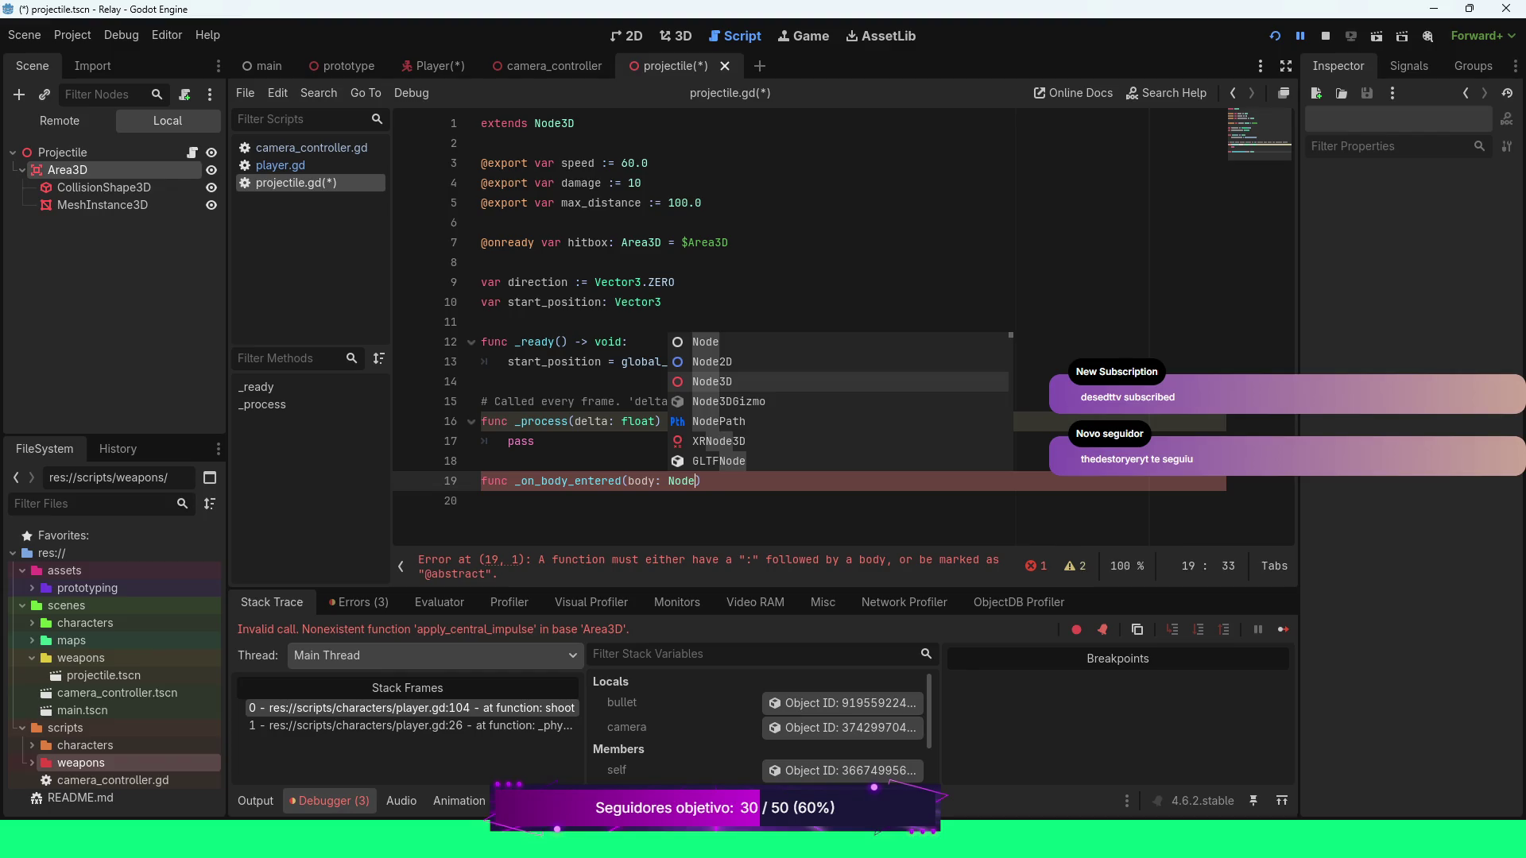
key("Return")
type("-> void")
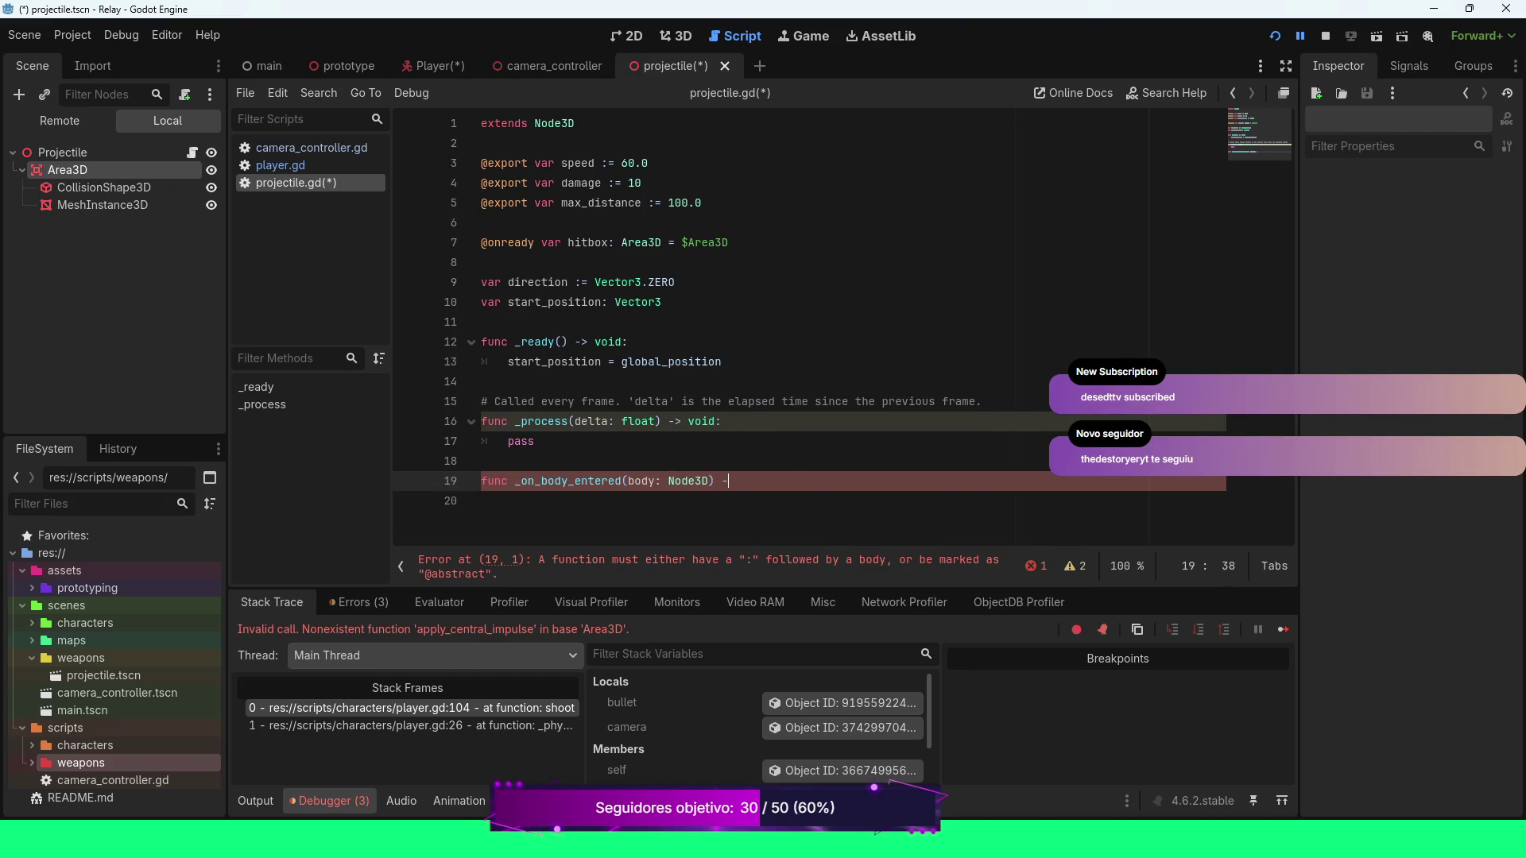
type(":")
key("Return")
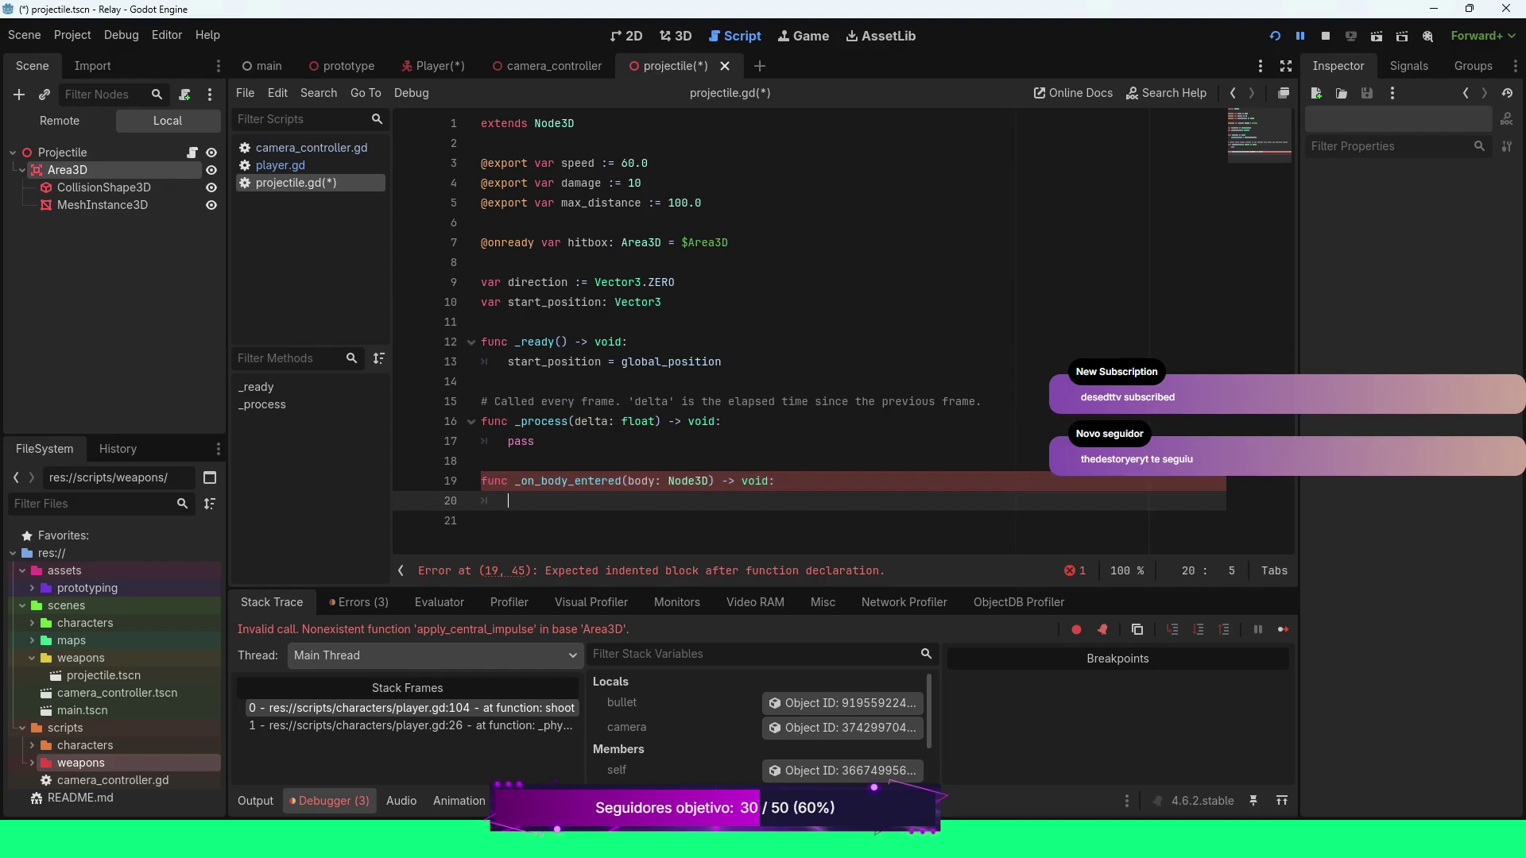
type("if body")
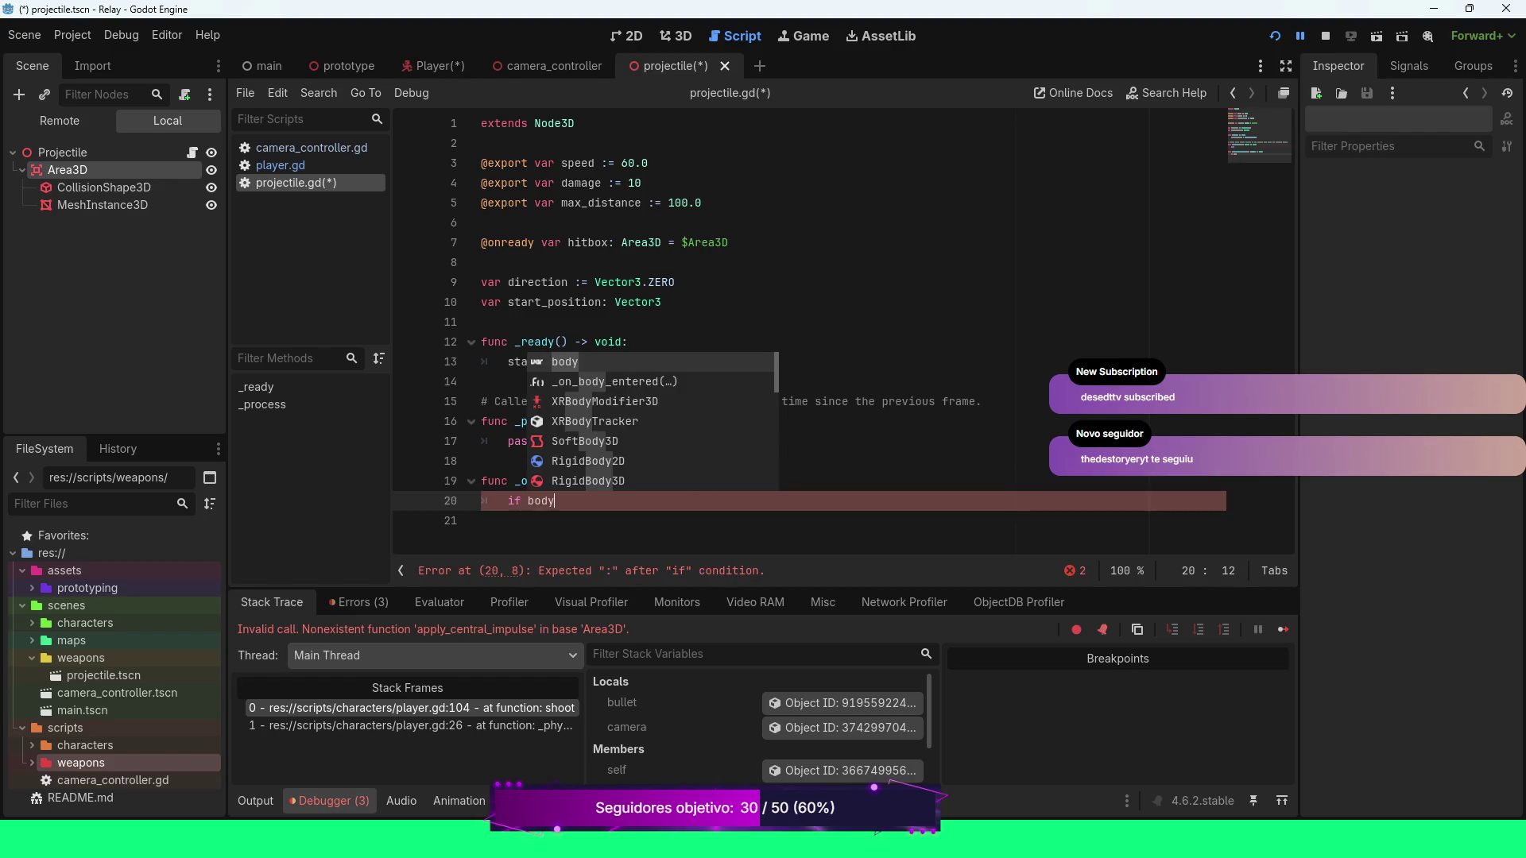
type(".is")
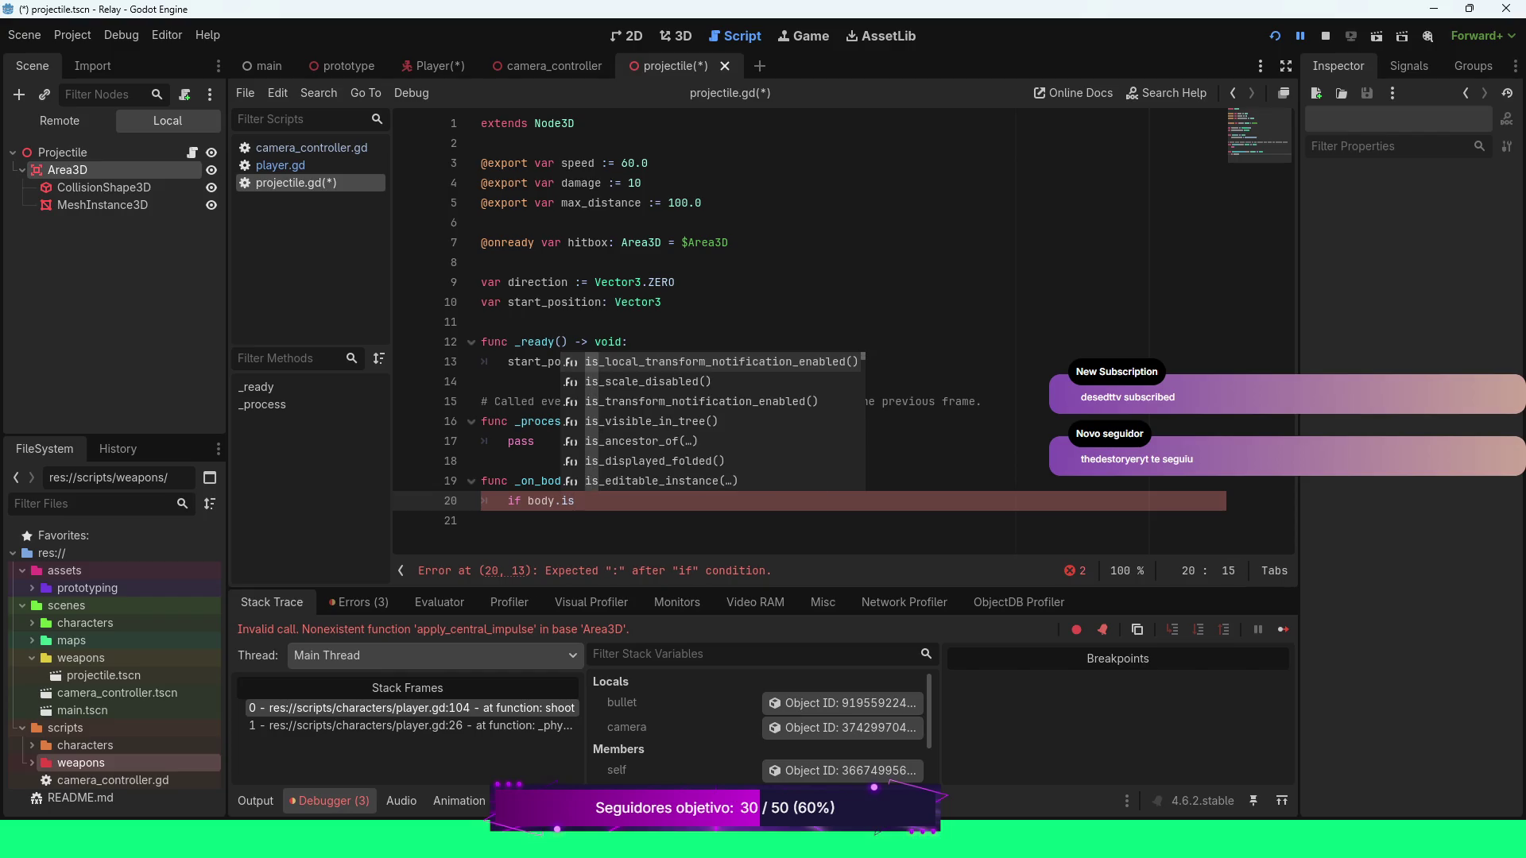
type("_in")
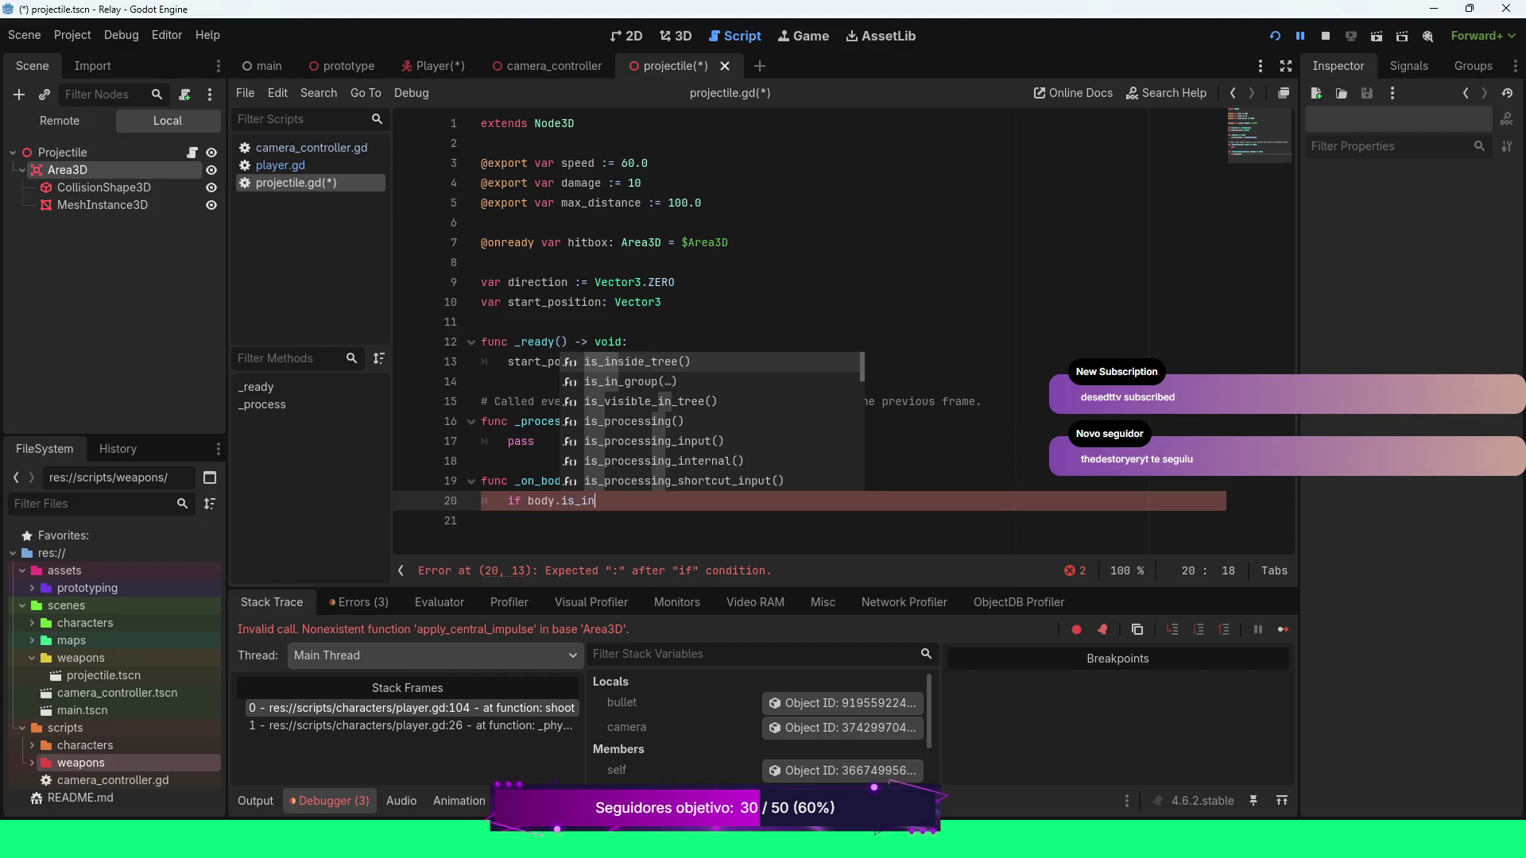
- Complete the first check as 'if body.is_in_group("enemy")'
key("Down")
key("Return")
type("\"enemy\"):")
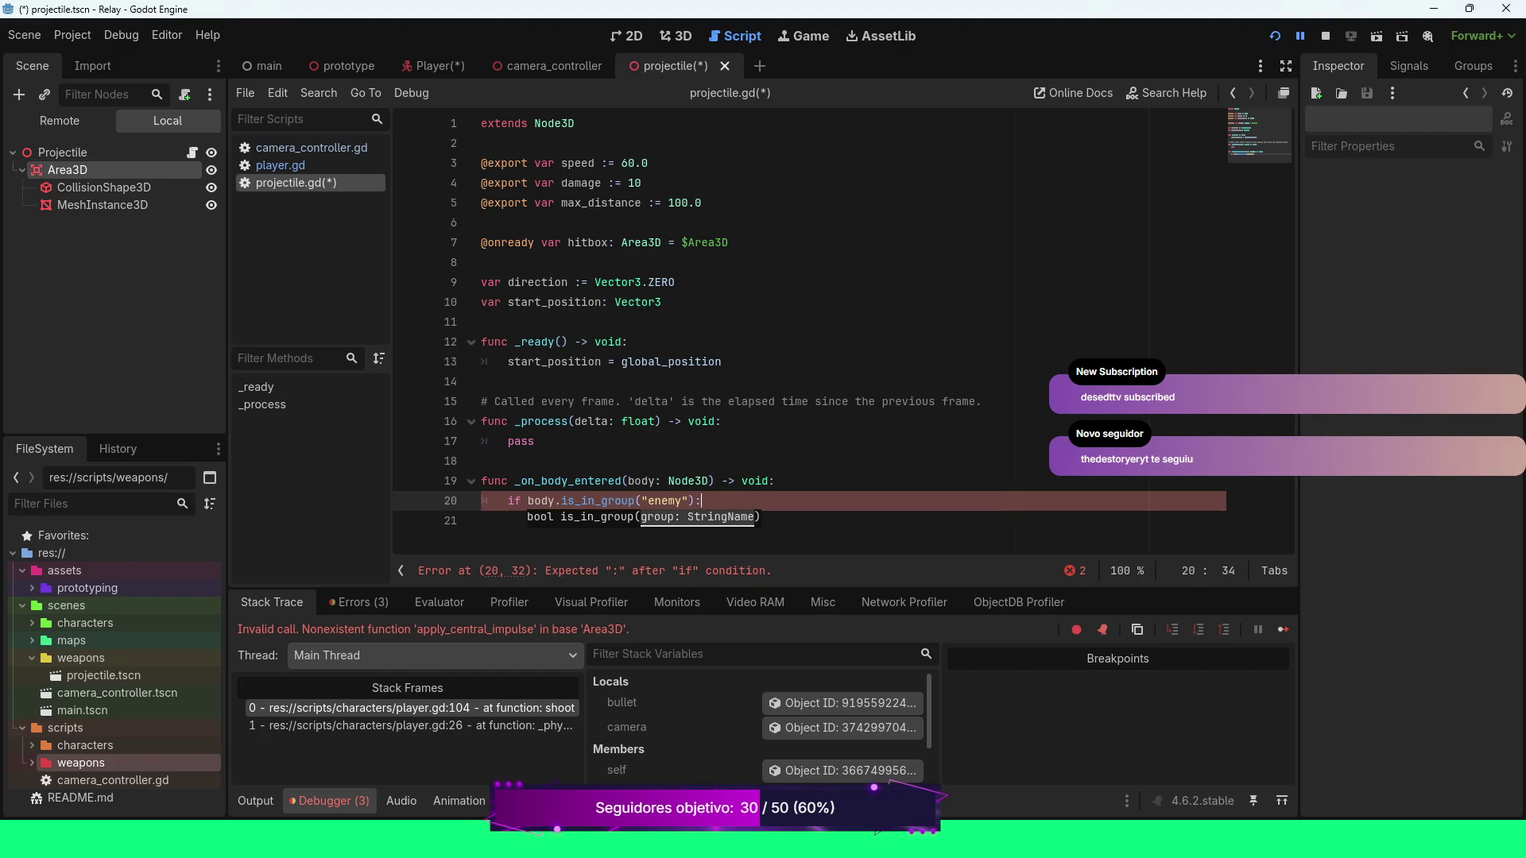
key("Return")
- Nest an 'if body.has_method("take_damage")' check calling body.take_damage(damage)
type("if ")
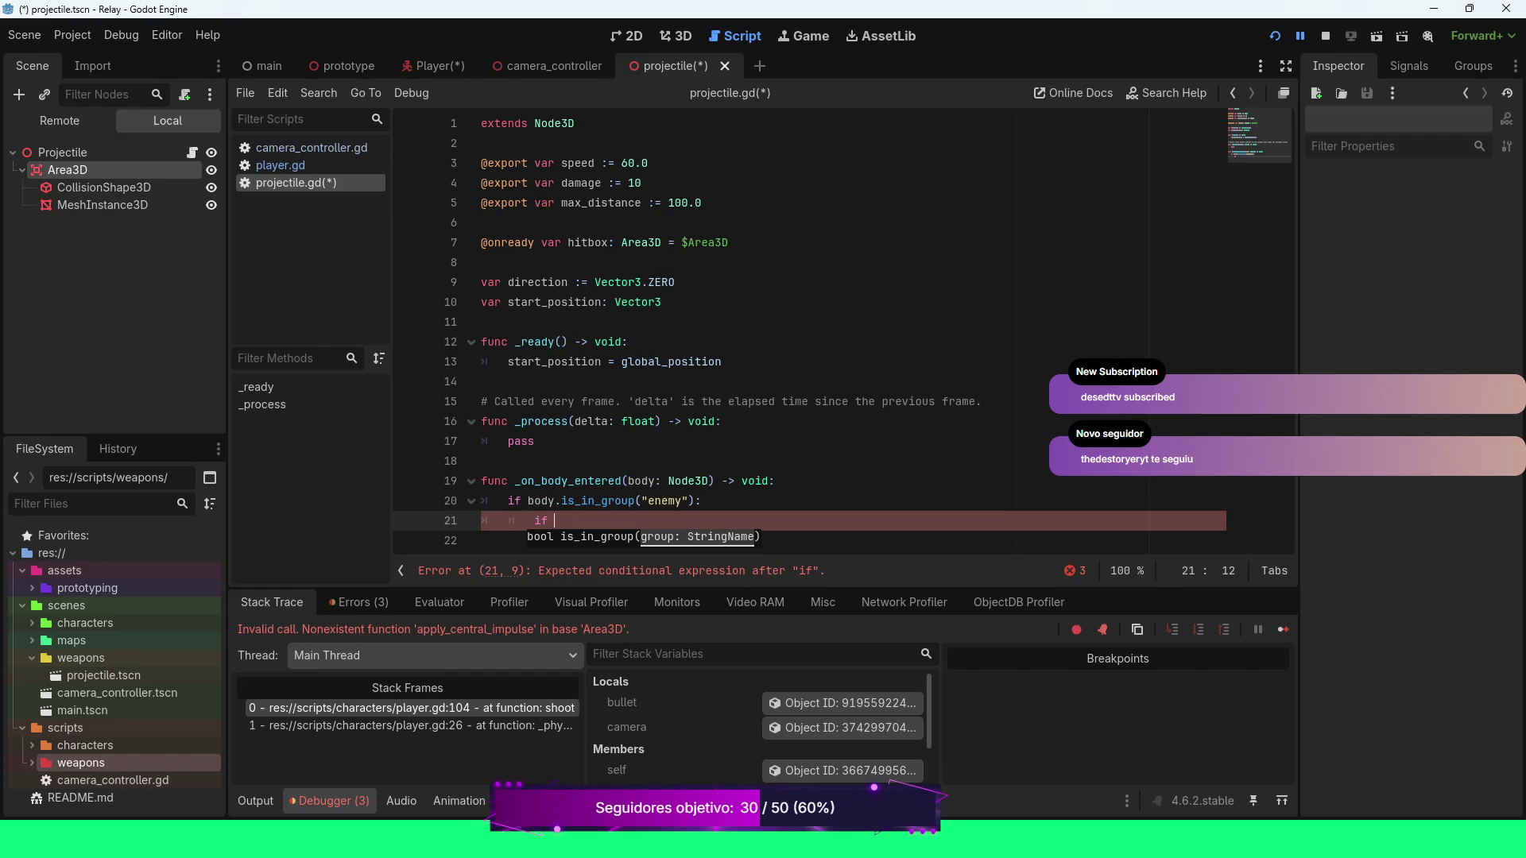
type("body.has")
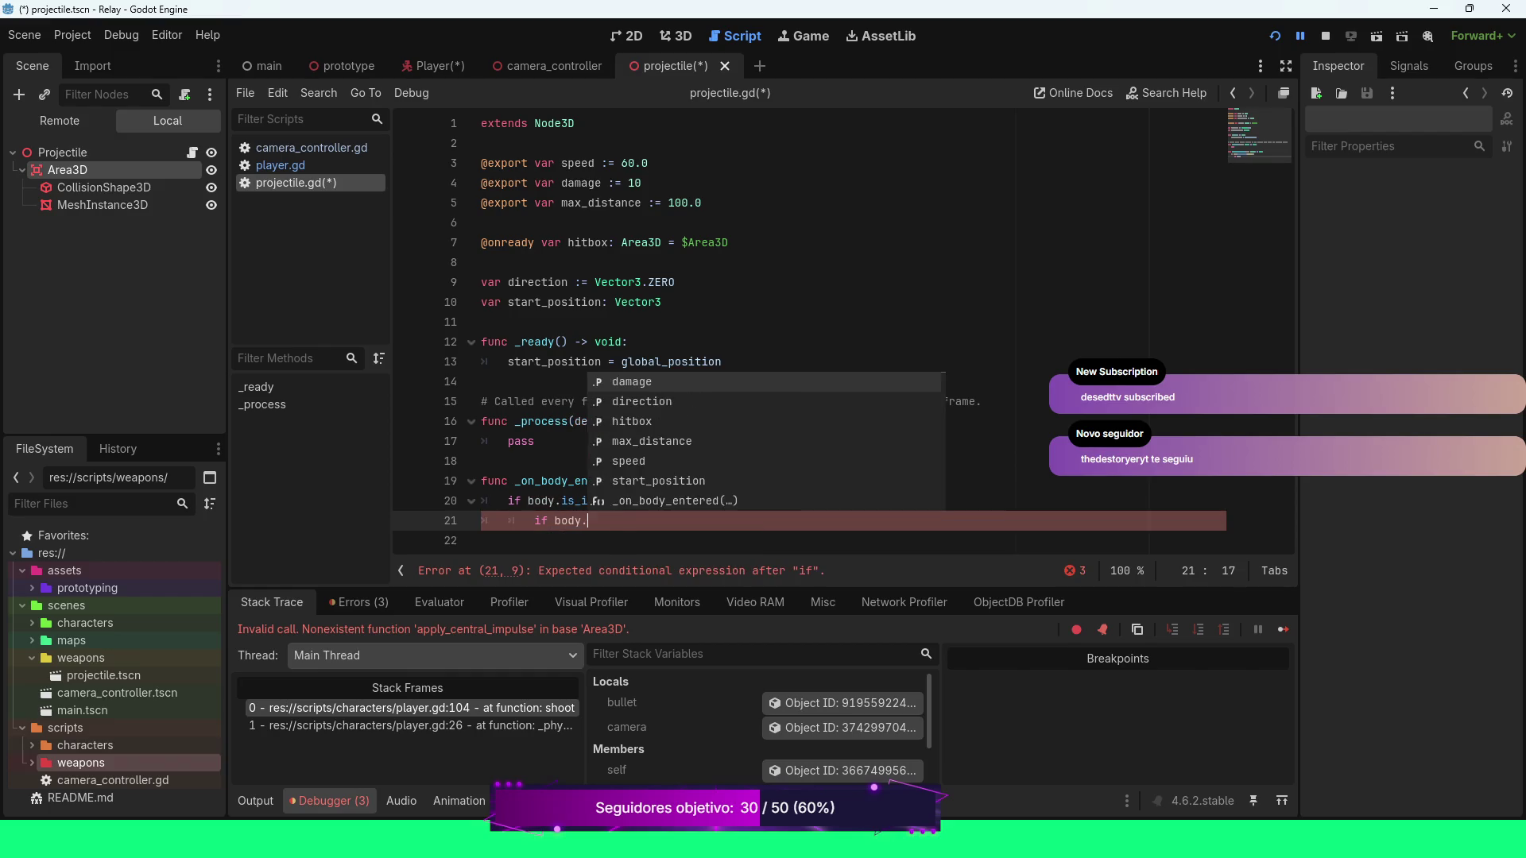
type("_me")
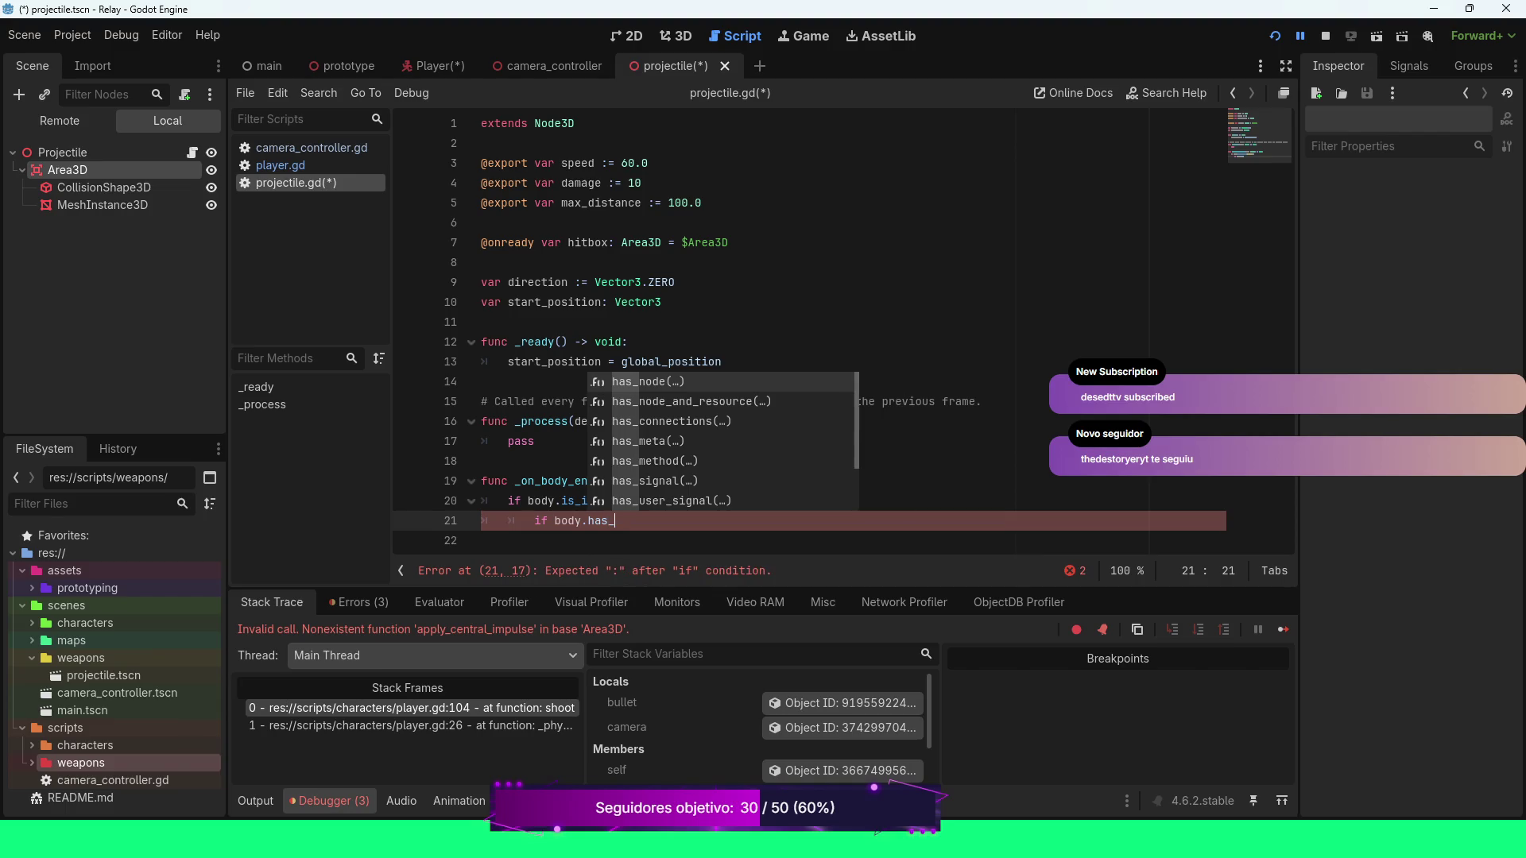
key("Down")
key("Return")
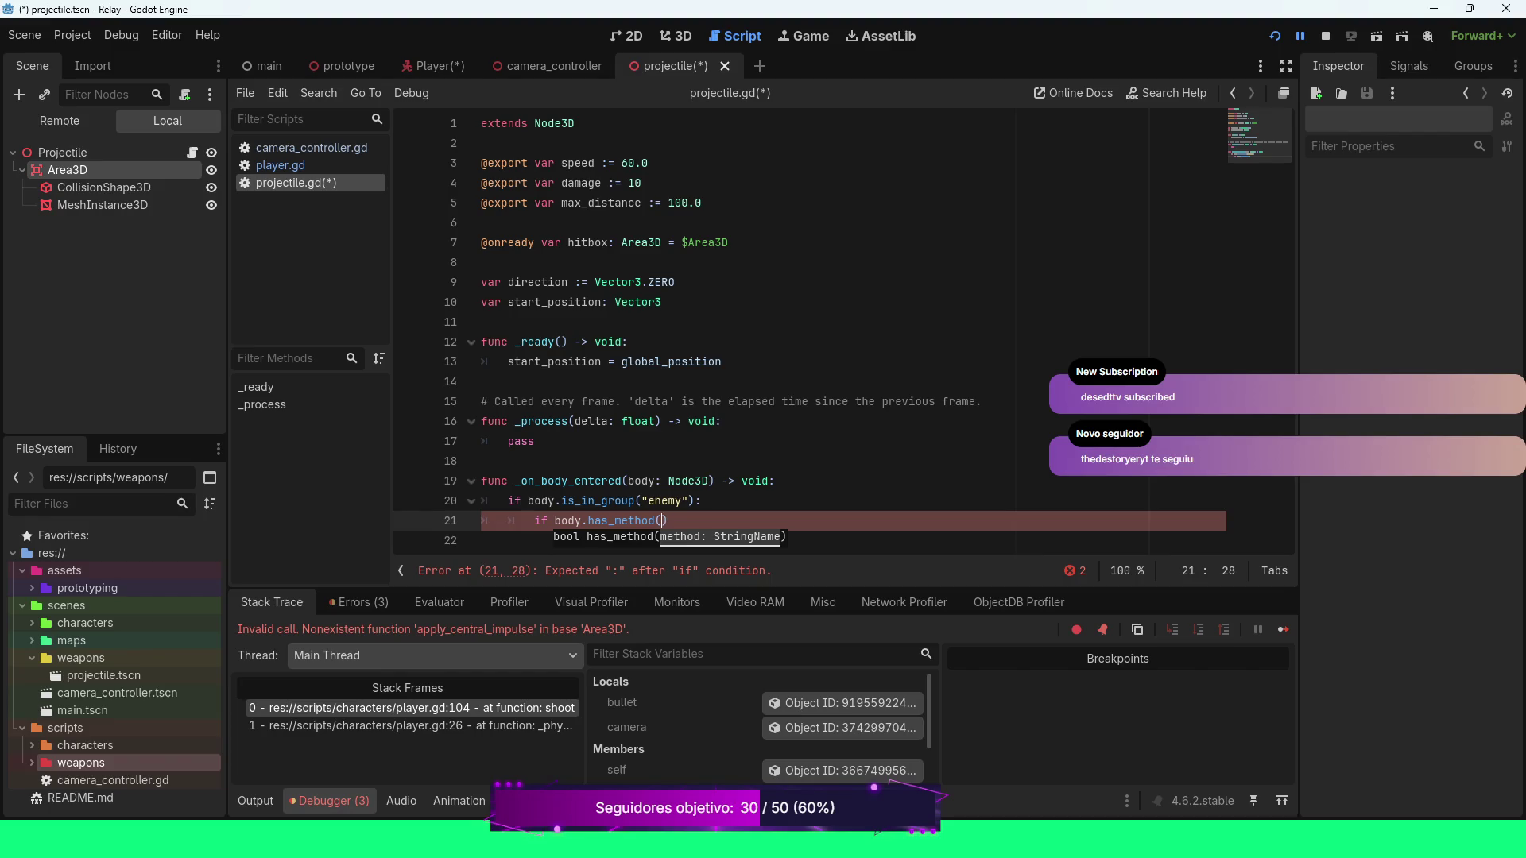
type("\"take_")
type("damage")
key("Return")
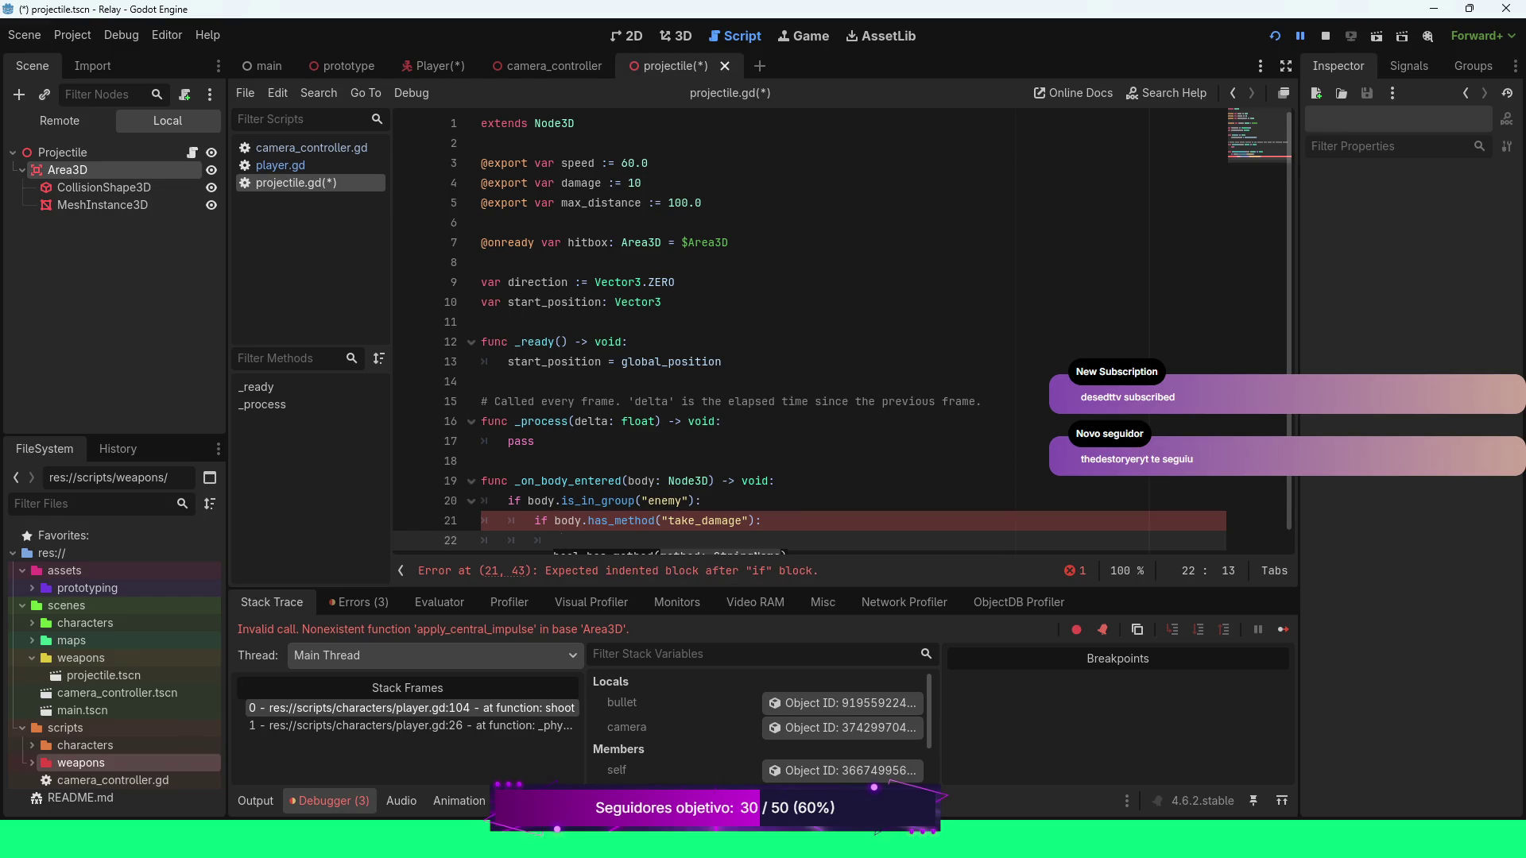
type("body.t")
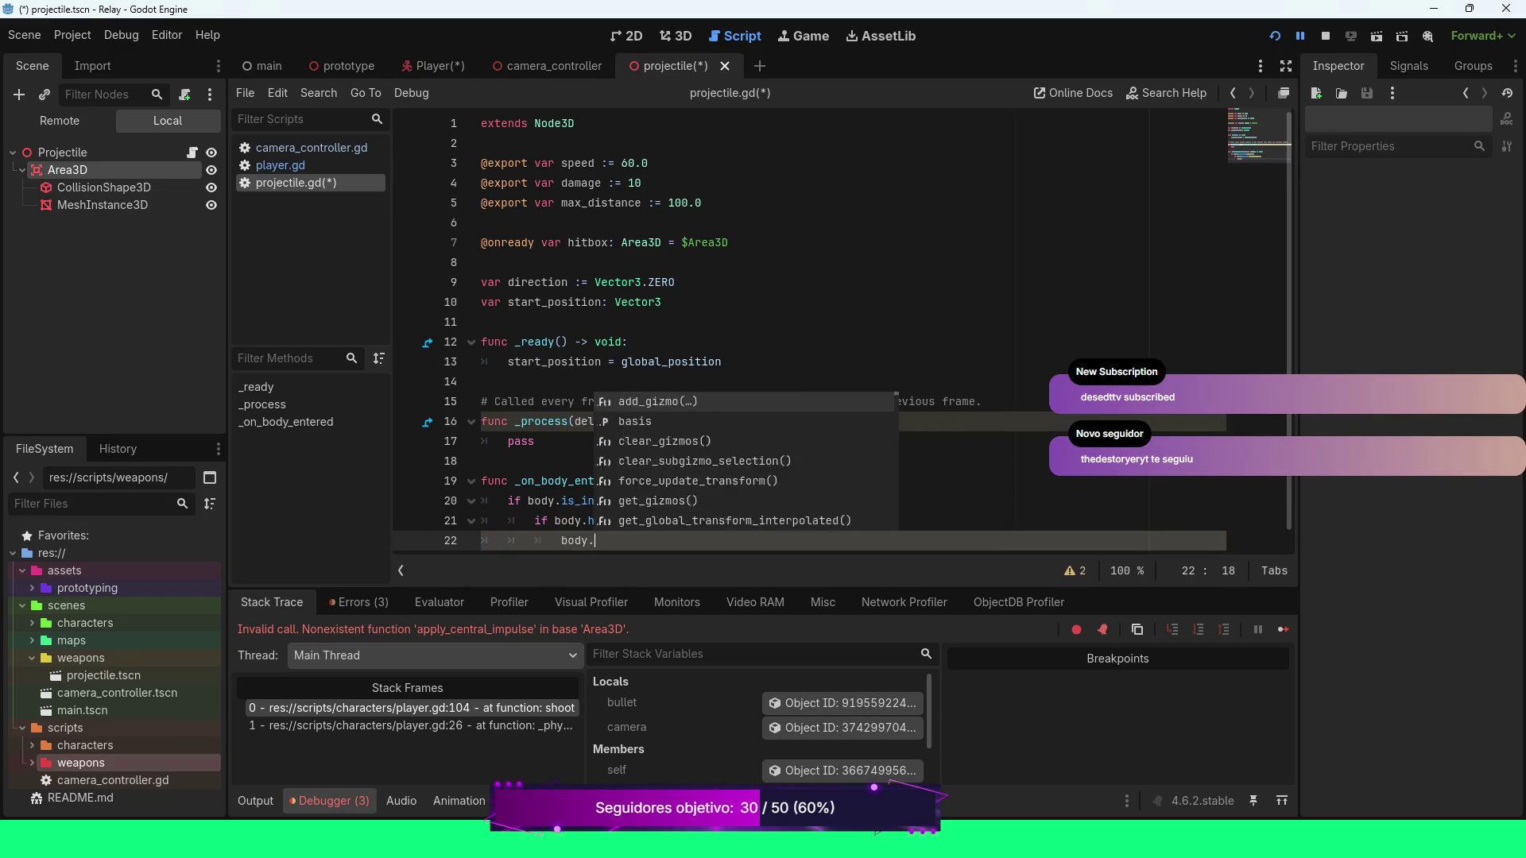
type("ak")
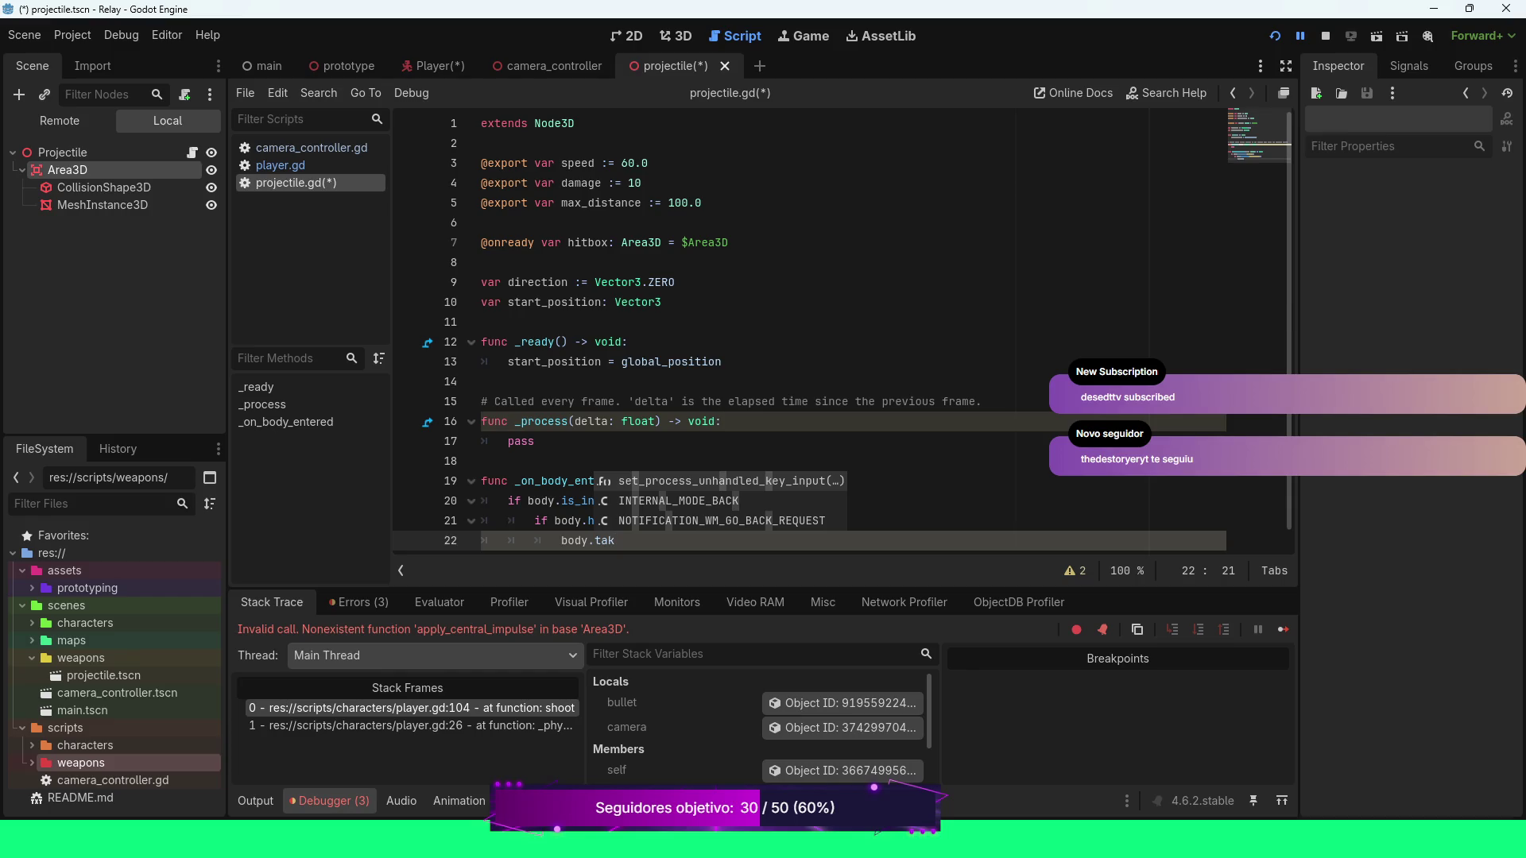
type("e")
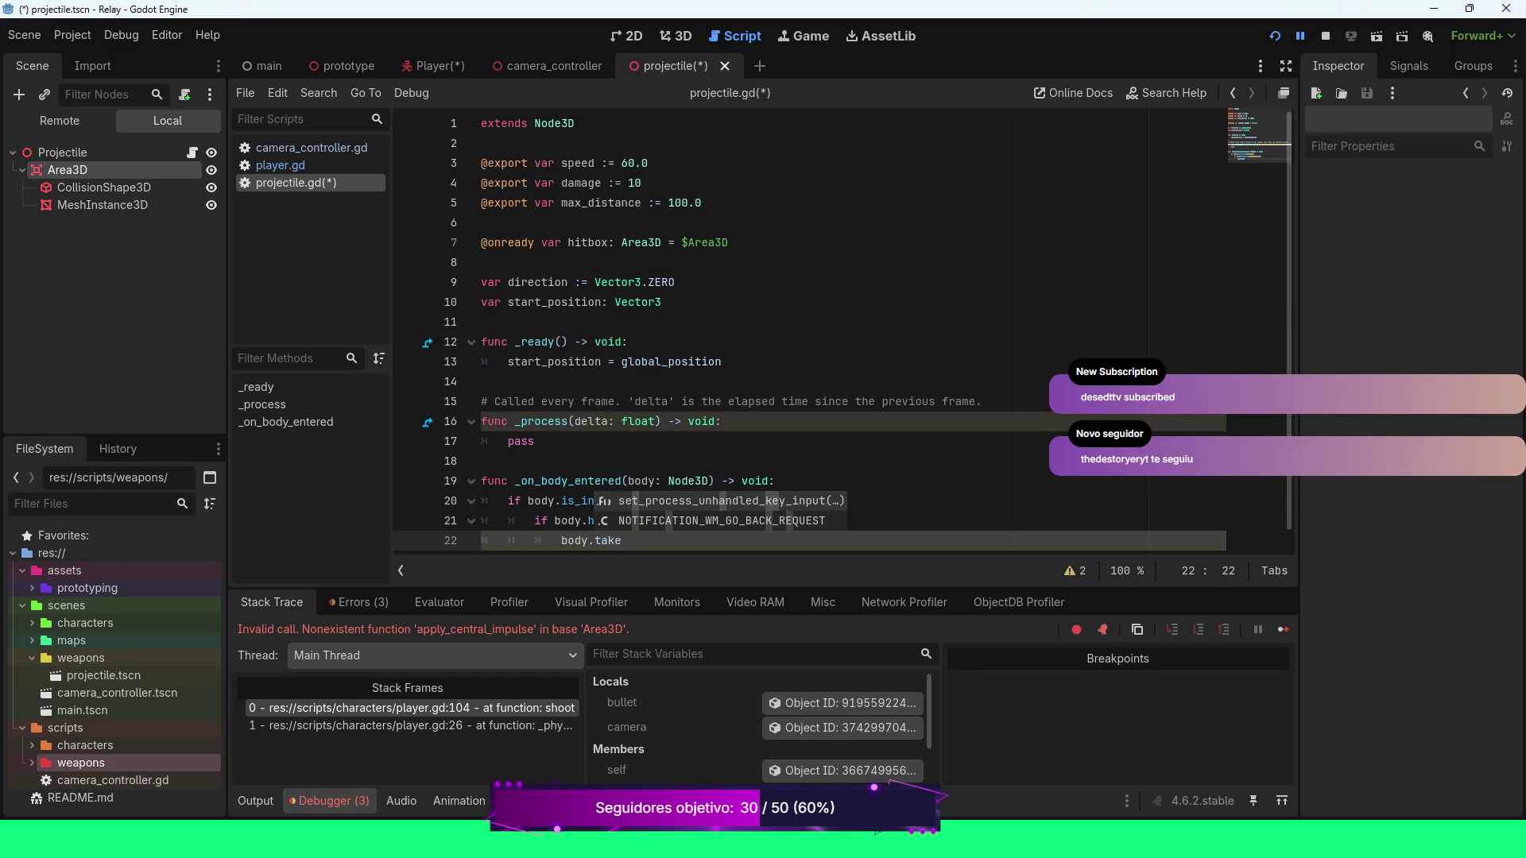
type("_damage")
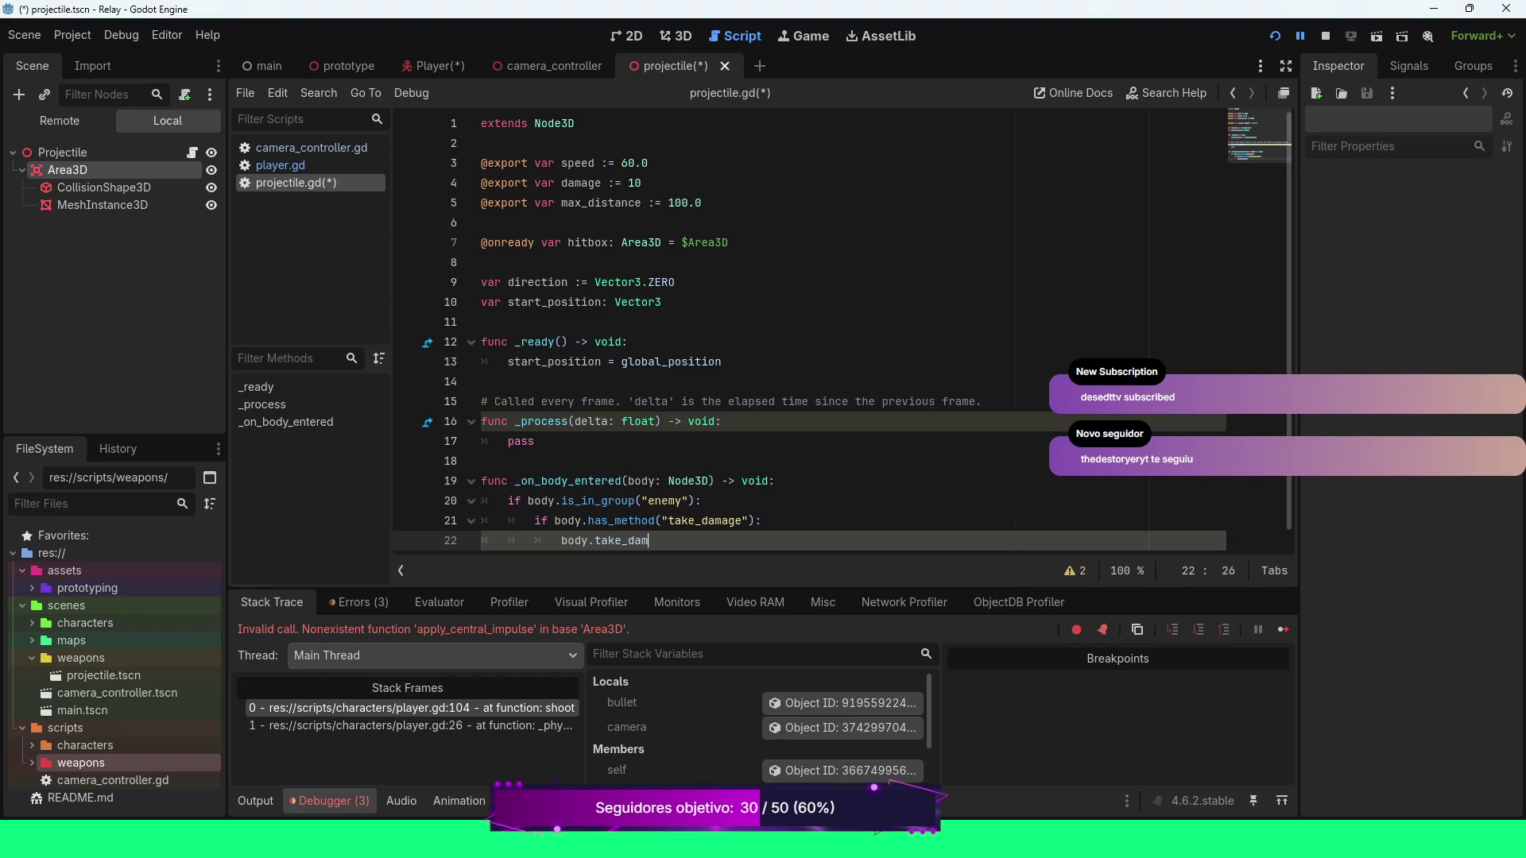
type("(")
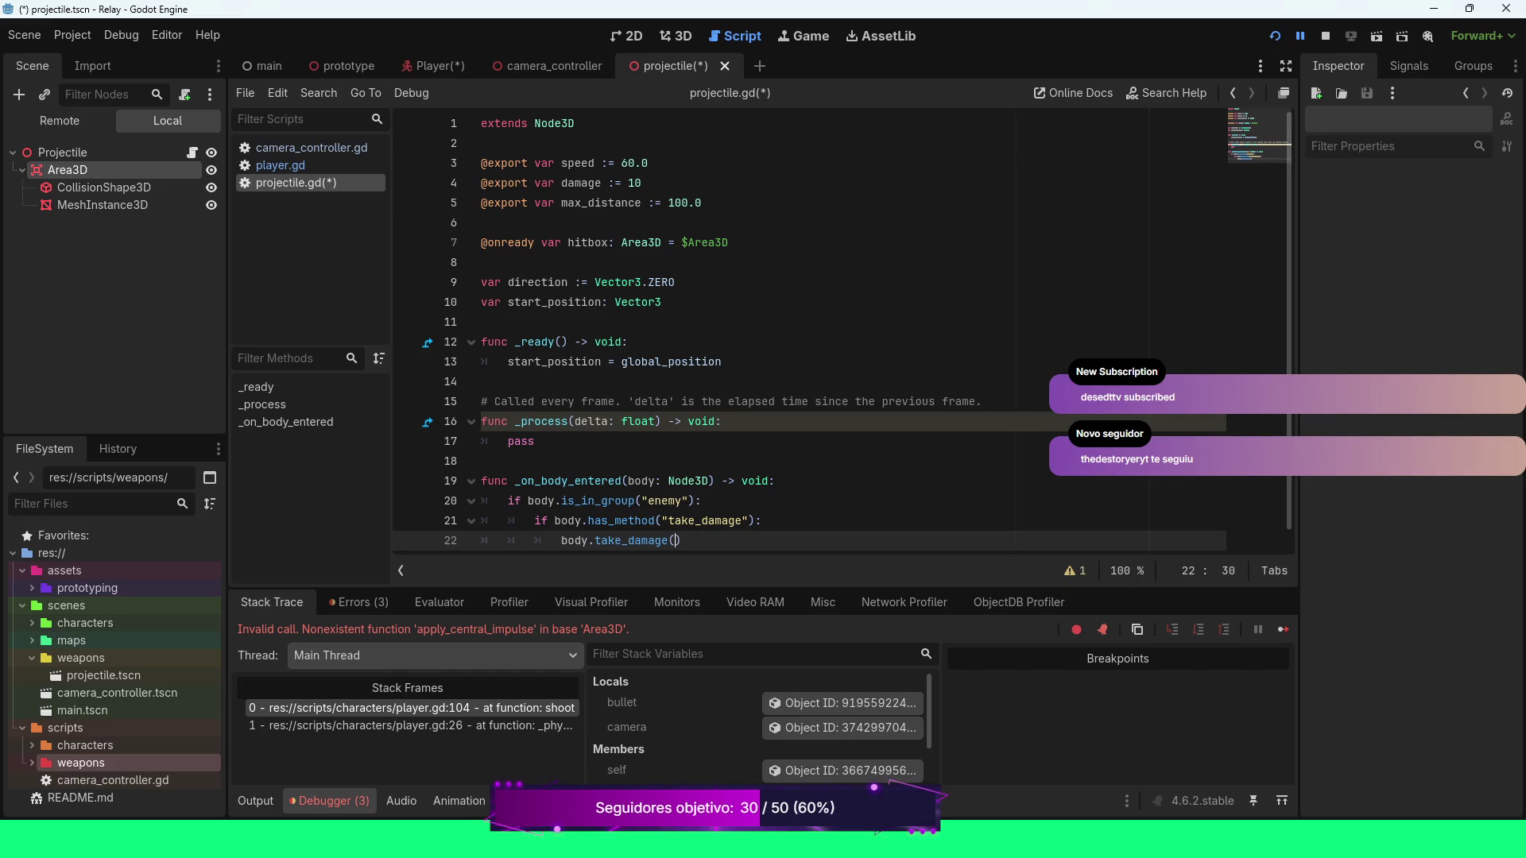
type("damage")
scroll(842, 331, "down", 1)
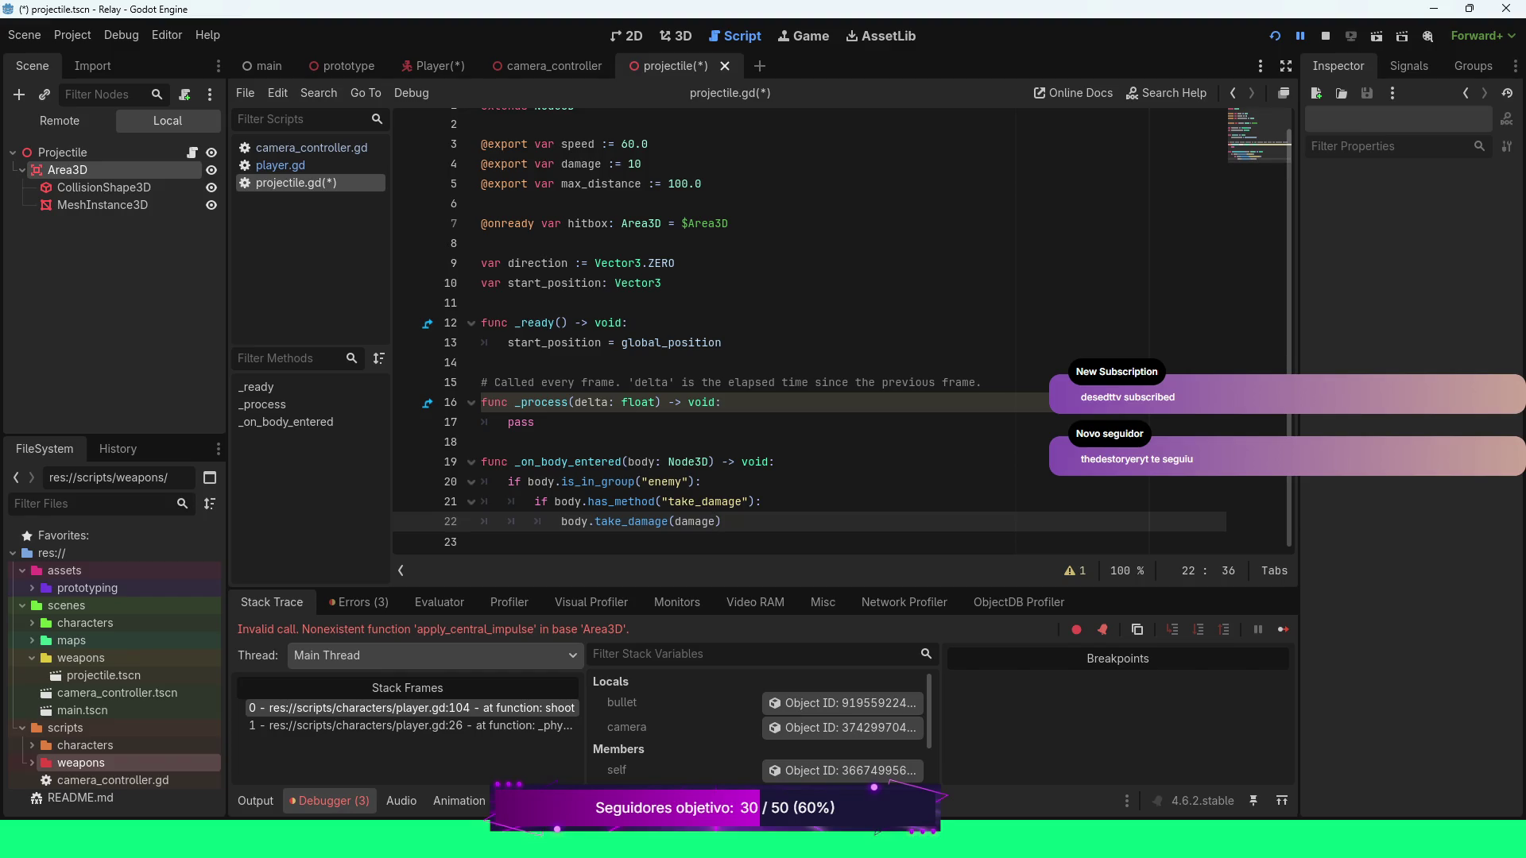
left_click(482, 542)
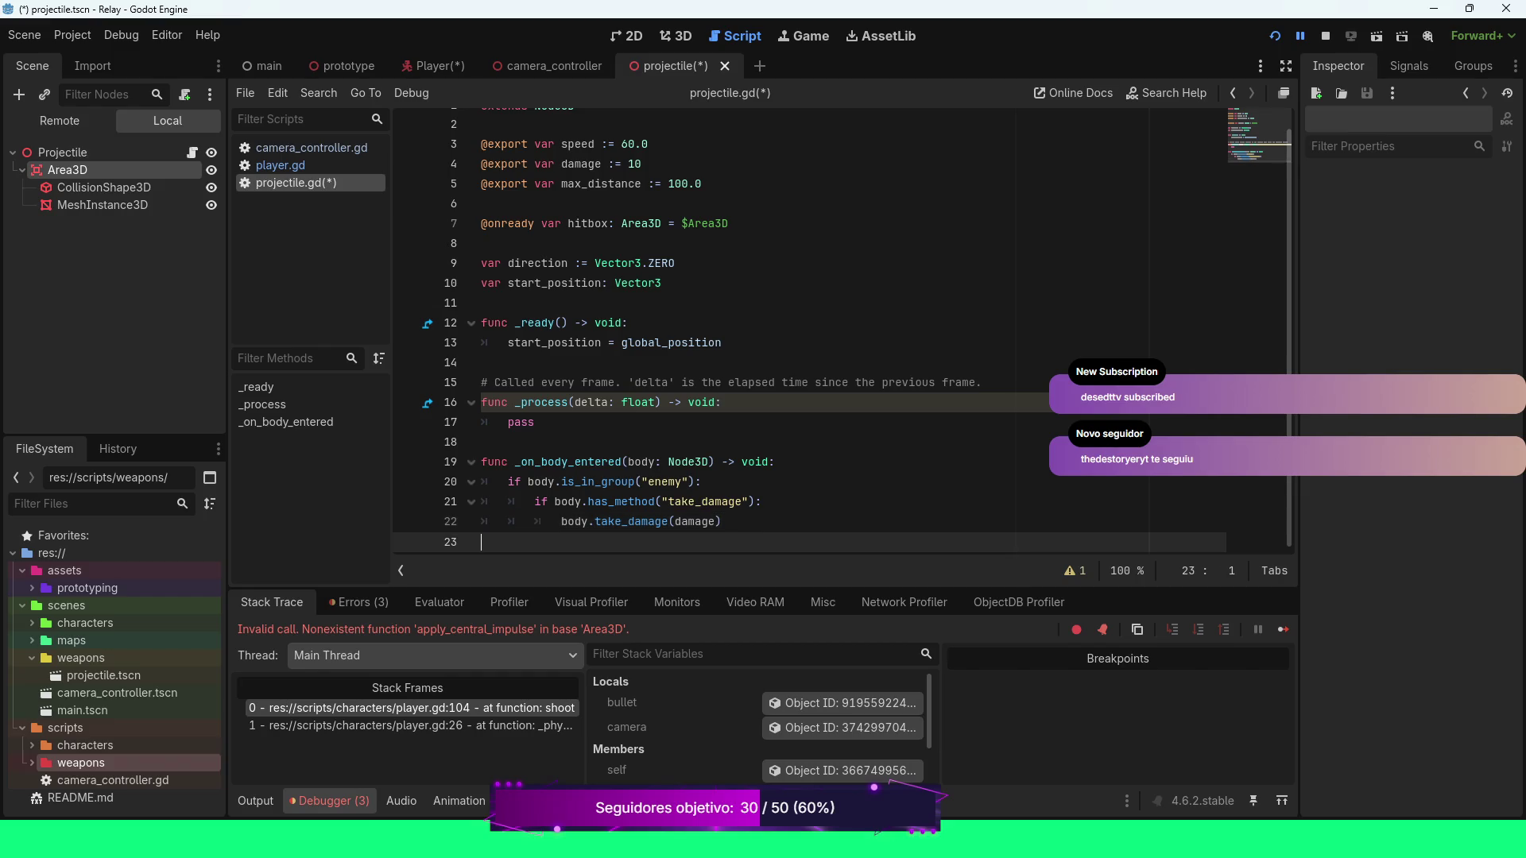
- Below the take_damage check, add a '# free memory' comment followed by a destroy() call
key("Tab")
key("Tab")
key("Tab")
key("BackSpace")
key("Return")
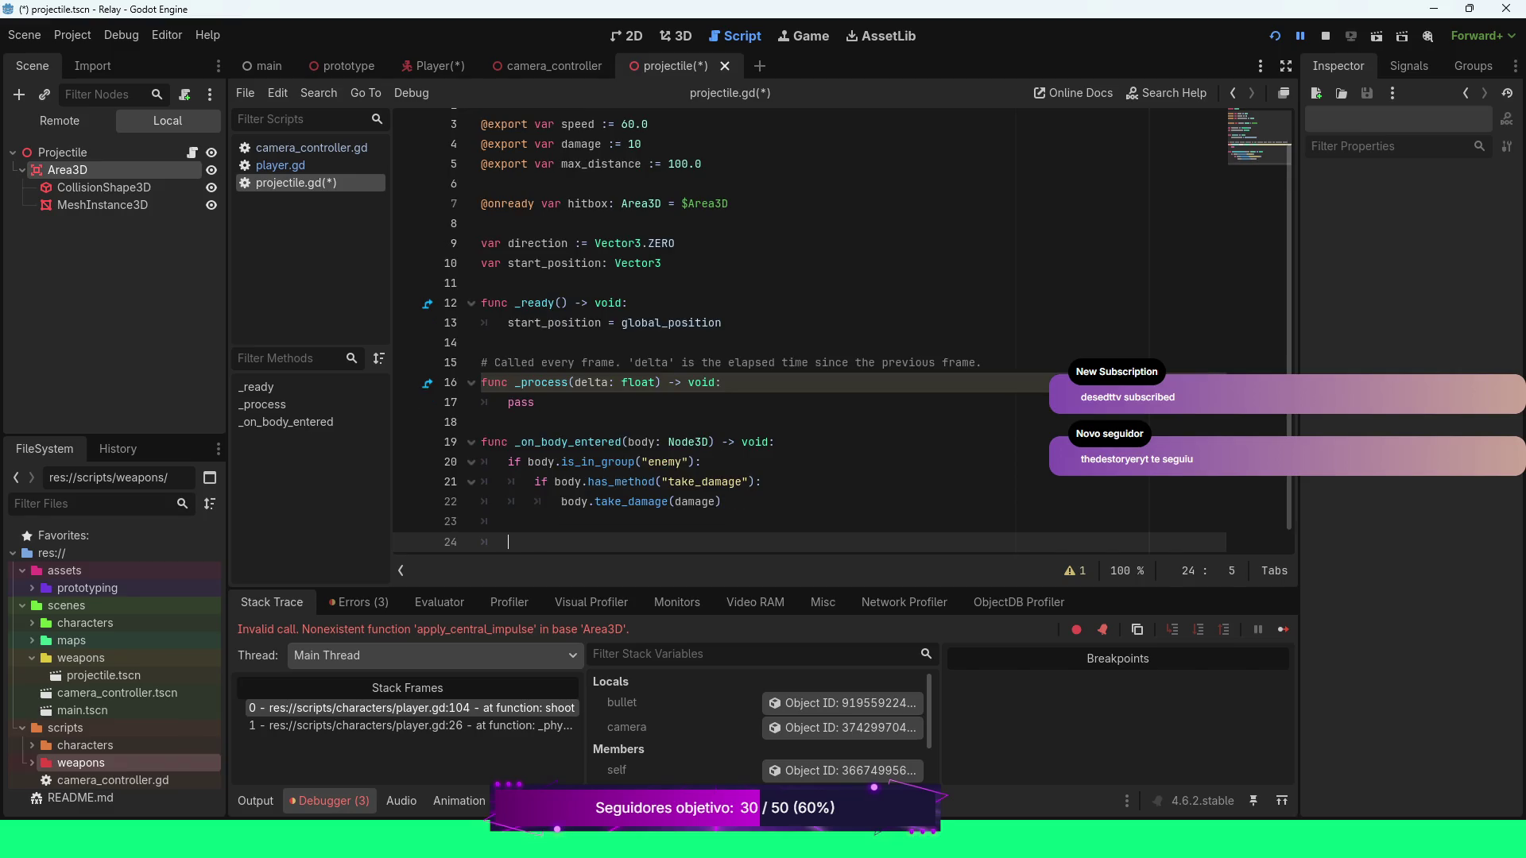
type("//")
key("BackSpace")
key("BackSpace")
key("BackSpace")
type("#")
type("free")
type(" memory")
key("Return")
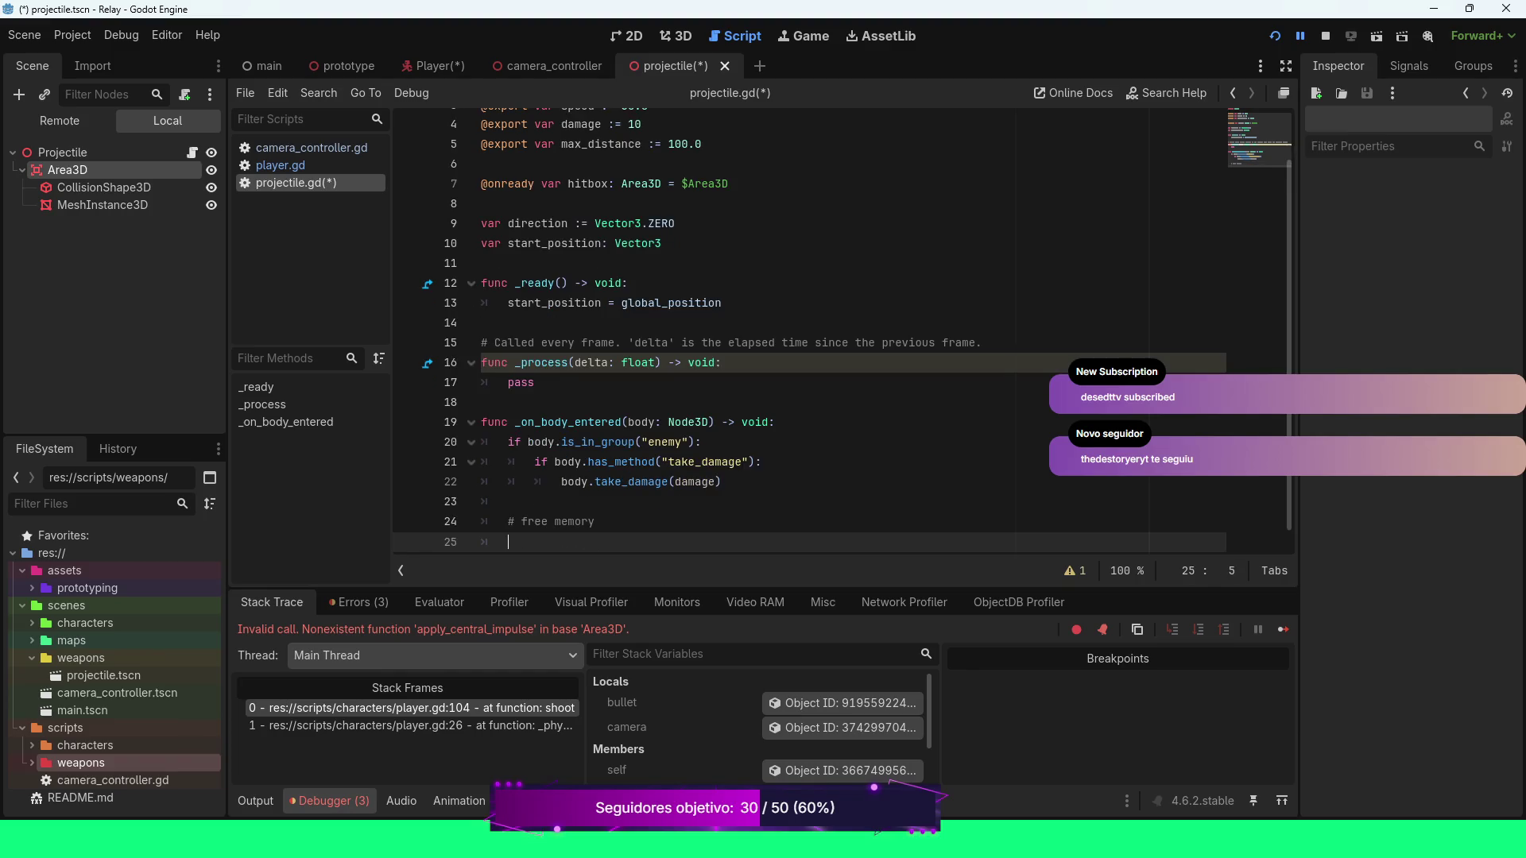
type("destro")
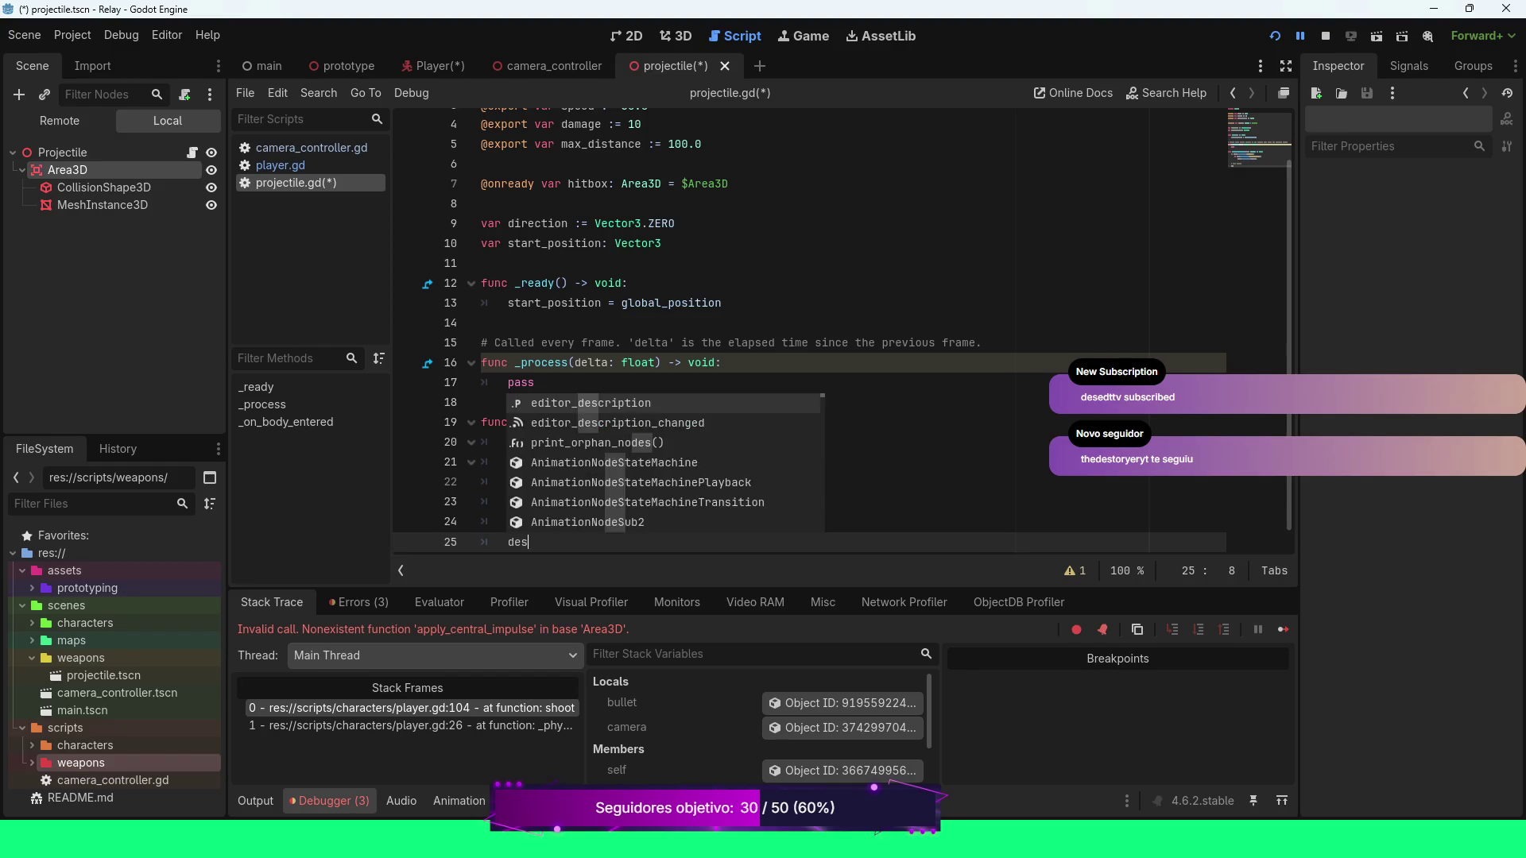
type("y()")
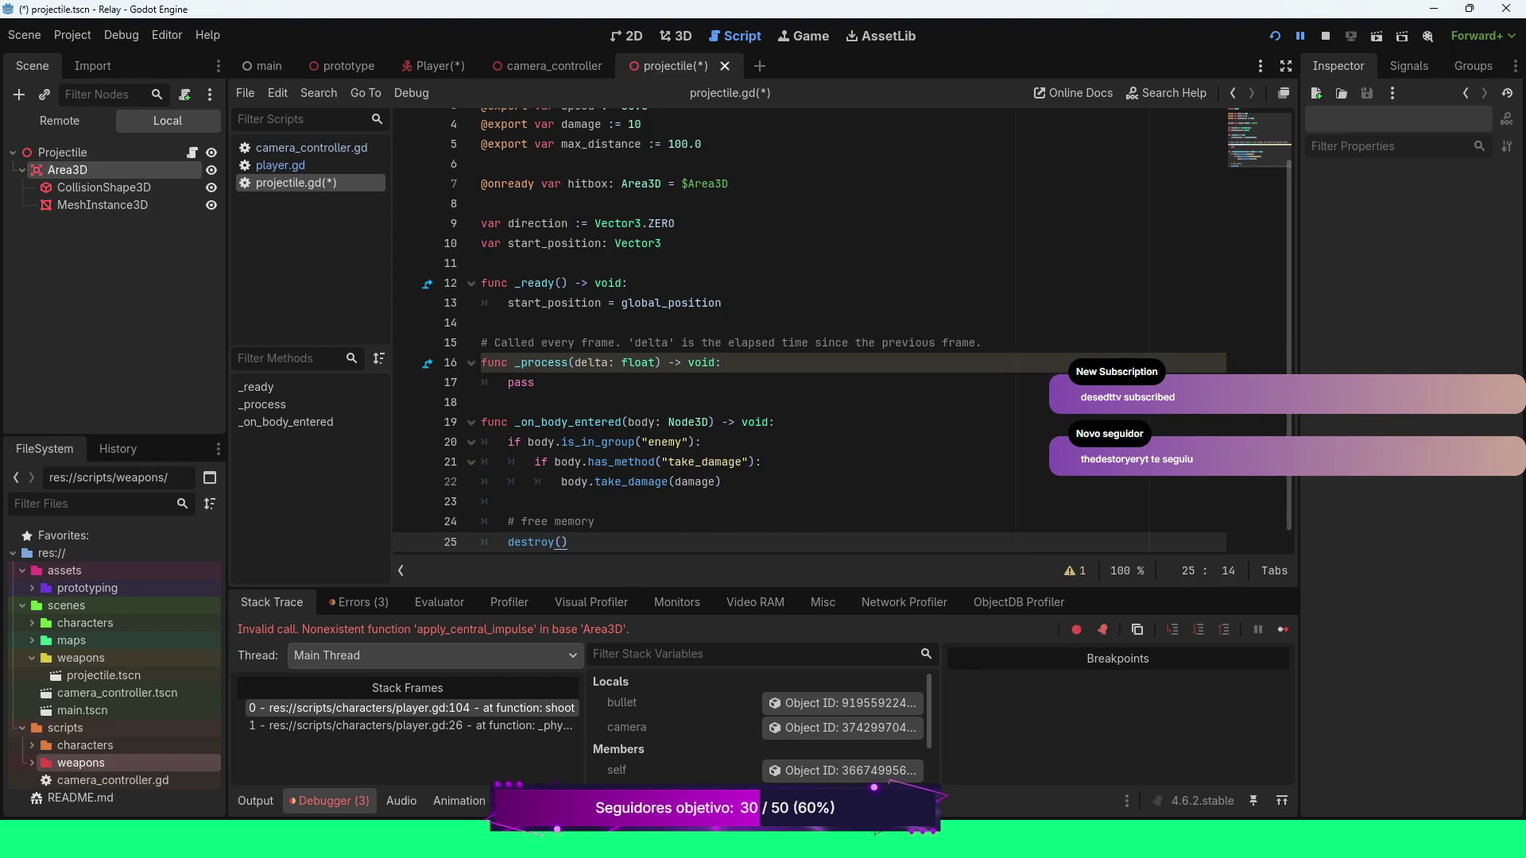
- Remove the blank line above the comment and begin a 'func destroy() -> void:' declaration below
key("Up")
key("Up")
key("BackSpace")
key("BackSpace")
key("Down")
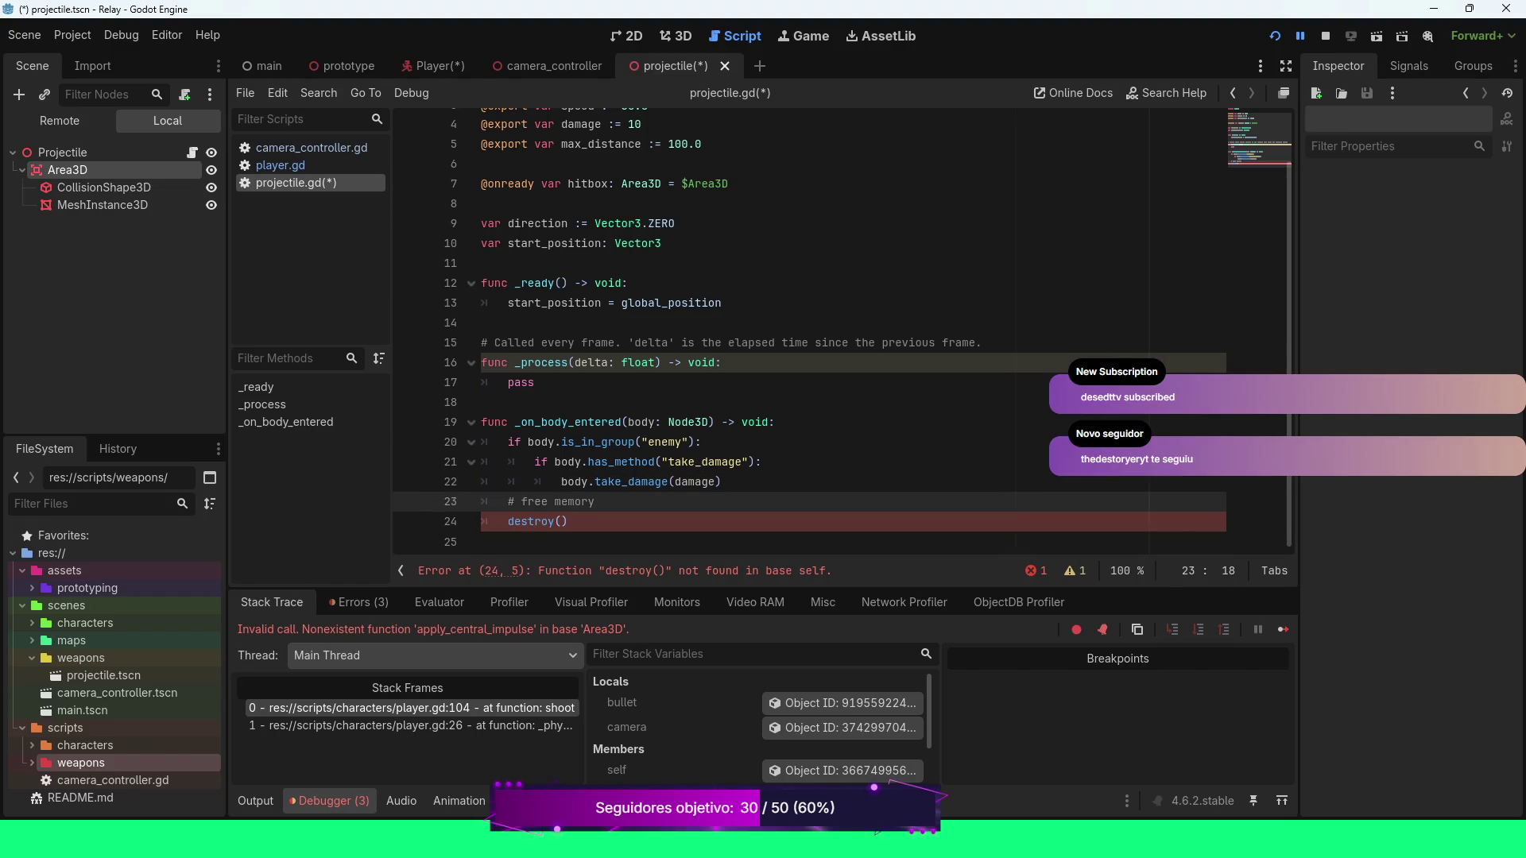
left_click(568, 522)
key("Down")
key("Return")
type("func destroy(")
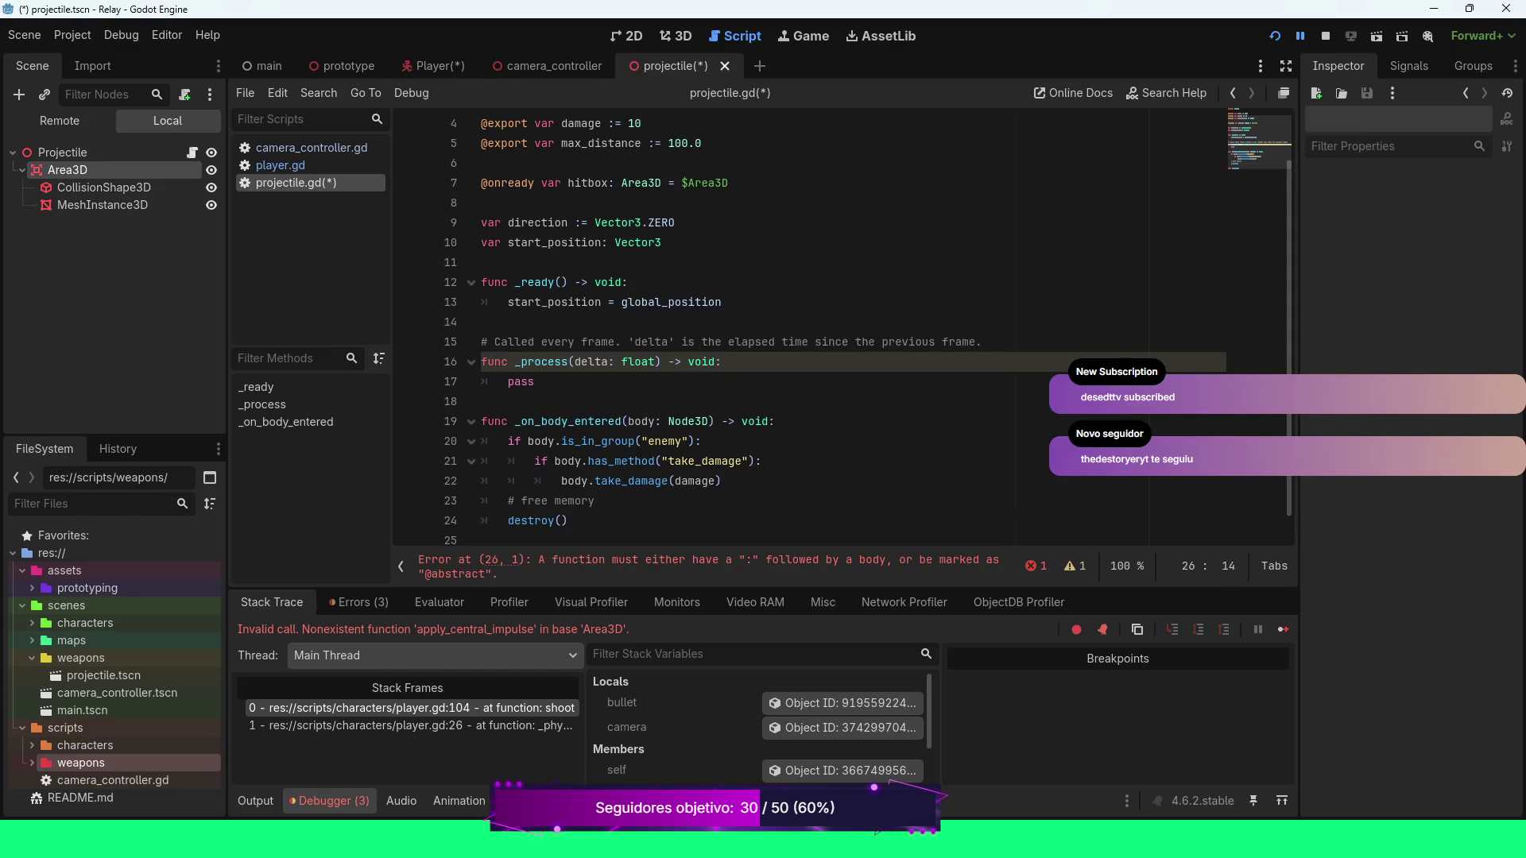
type(") -> ")
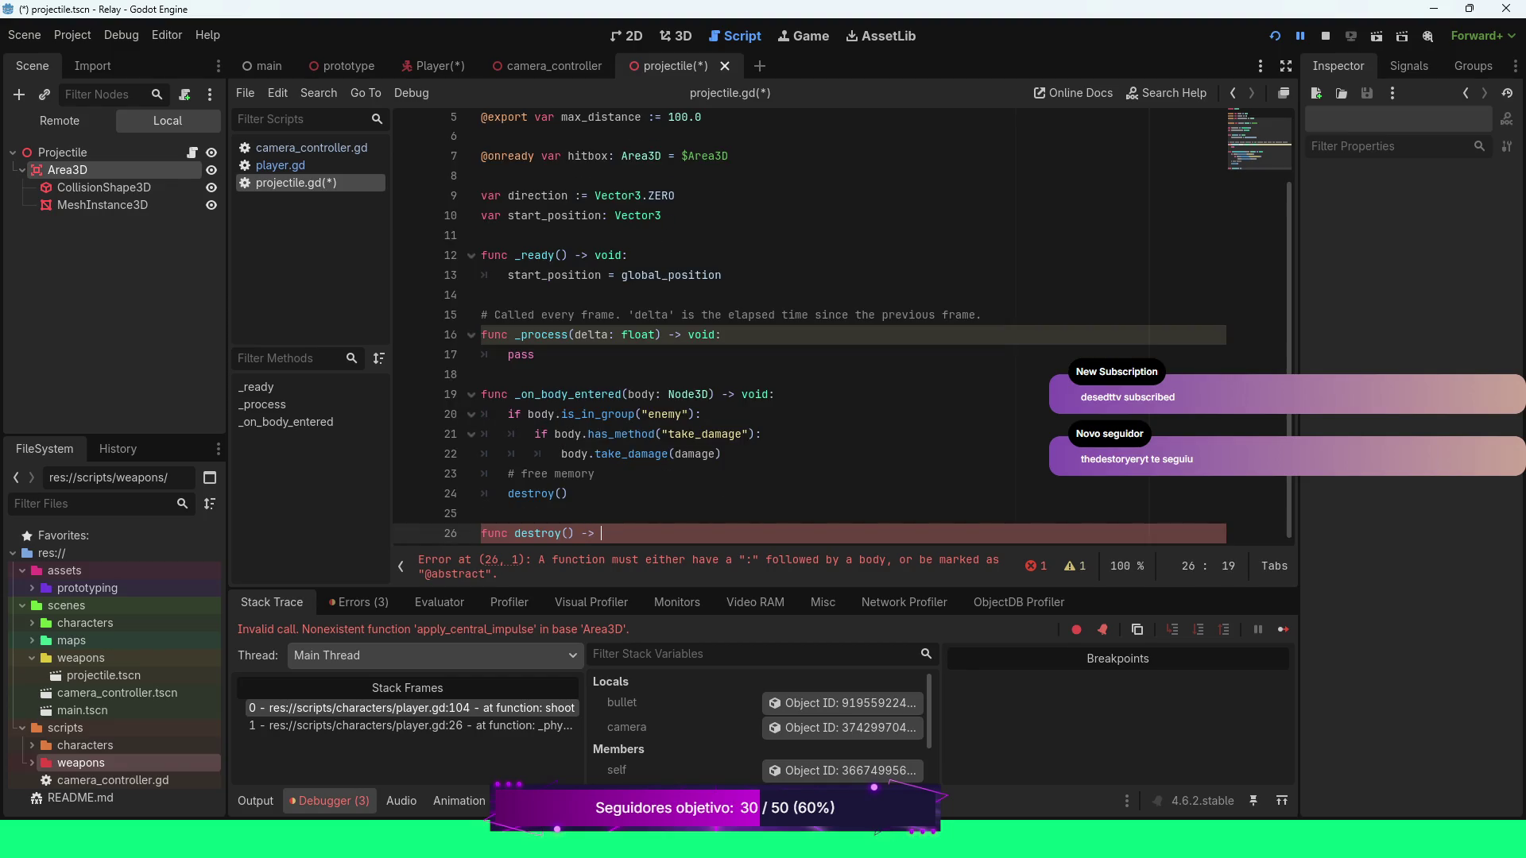
type("void:")
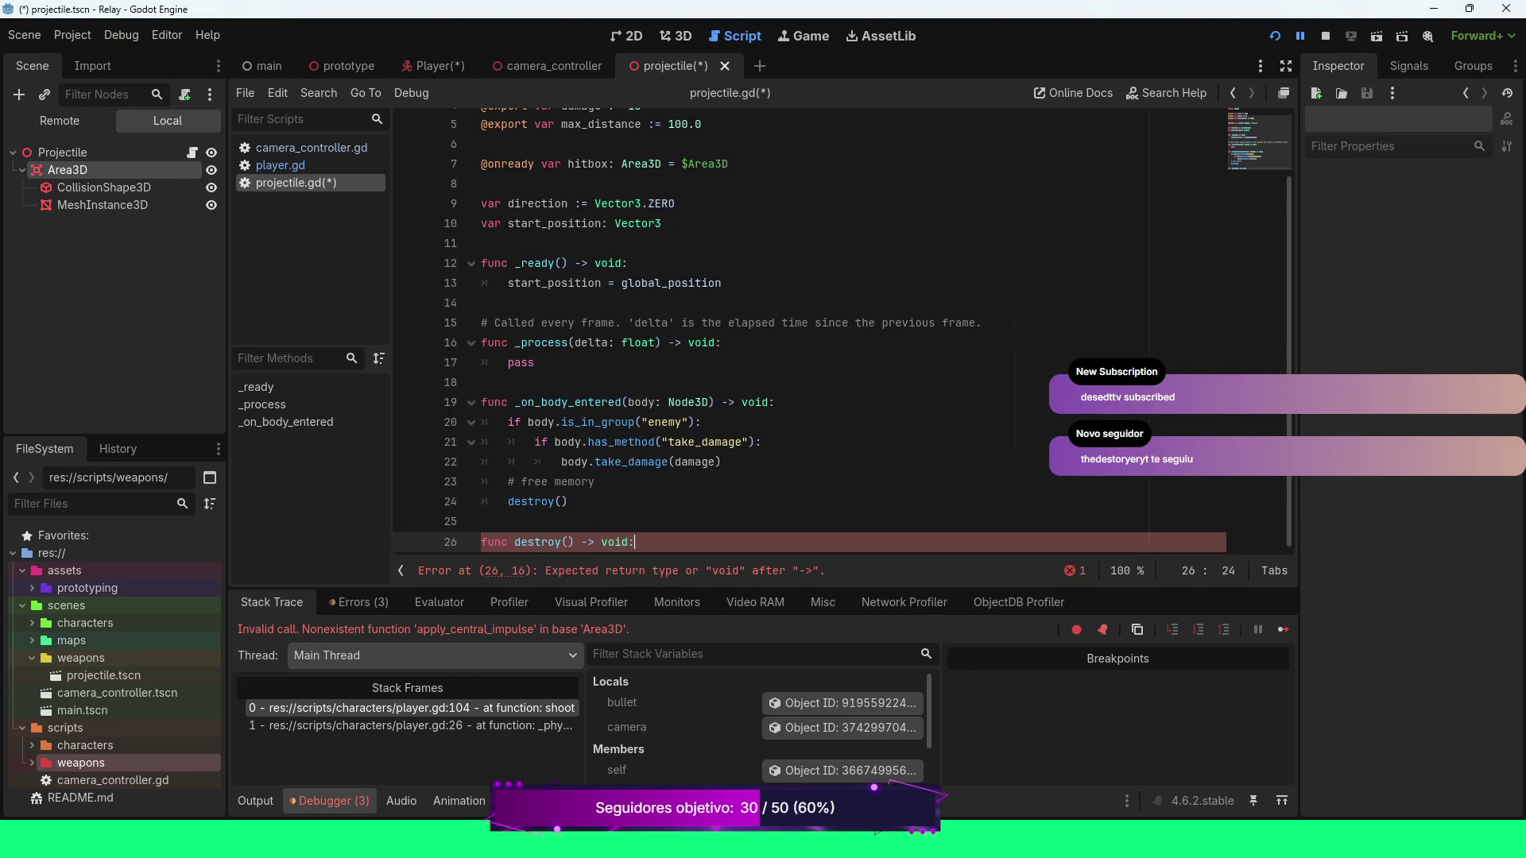
- Give destroy() a body that calls queue_free(), using the autocomplete suggestion
key("Return")
type("que")
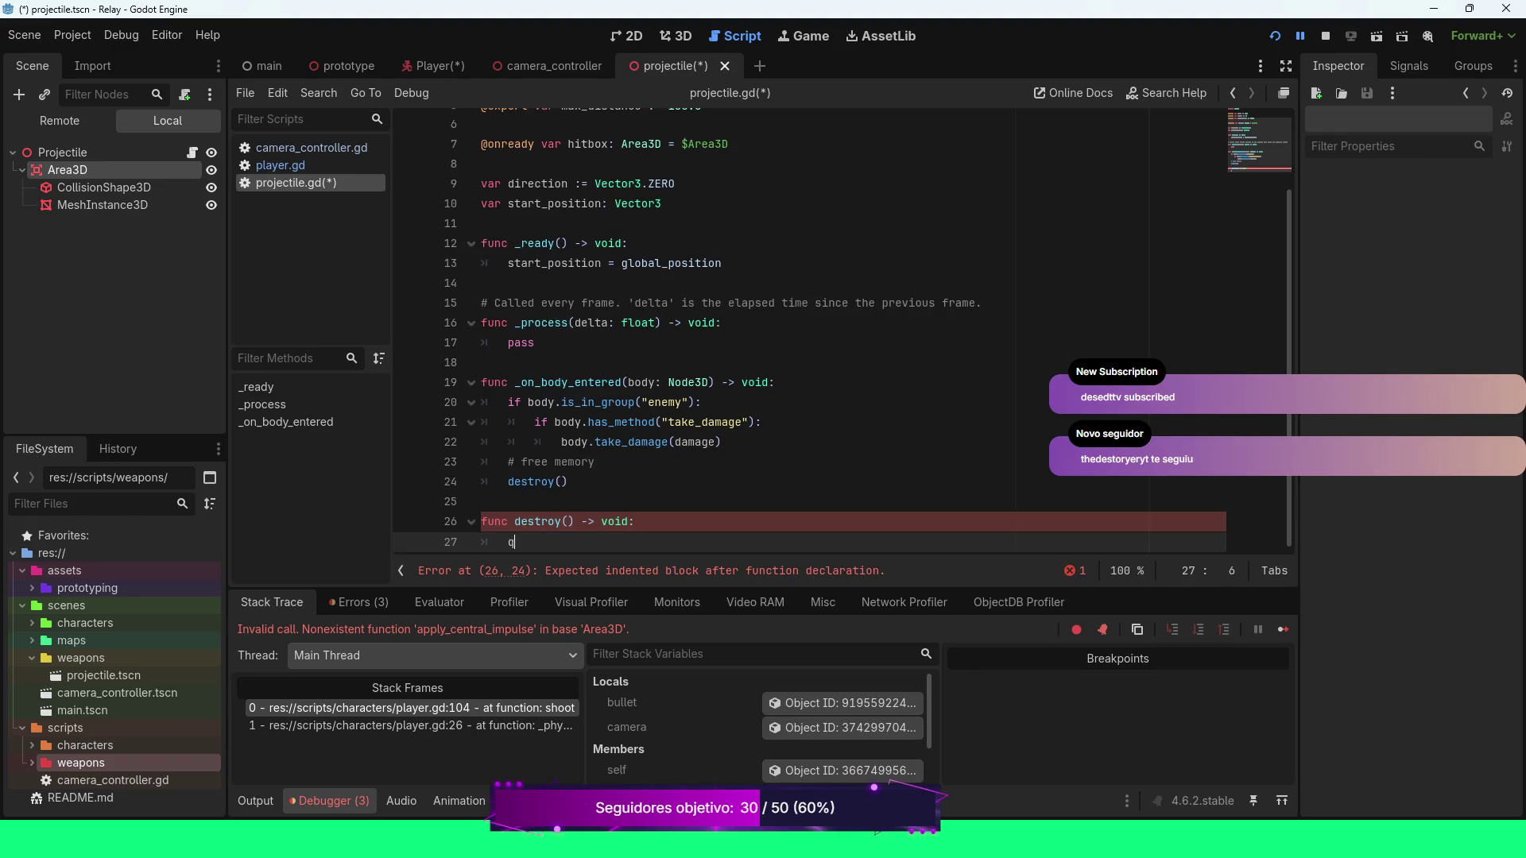
key("Return")
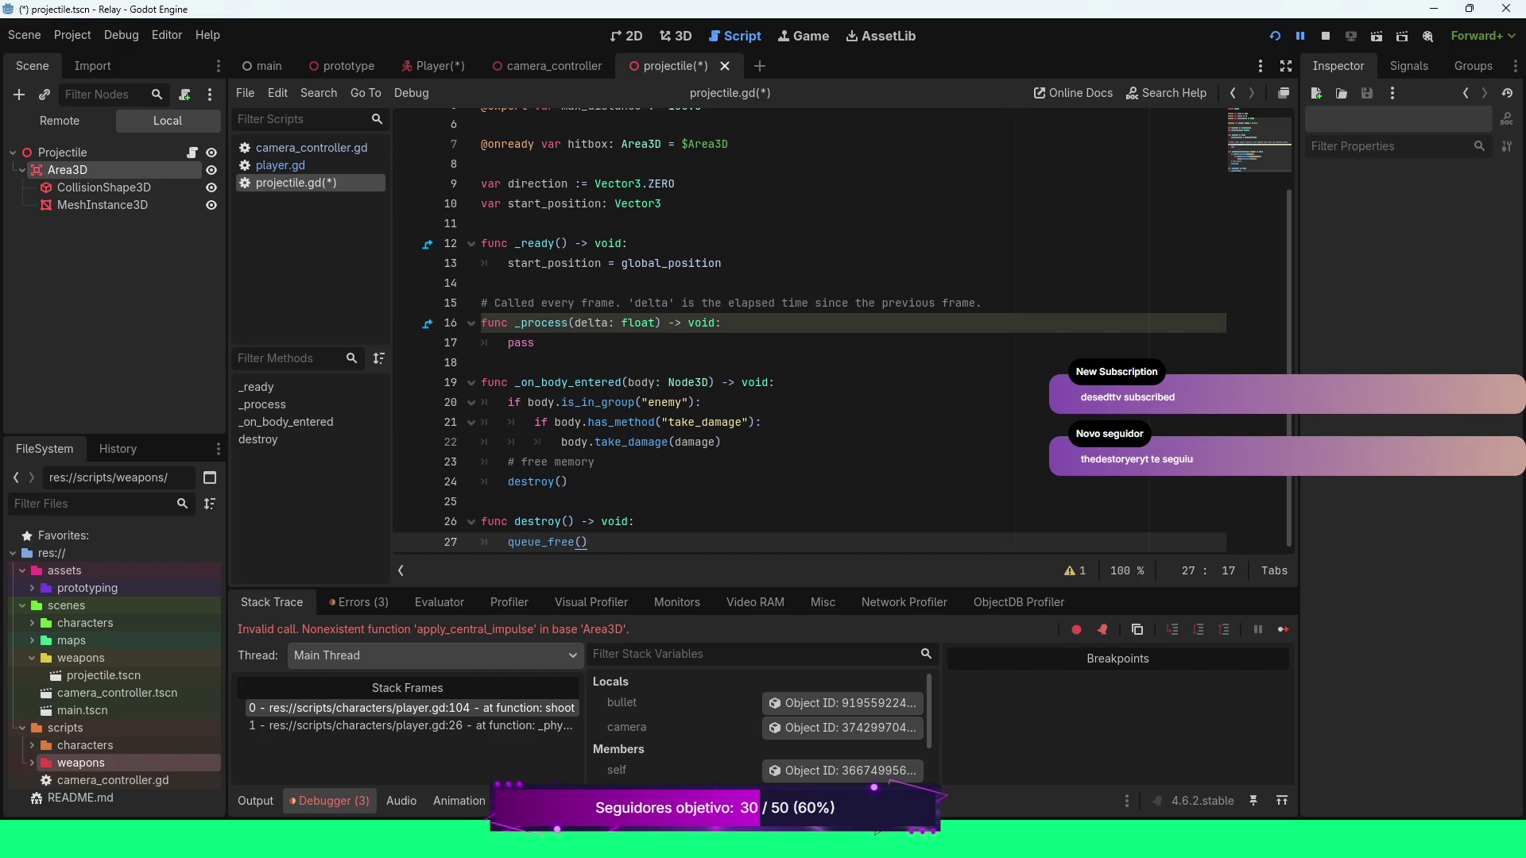
key("Up")
key("Up")
key("Up")
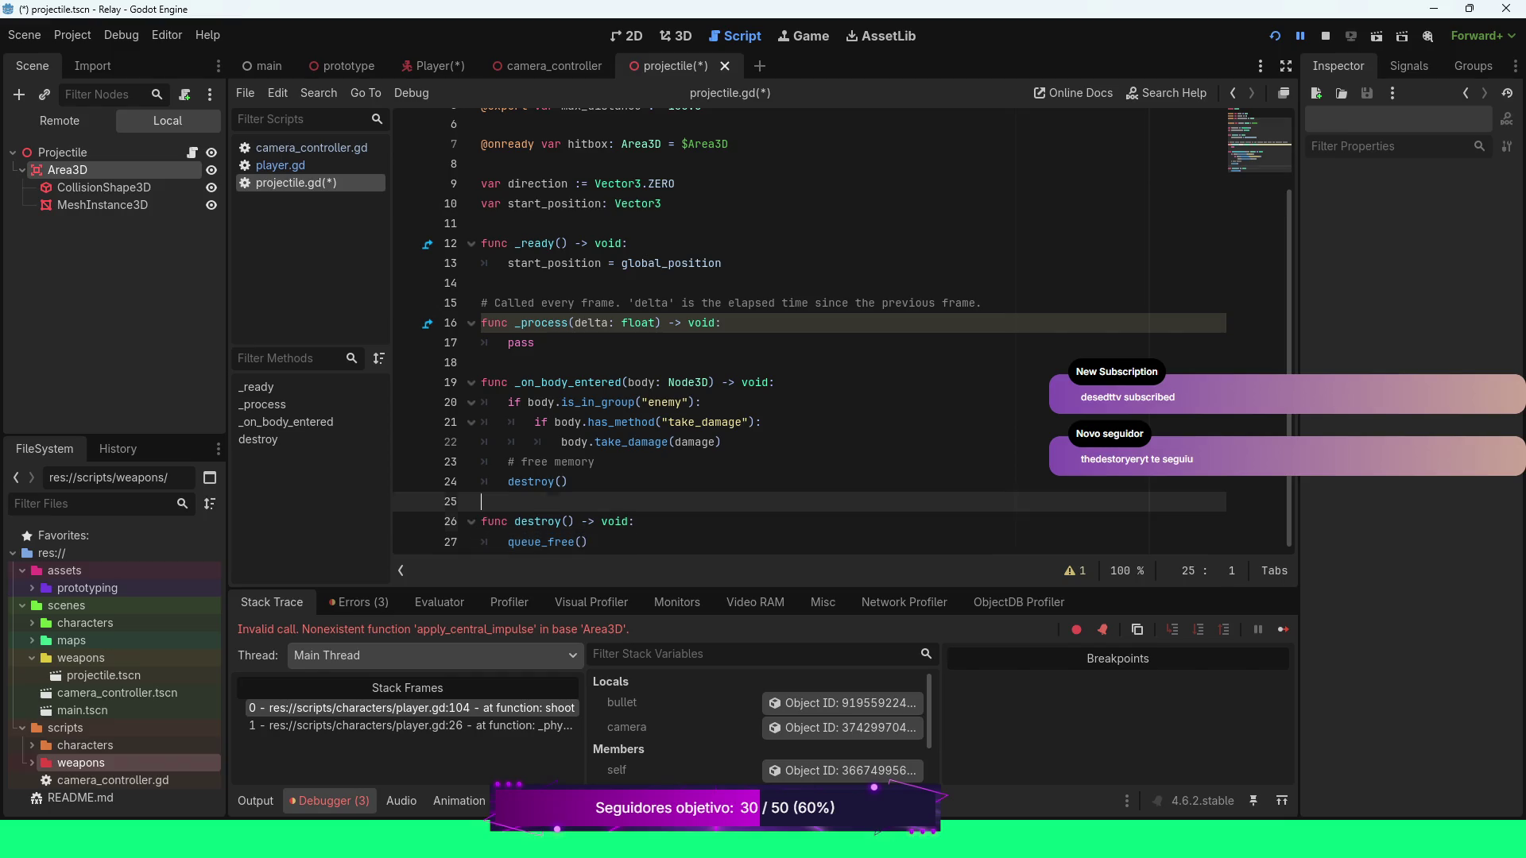
- Add 'hitbox.body_entered.connect(_on_body_entered)' on a new line in _ready()
key("Up")
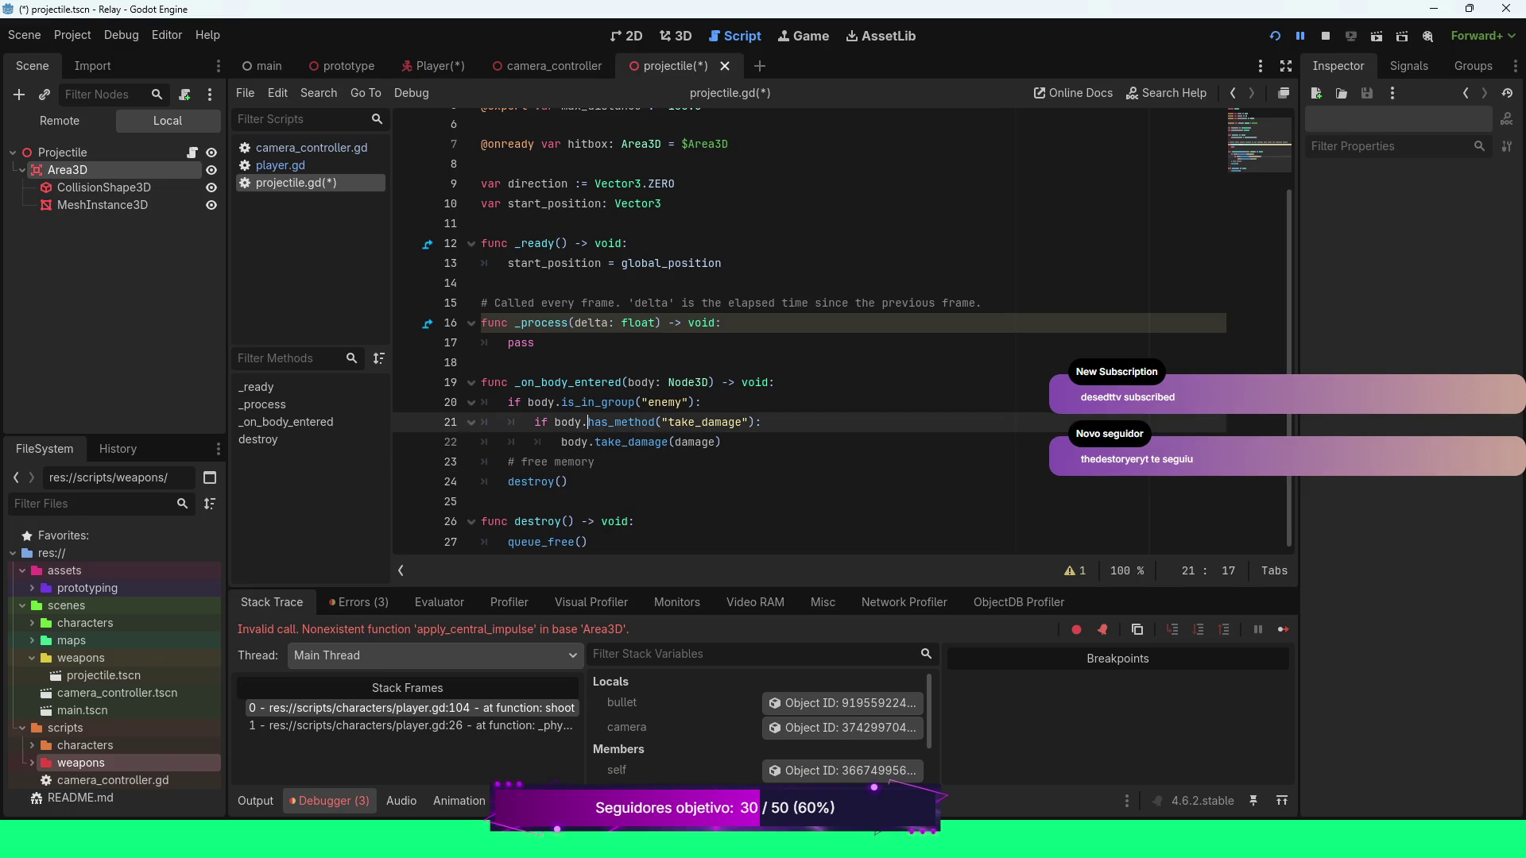
key("Up")
key("Up")
key("Up")
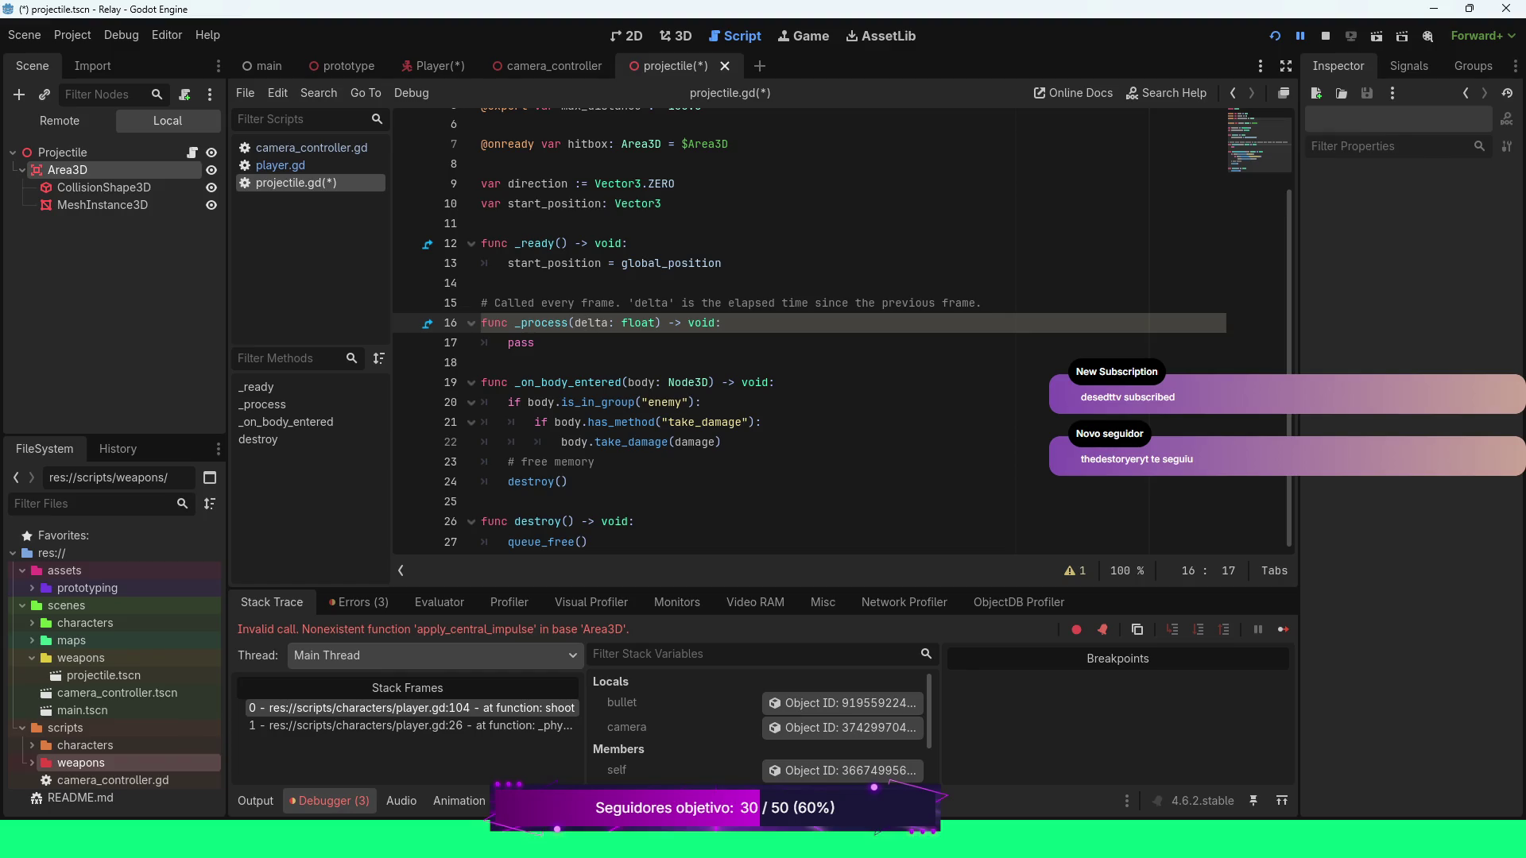
key("Up")
key("Up")
key("Up")
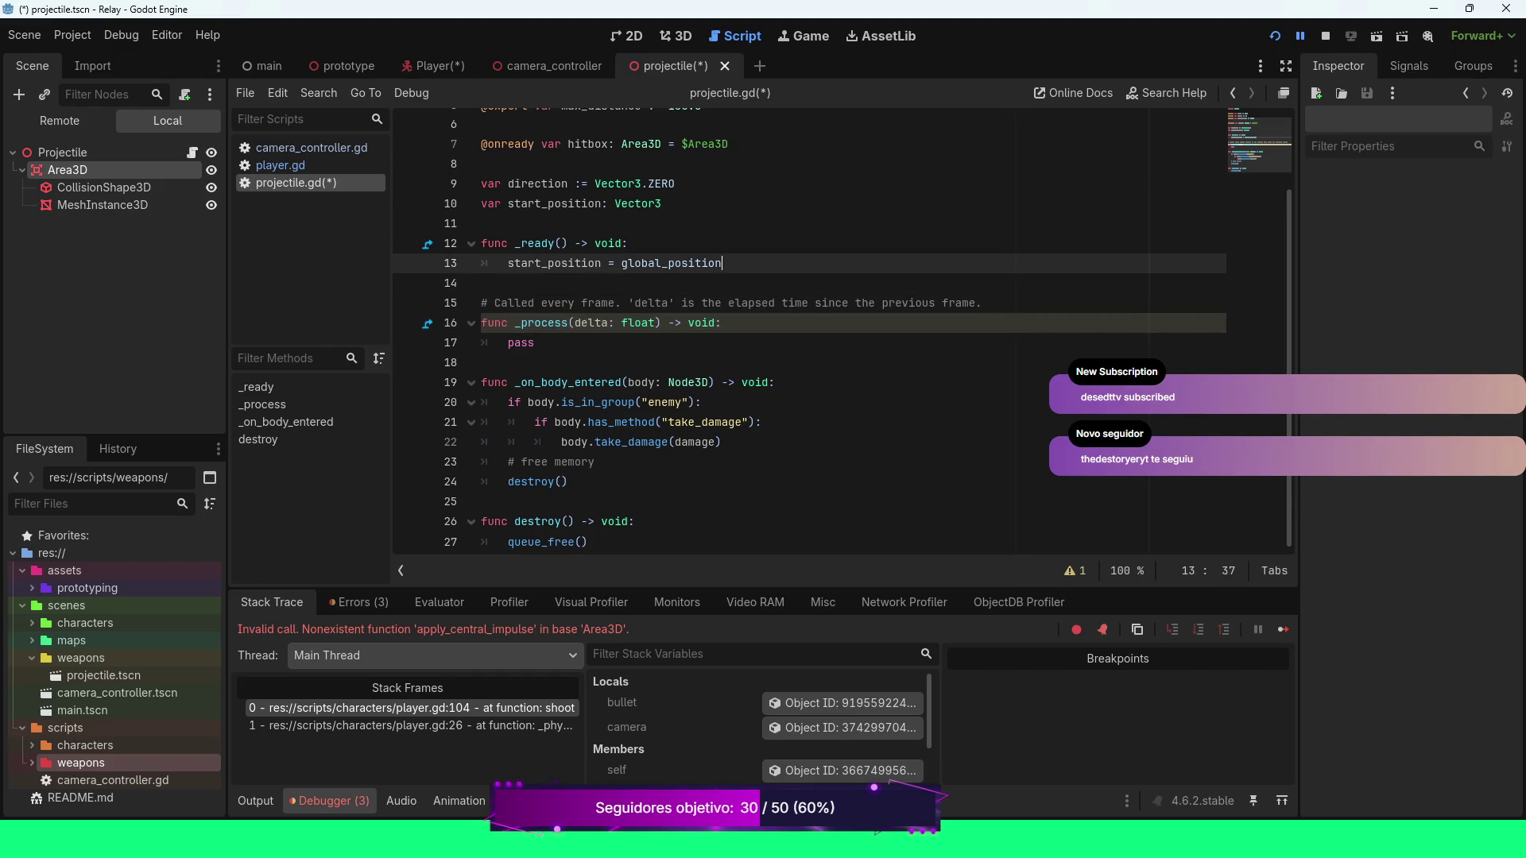
key("Return")
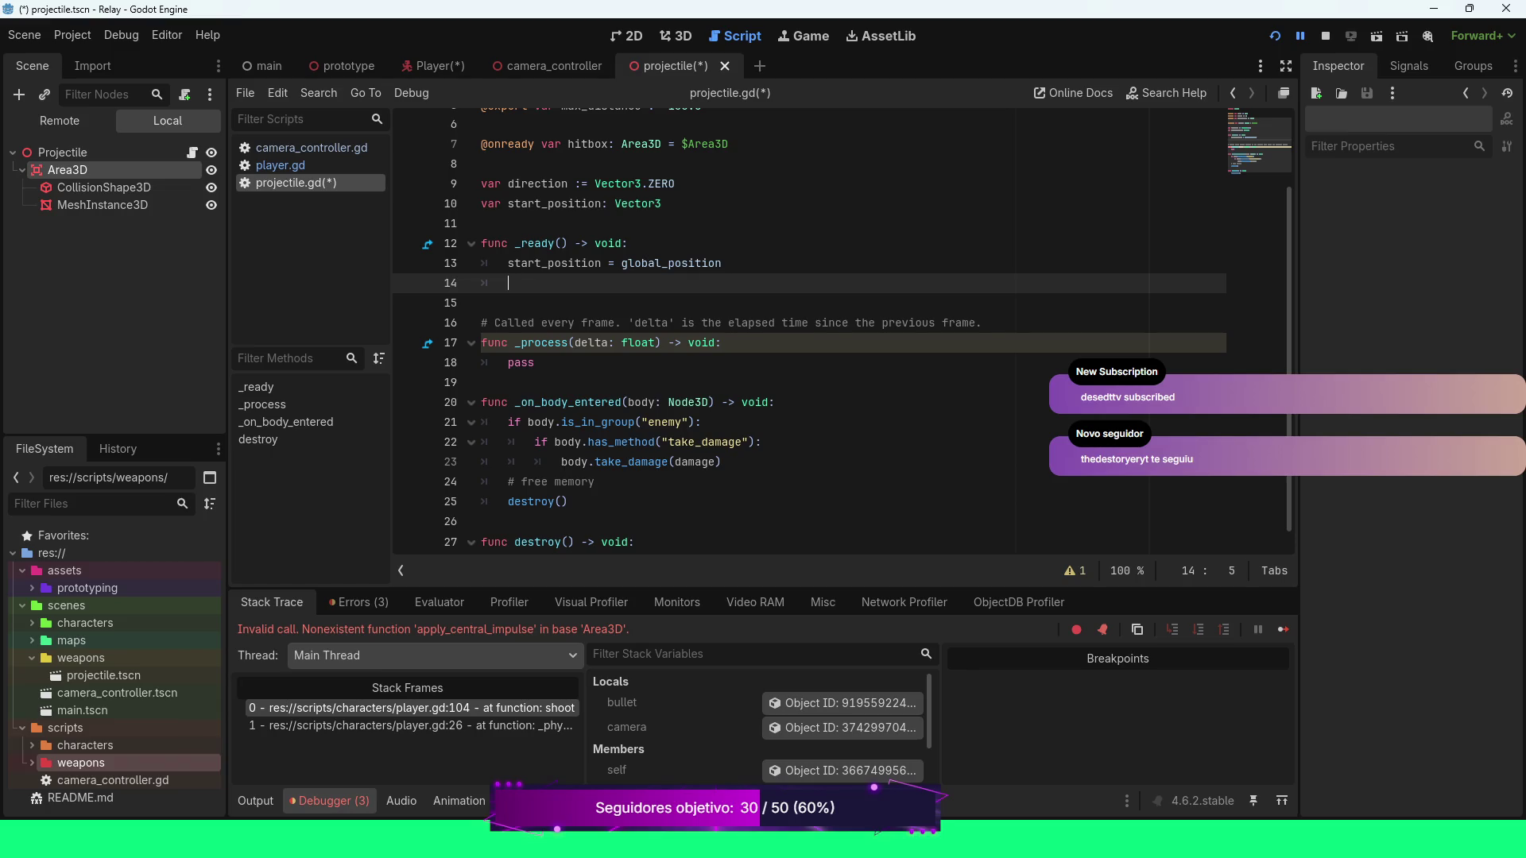
key("Return")
type("hitbox")
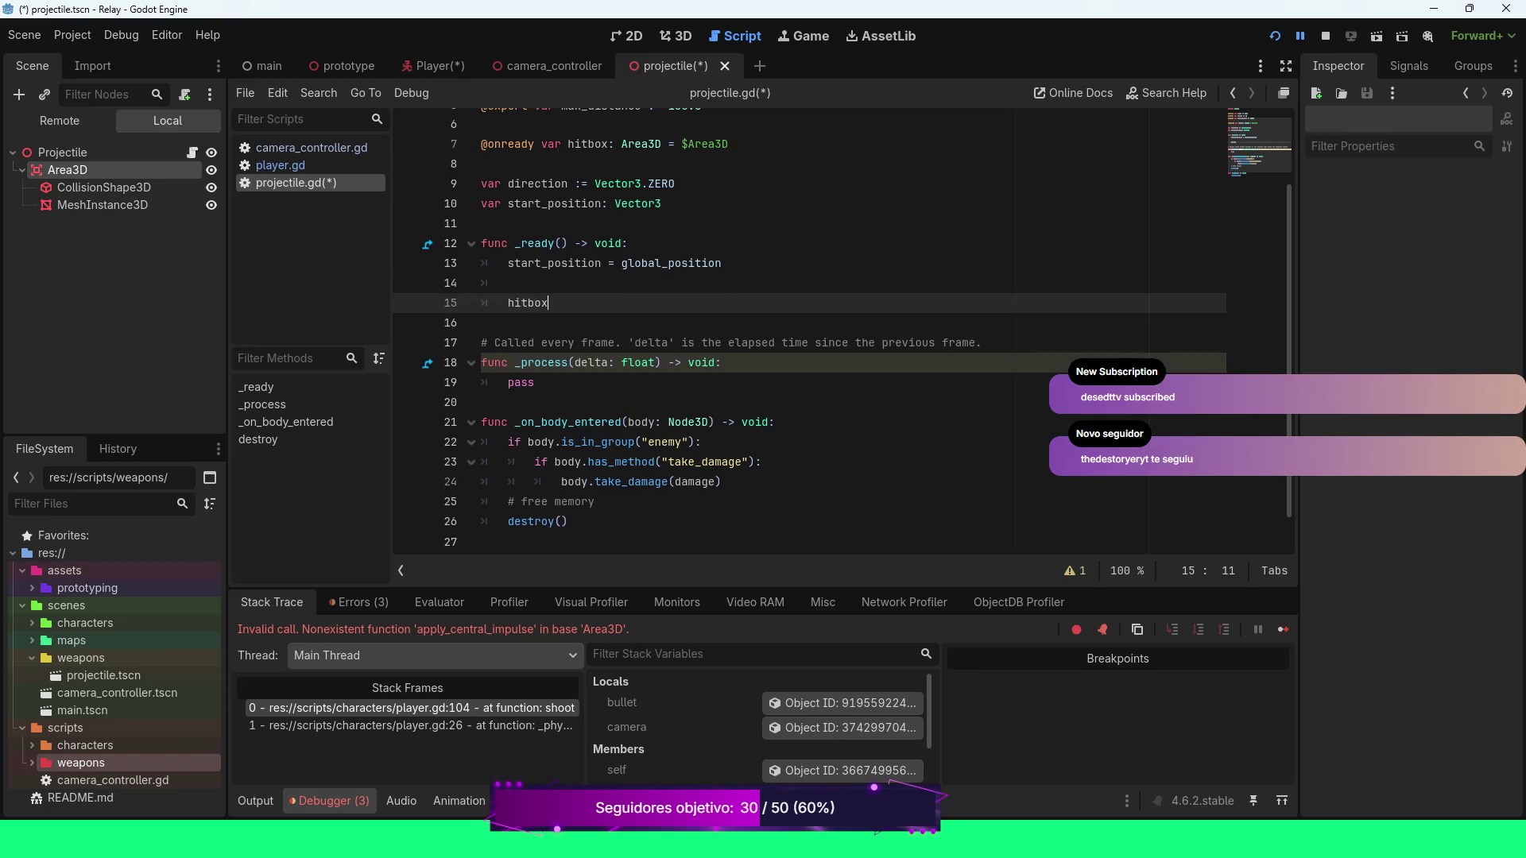
type(".body")
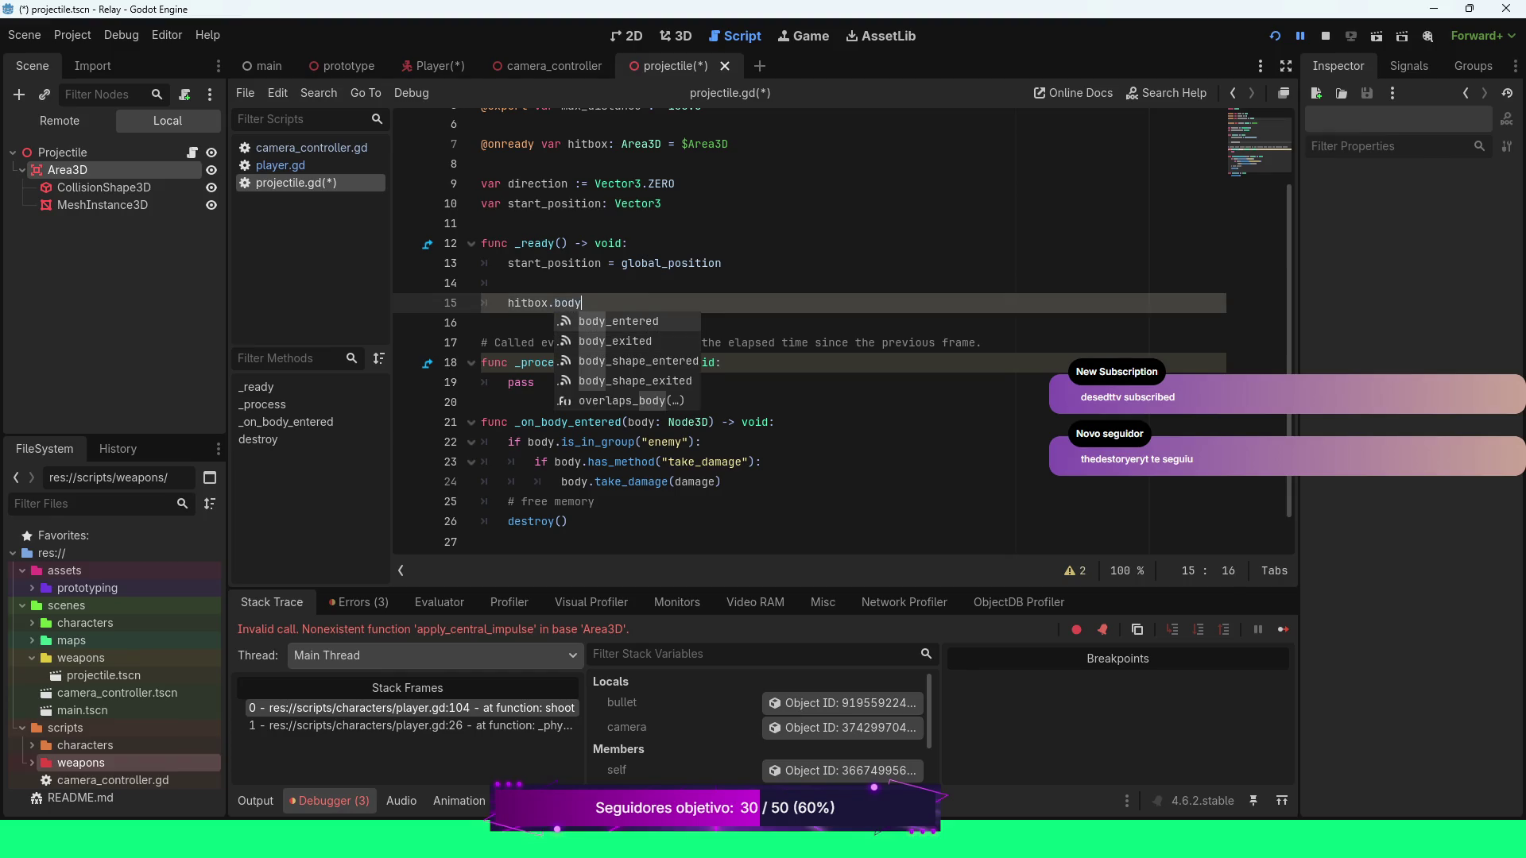
key("Return")
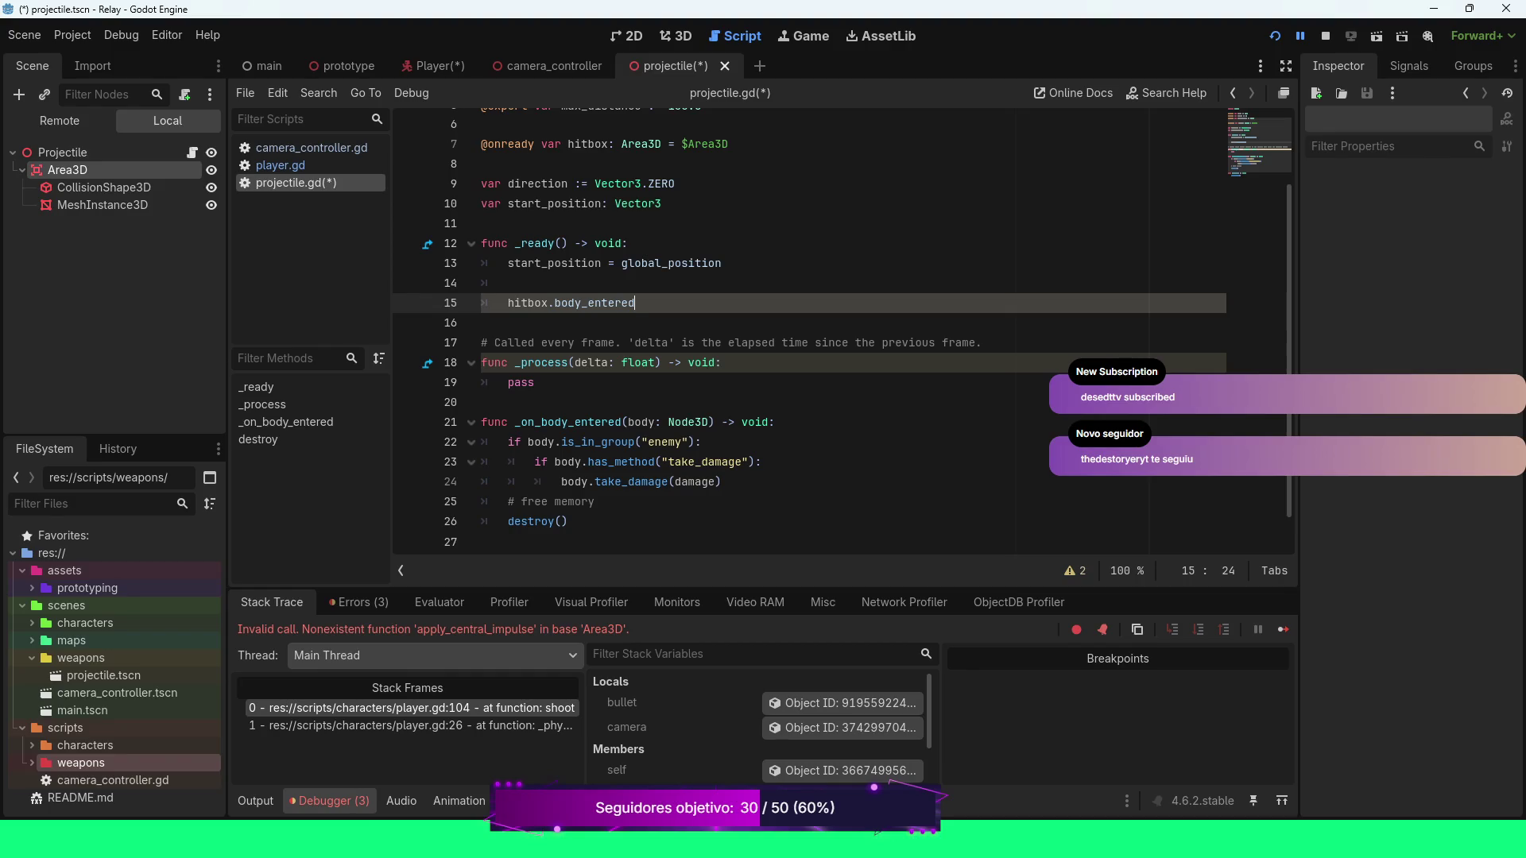
type("con")
key("Return")
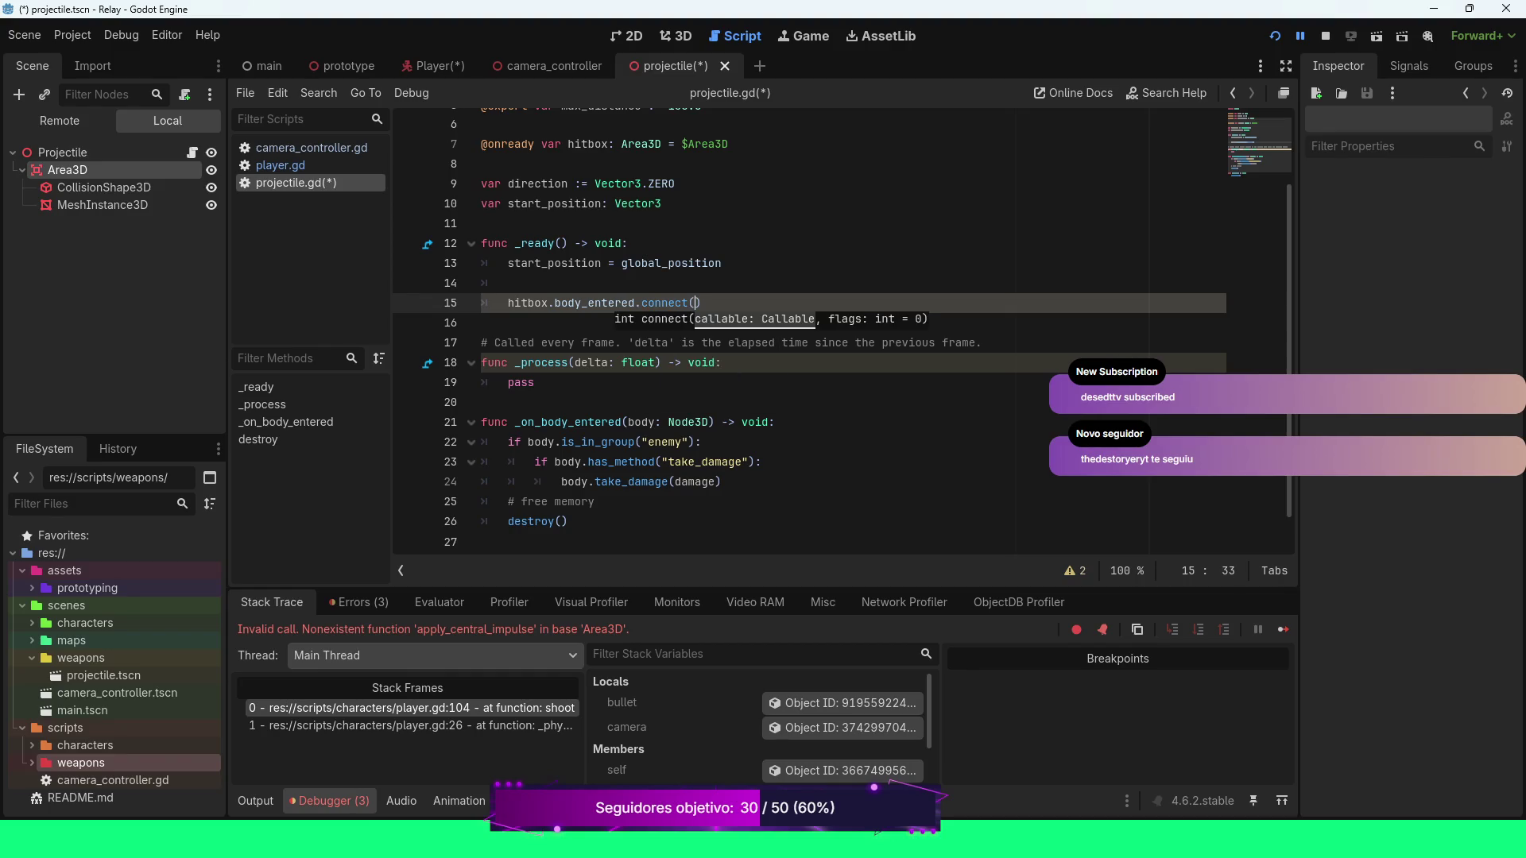
type("_on")
key("Return")
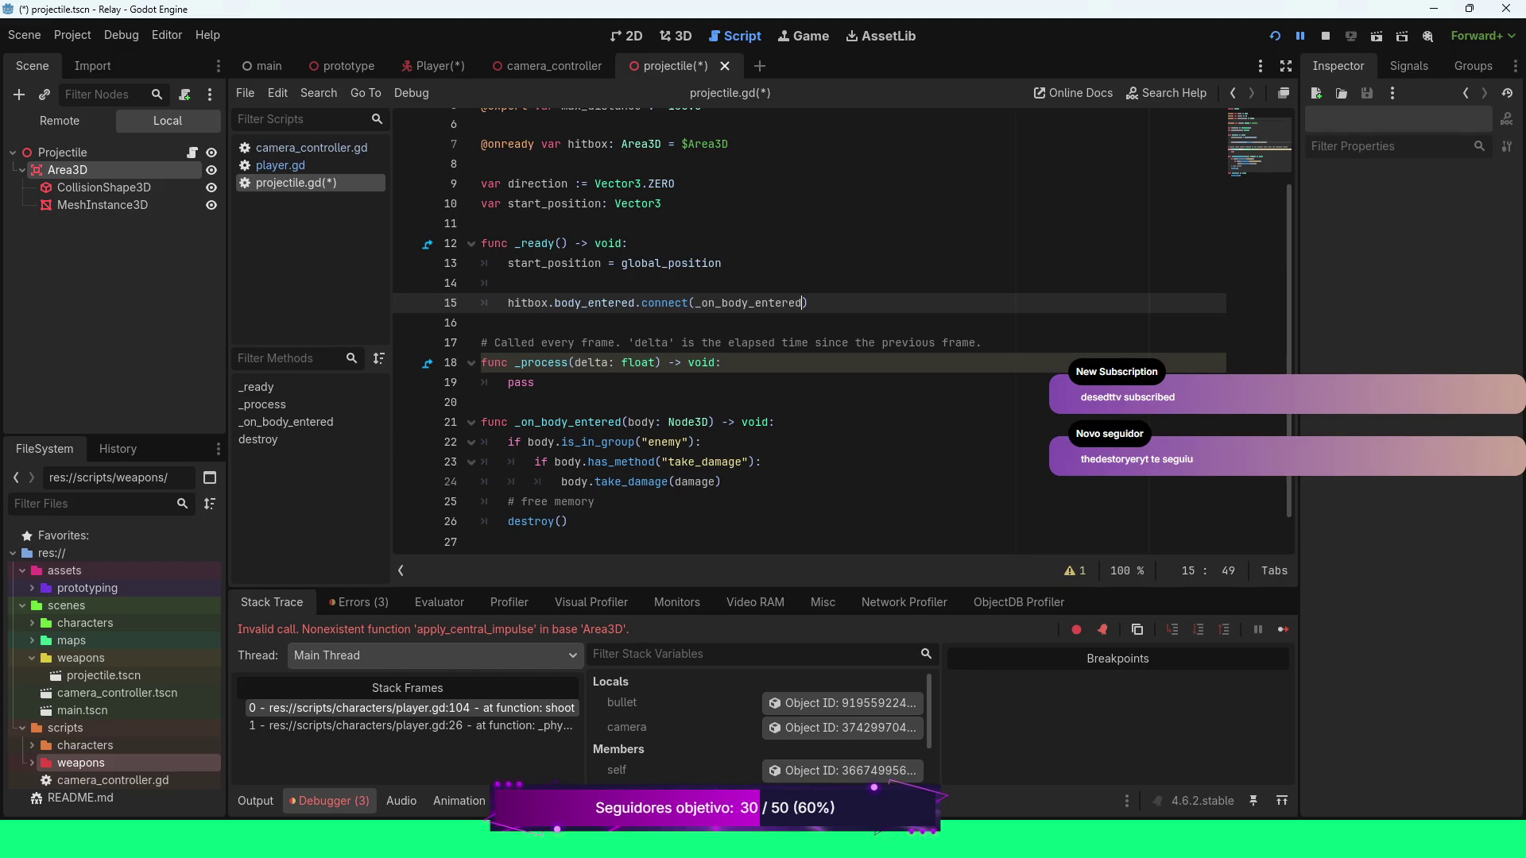
key("Down")
key("Down")
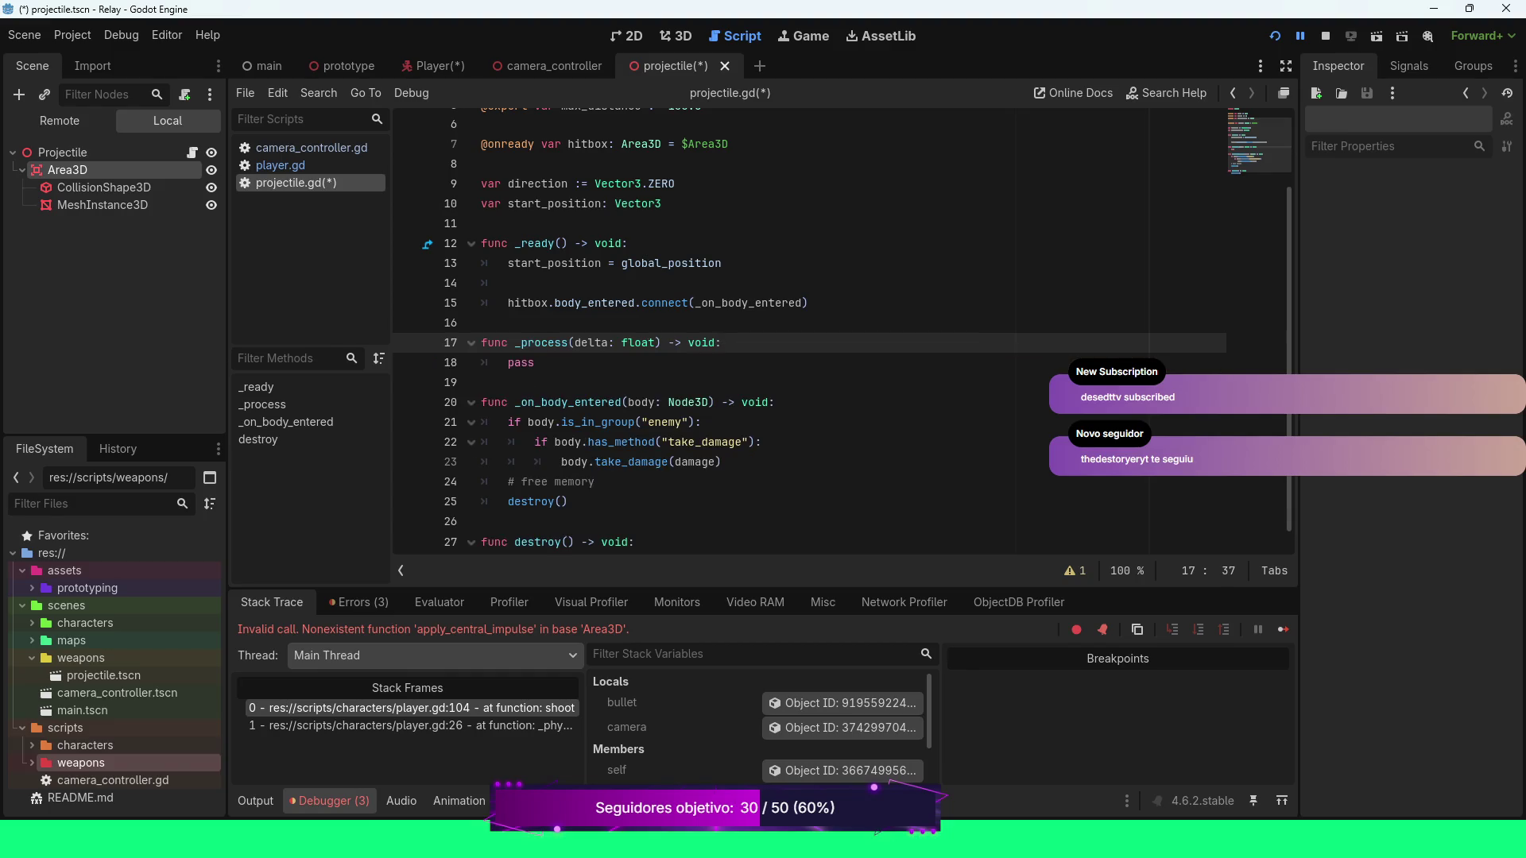
- Rename the _process function to _physics_process
left_click(574, 342)
left_click(528, 343)
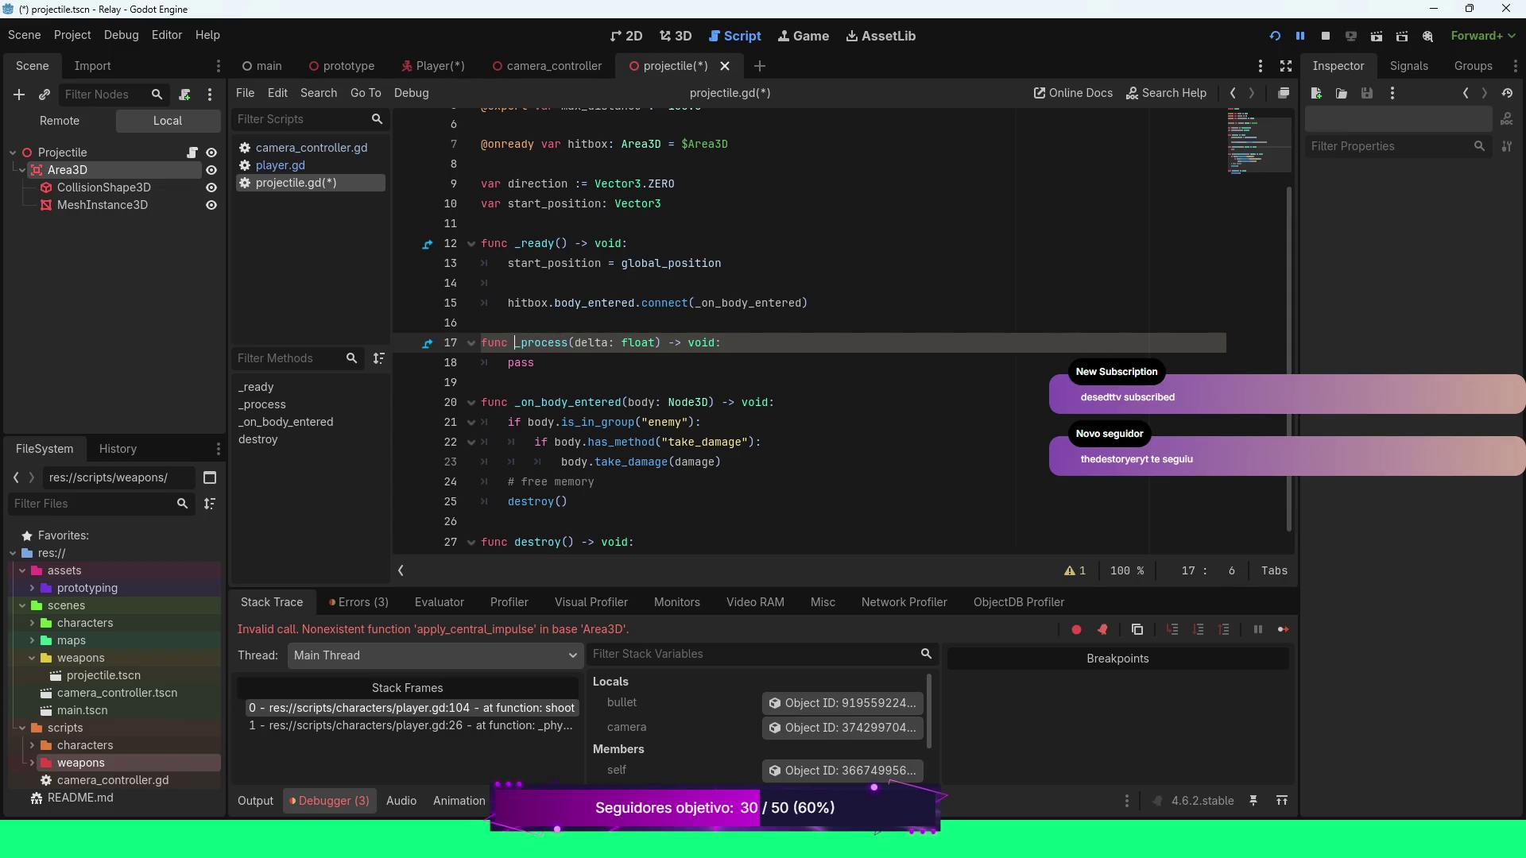
type("_phy")
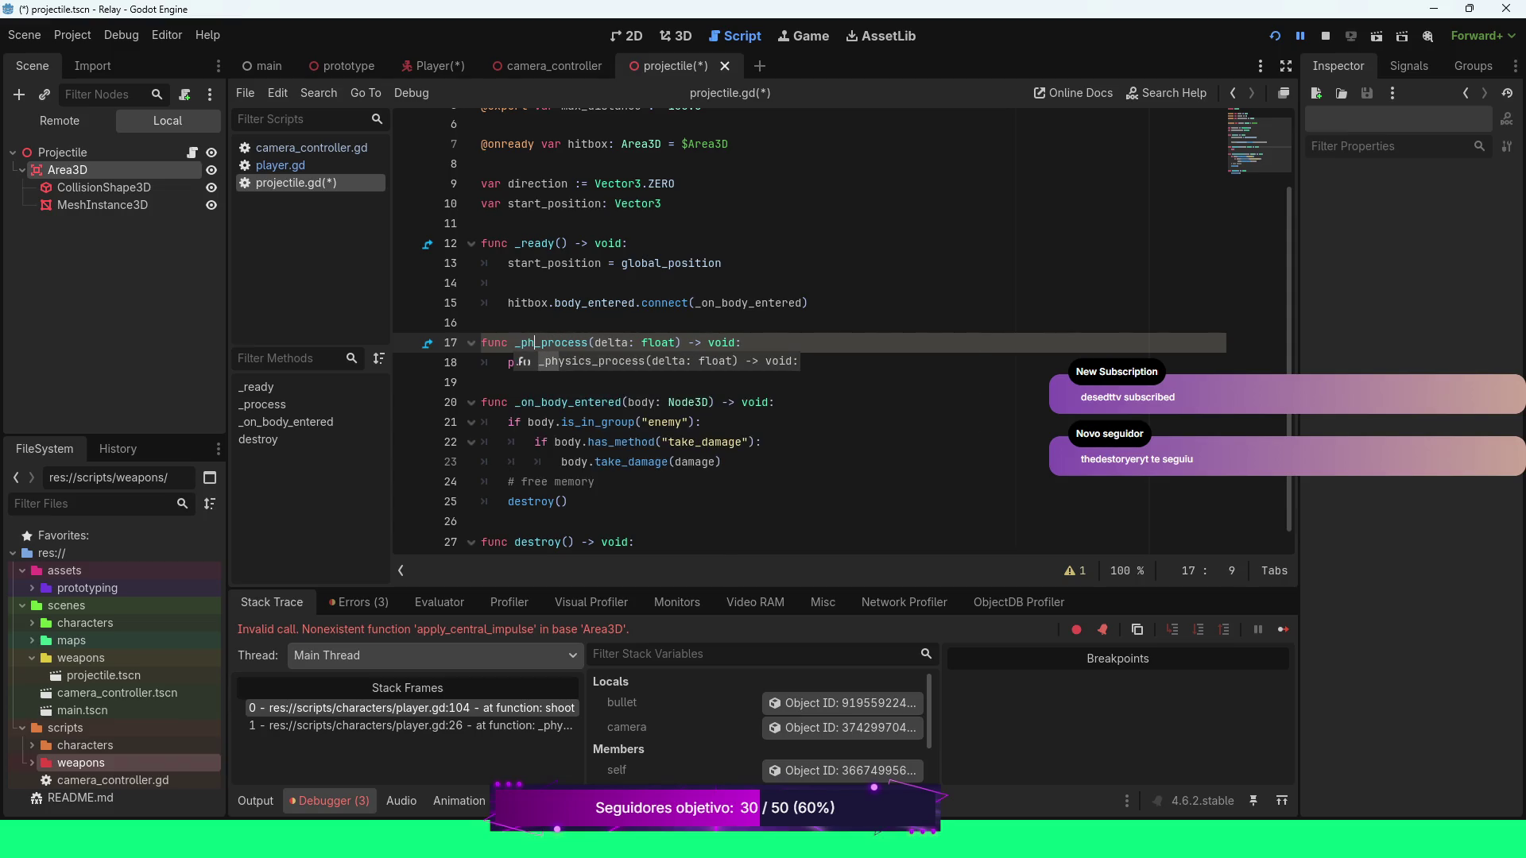
type("sich")
key("BackSpace")
type("s")
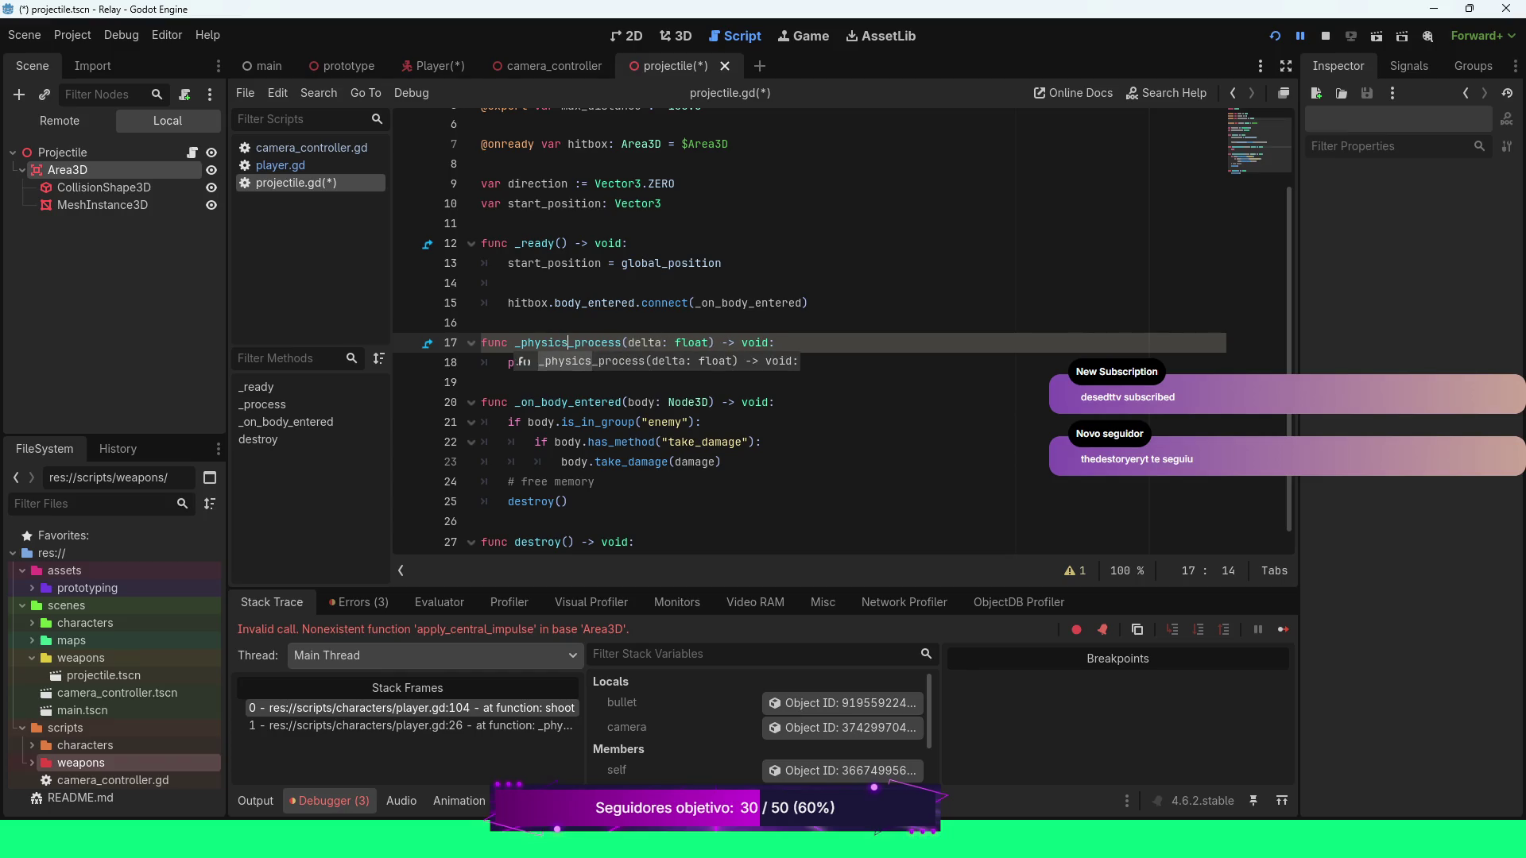
left_click(775, 342)
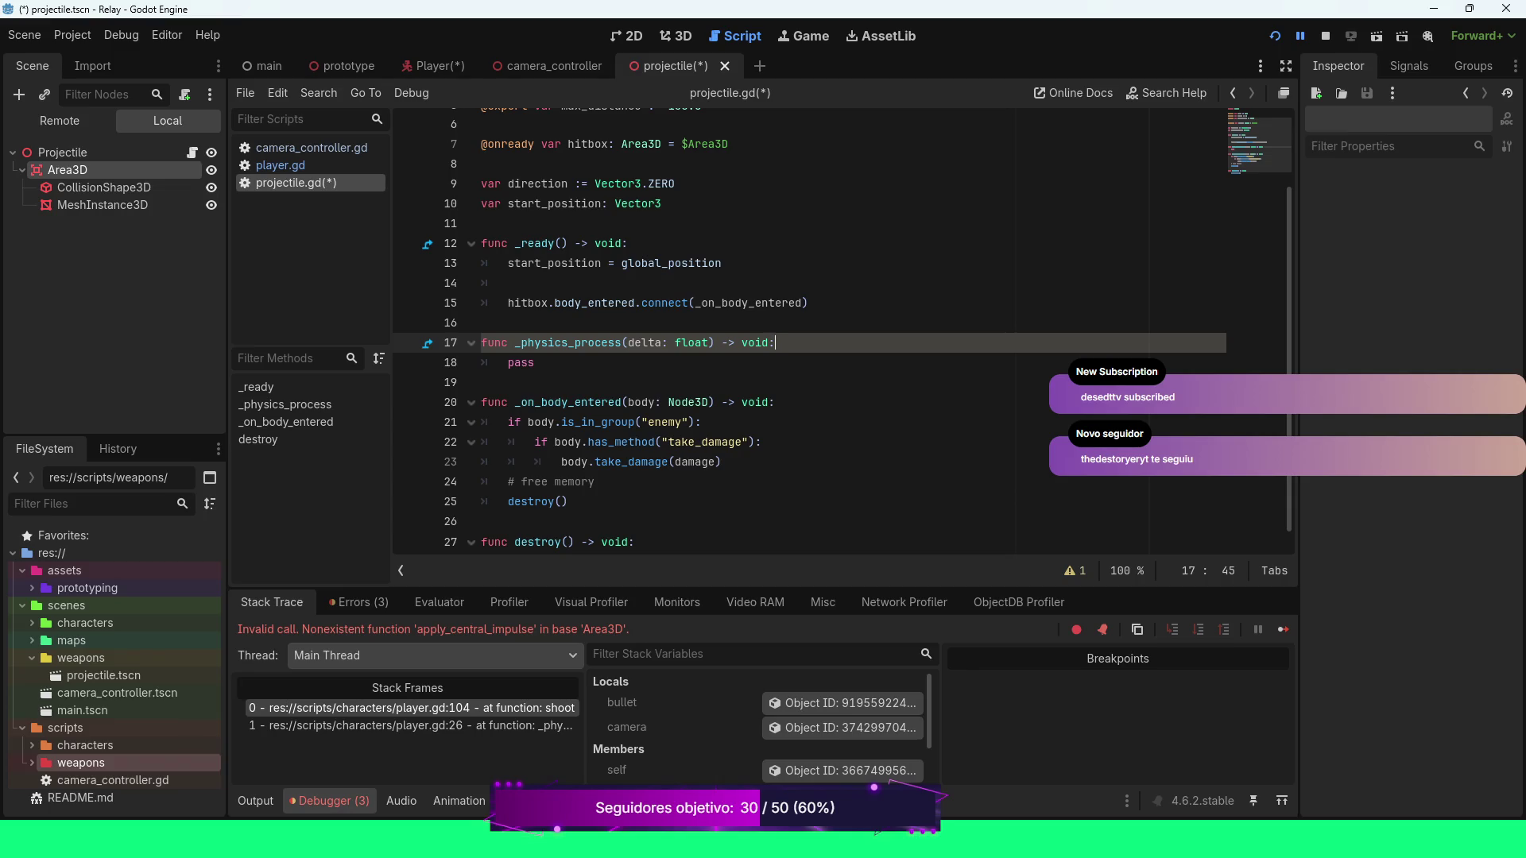
- Replace pass with 'global_position += direction * speed * delta'
key("Down")
key("BackSpace")
key("BackSpace")
key("BackSpace")
type("globa")
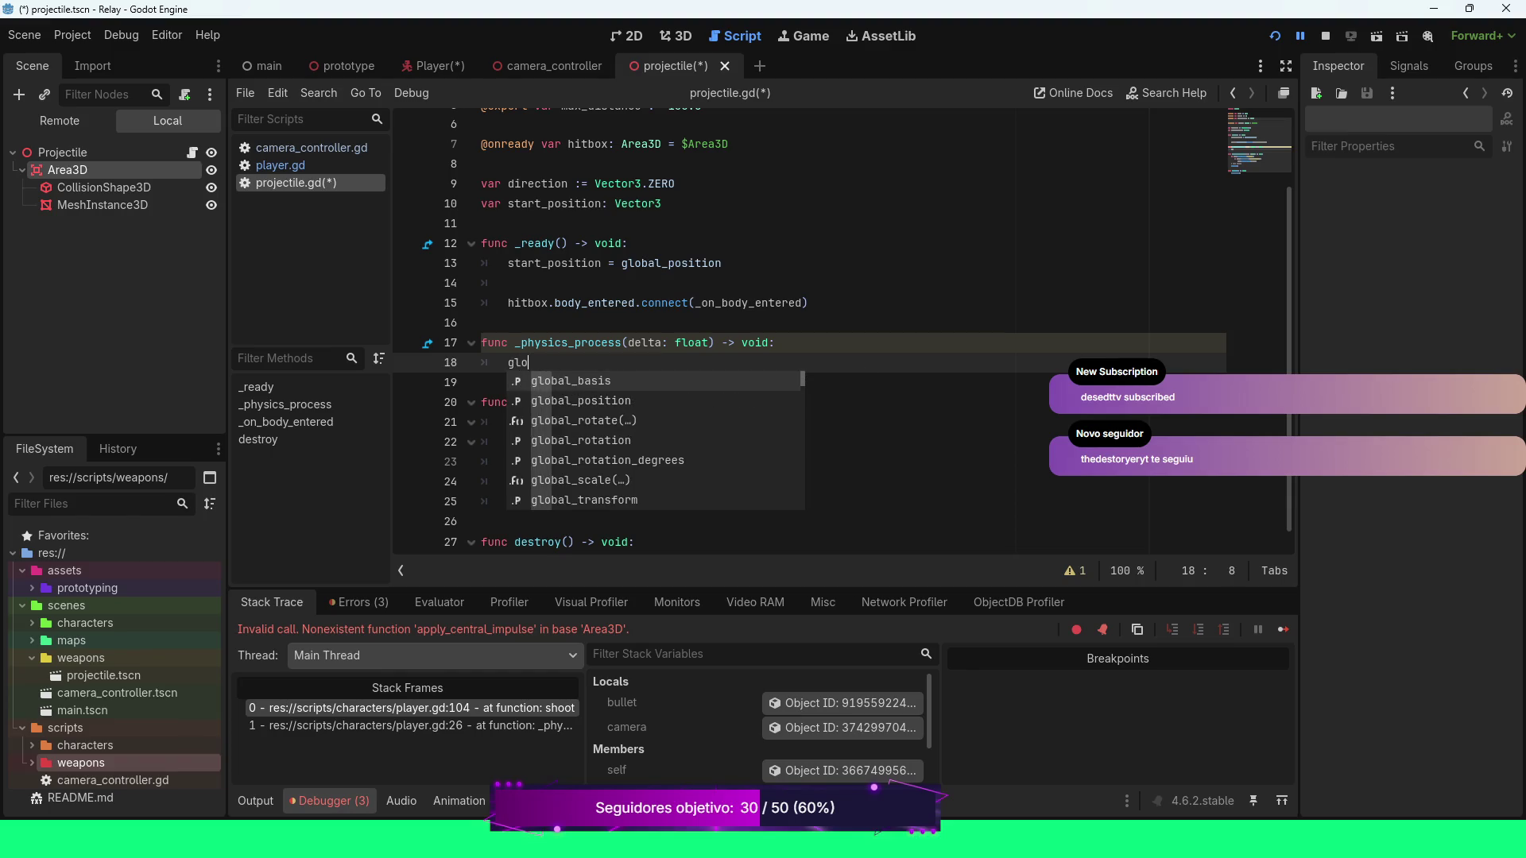
key("Down")
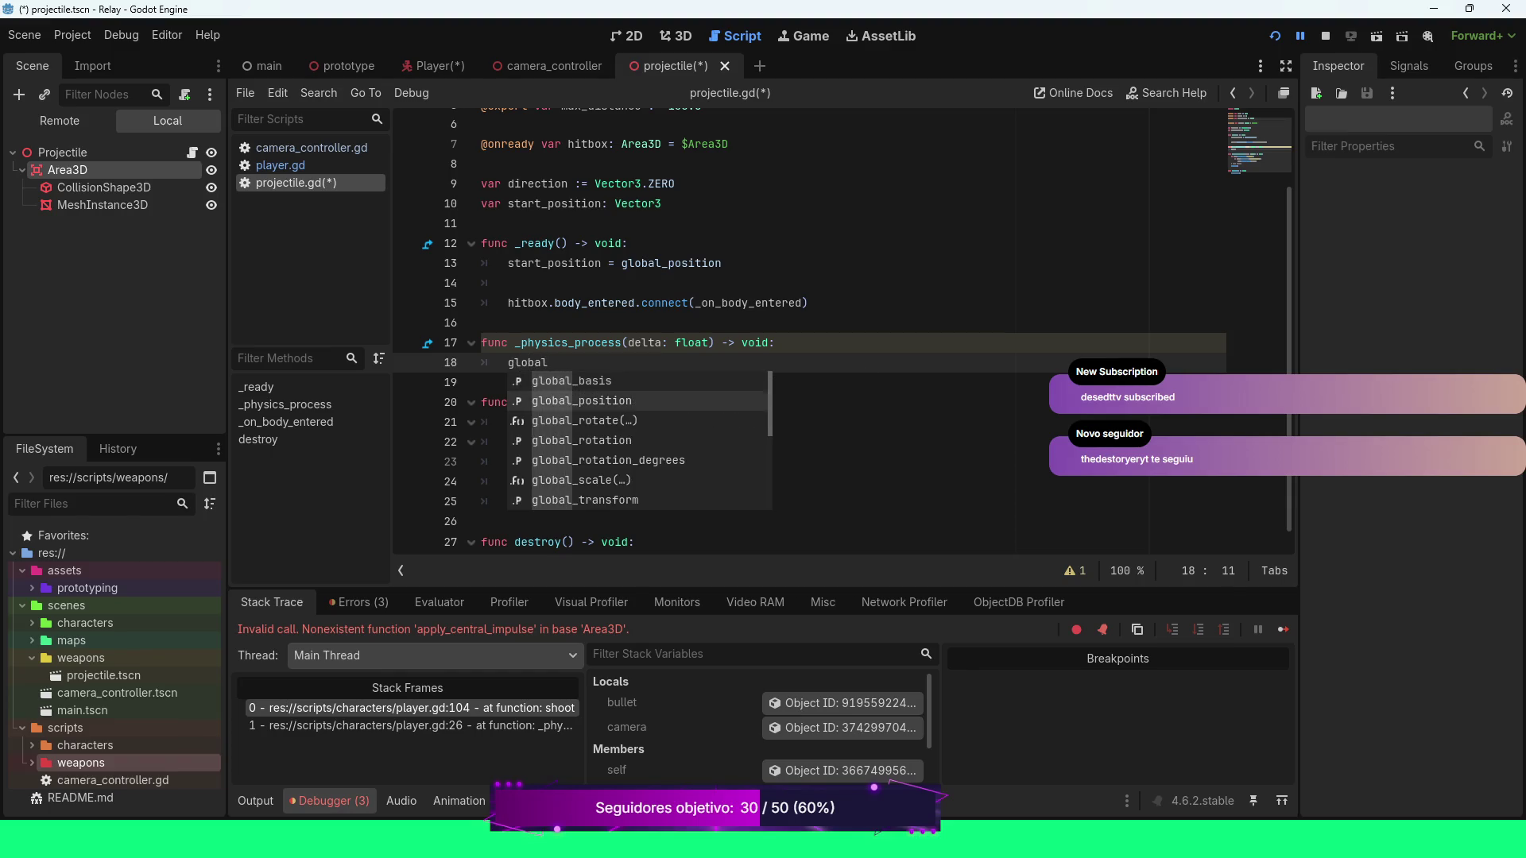
key("Return")
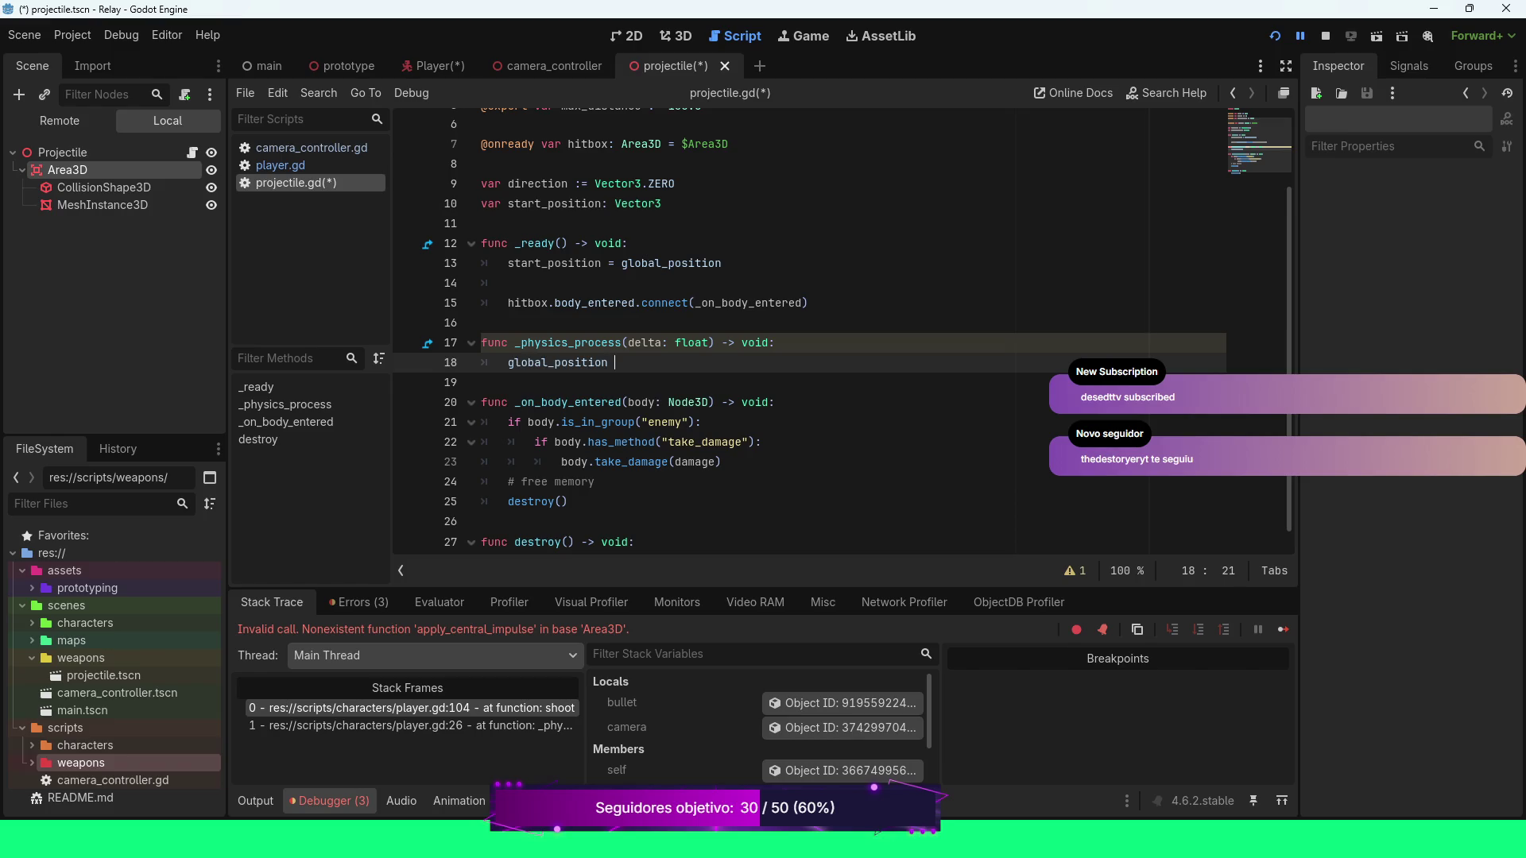
type("= ")
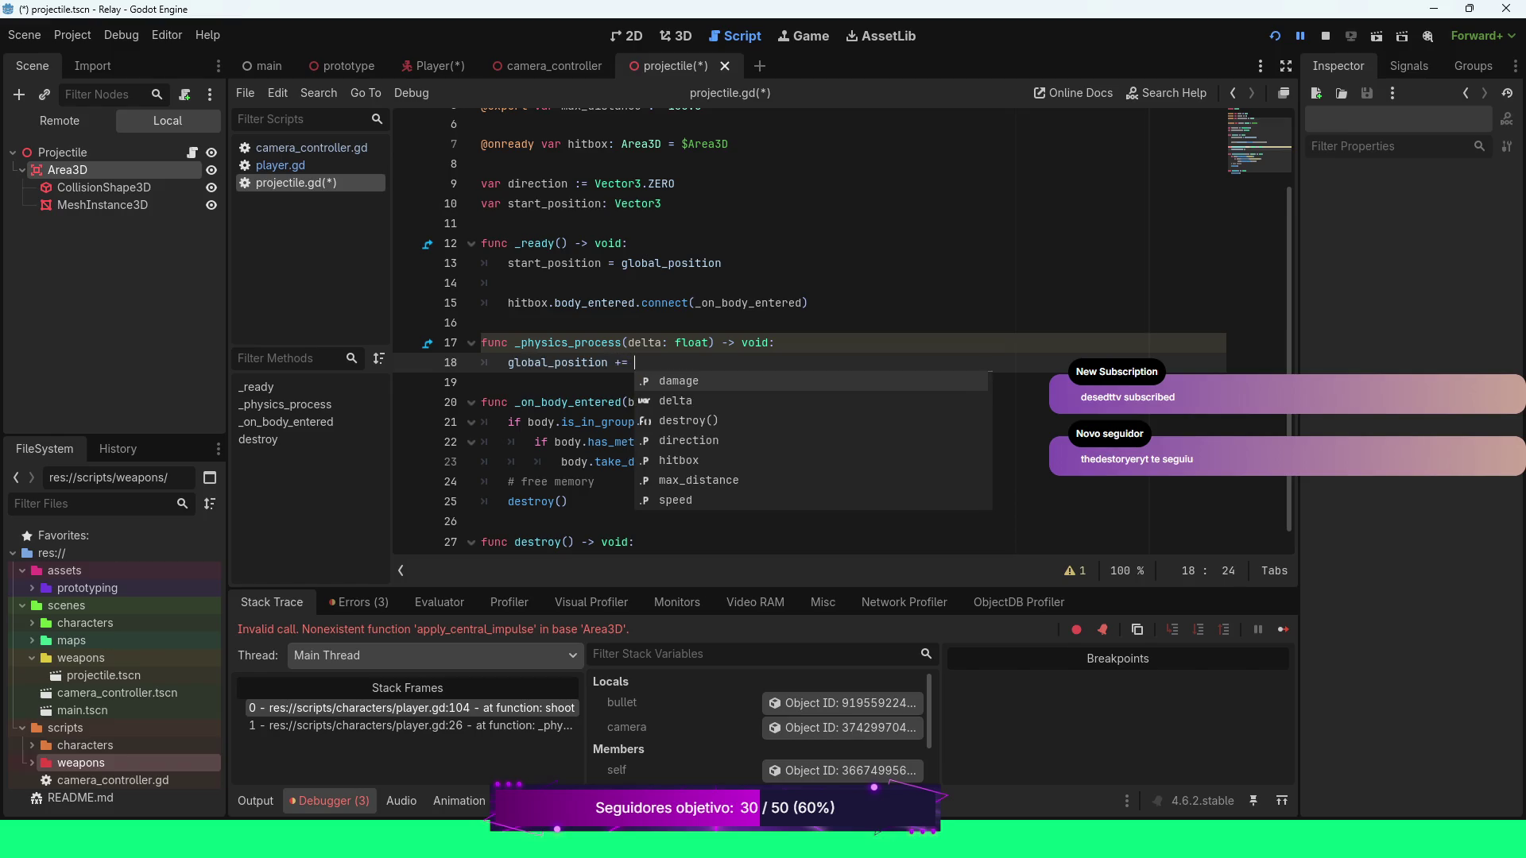
type("dir")
key("Return")
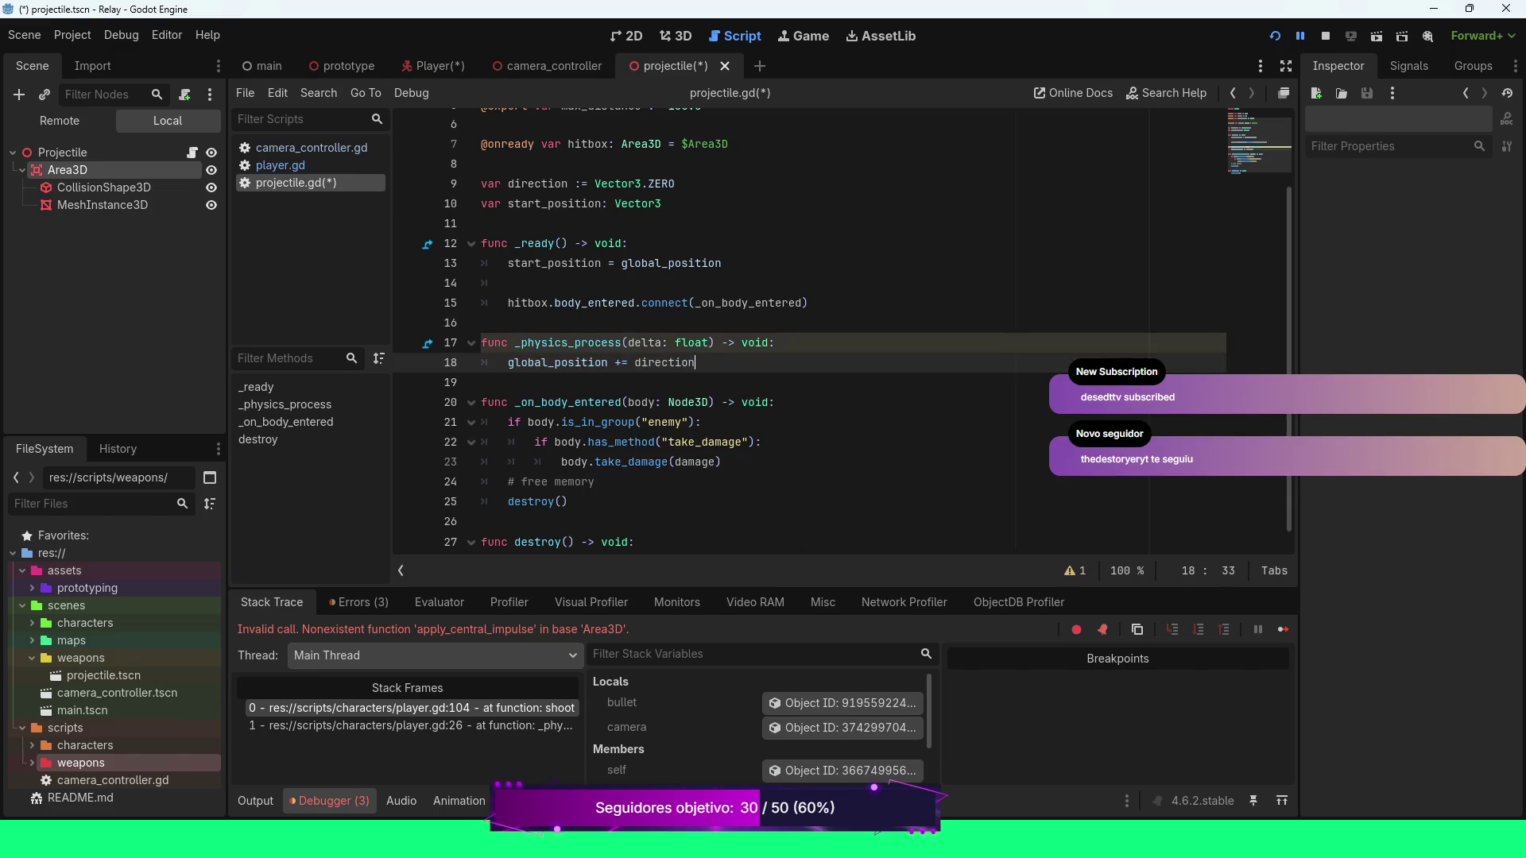
type("* sp")
key("Return")
type("delta")
key("Escape")
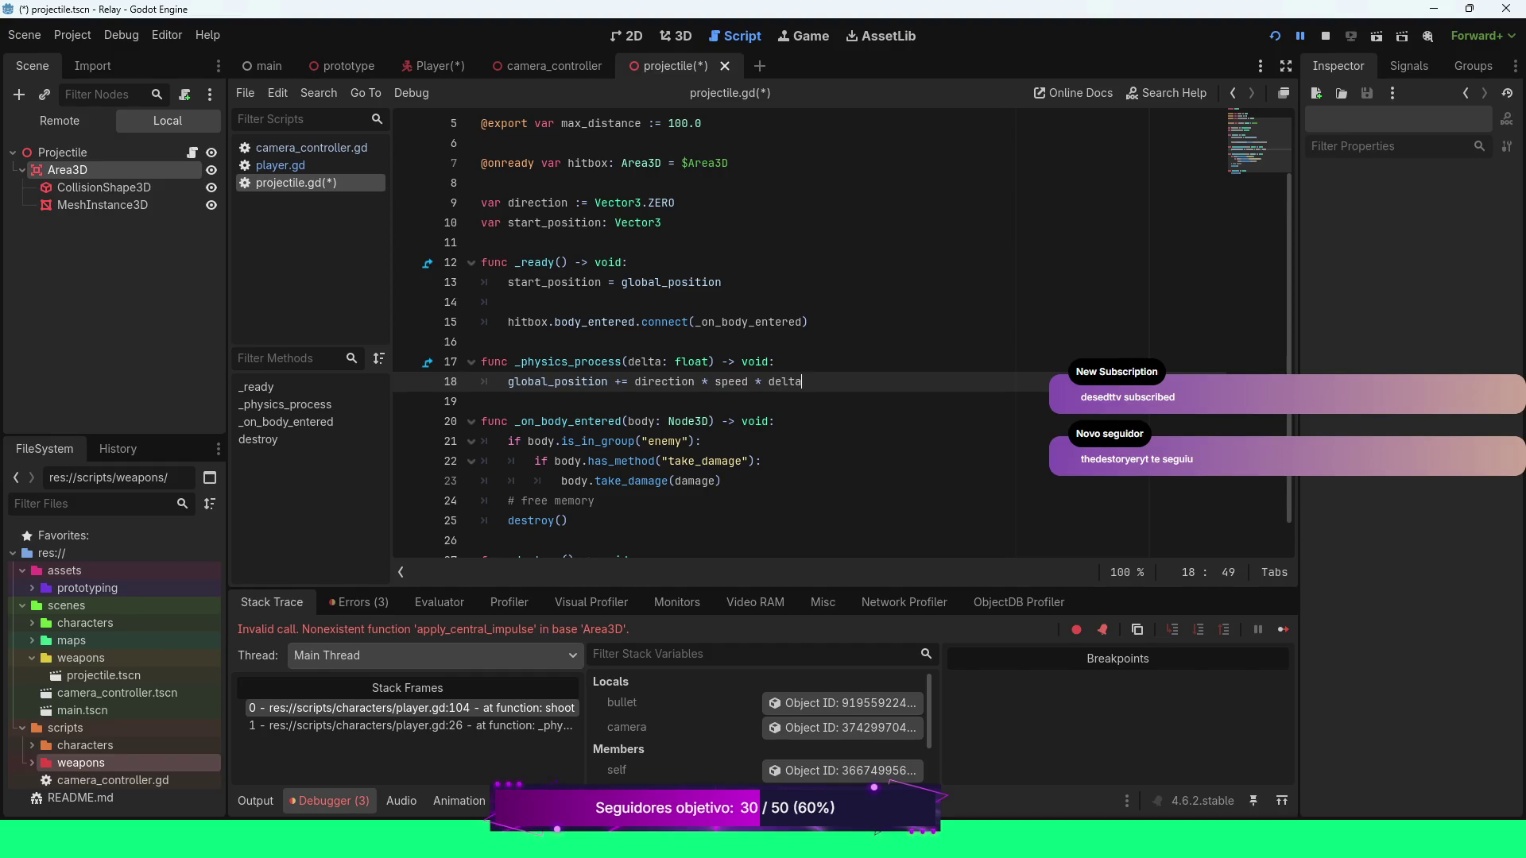
key("Return")
key("Return")
- Declare 'var travel_distance := global_position.distance_to(start_position)' in _physics_process
type("var travel_dist")
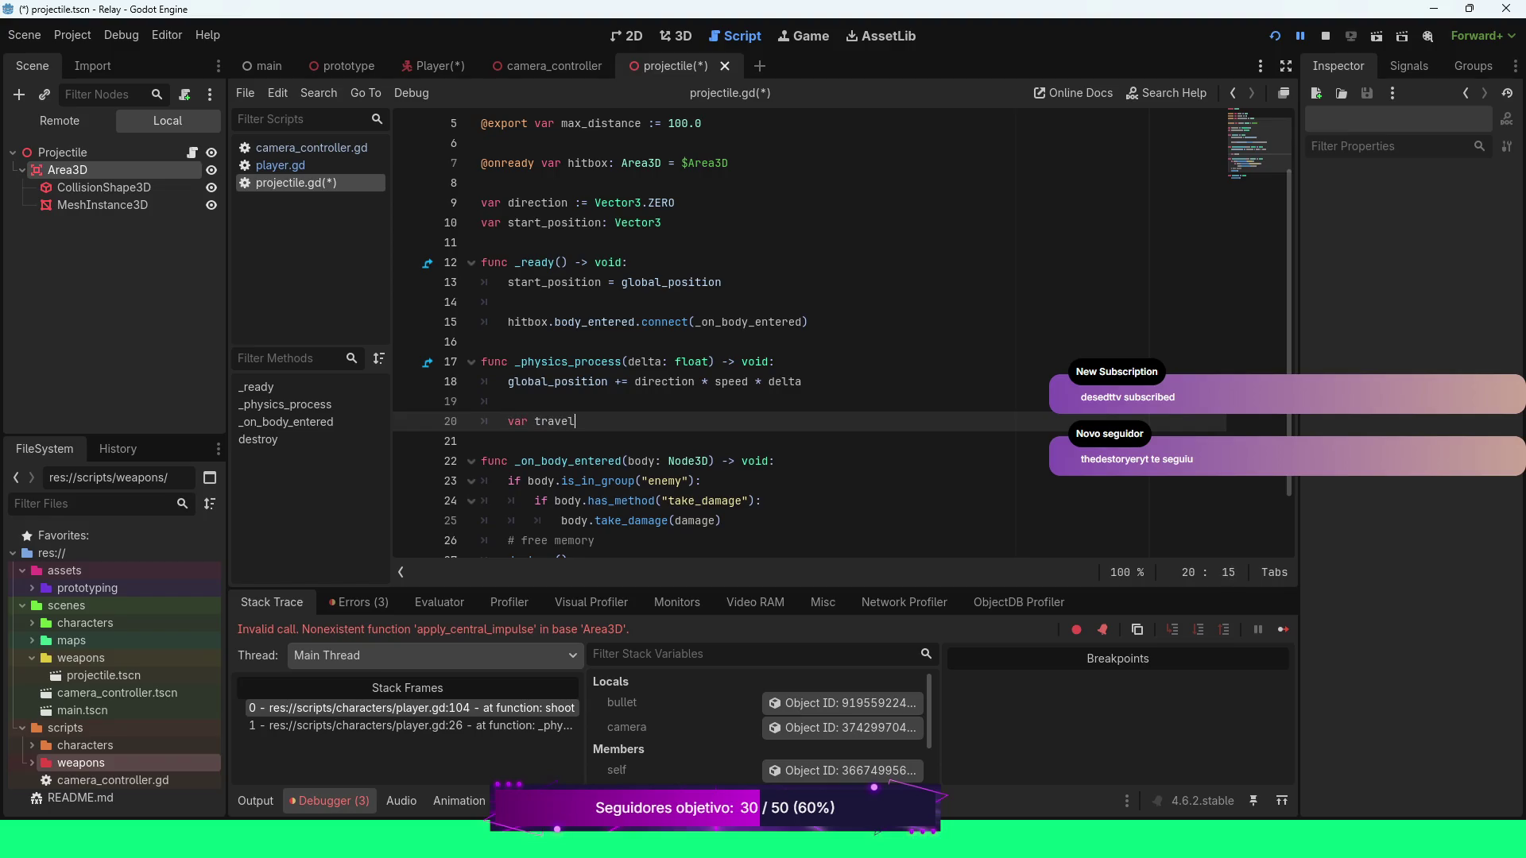
type("ance ")
type(":= ")
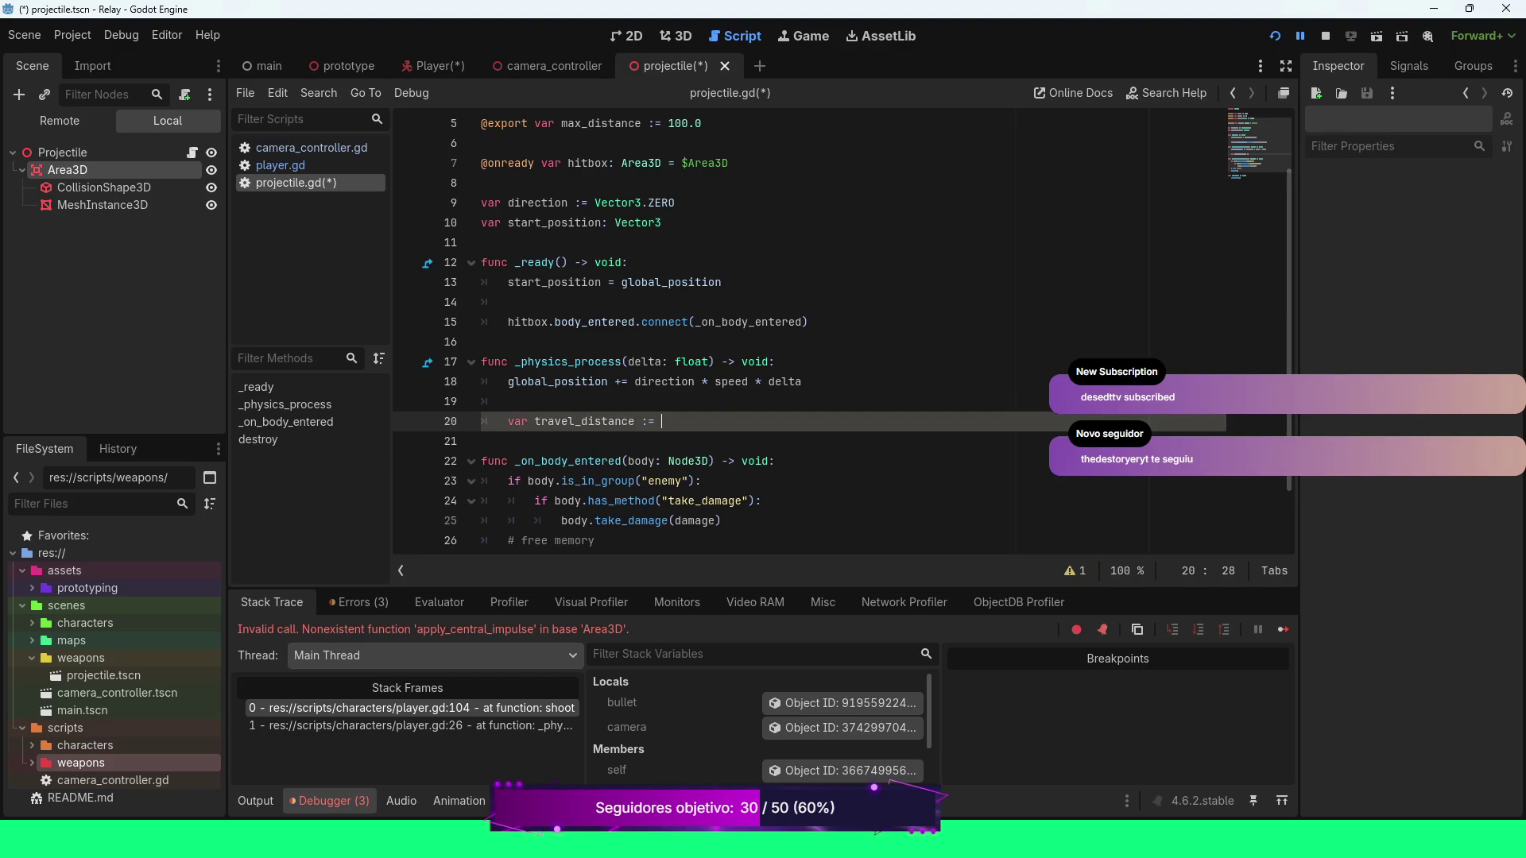
type("gl")
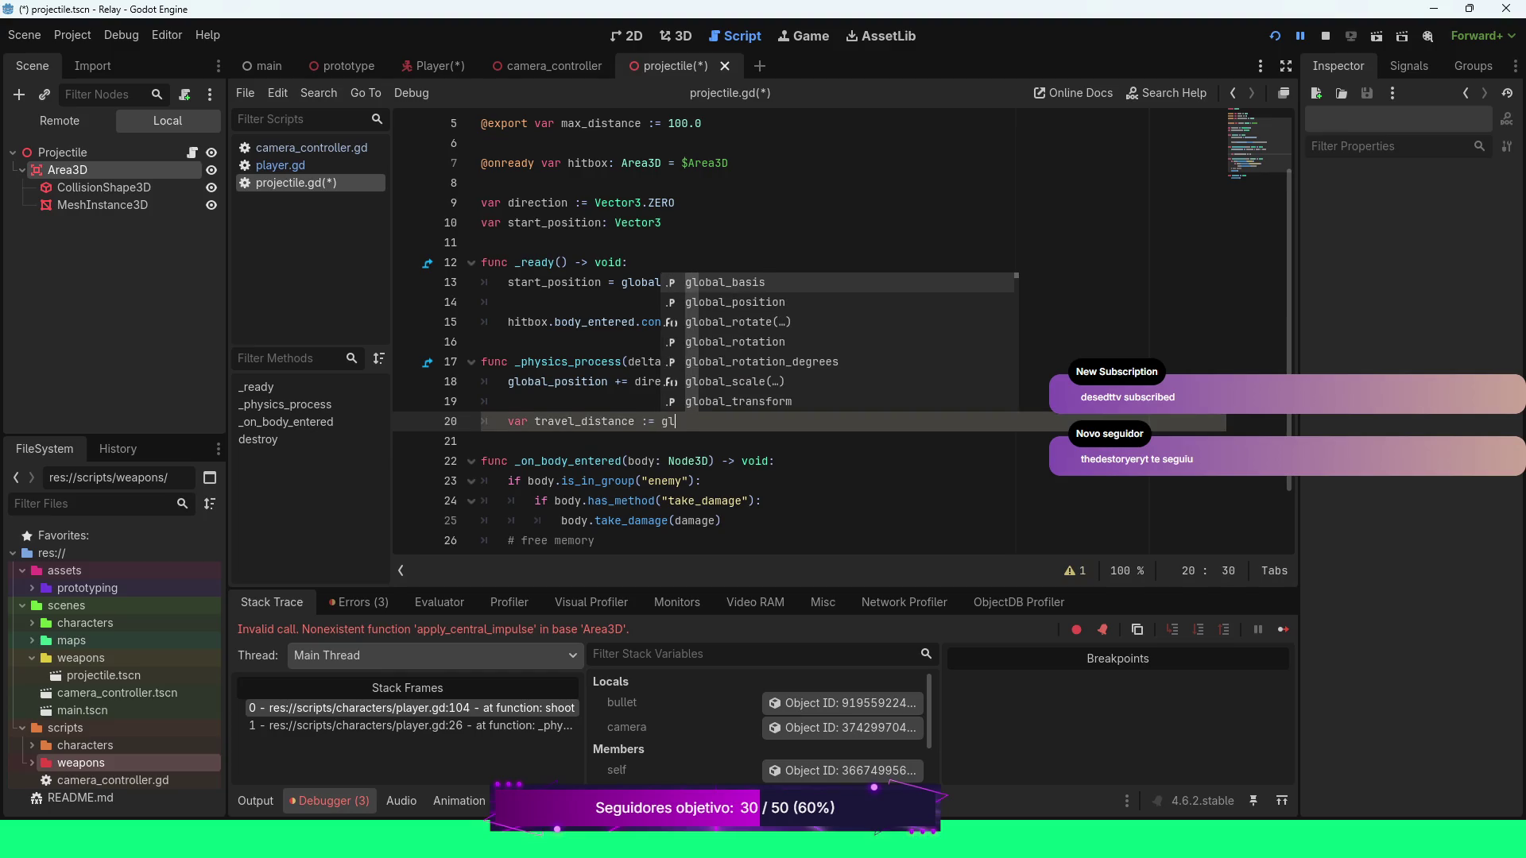
type("o")
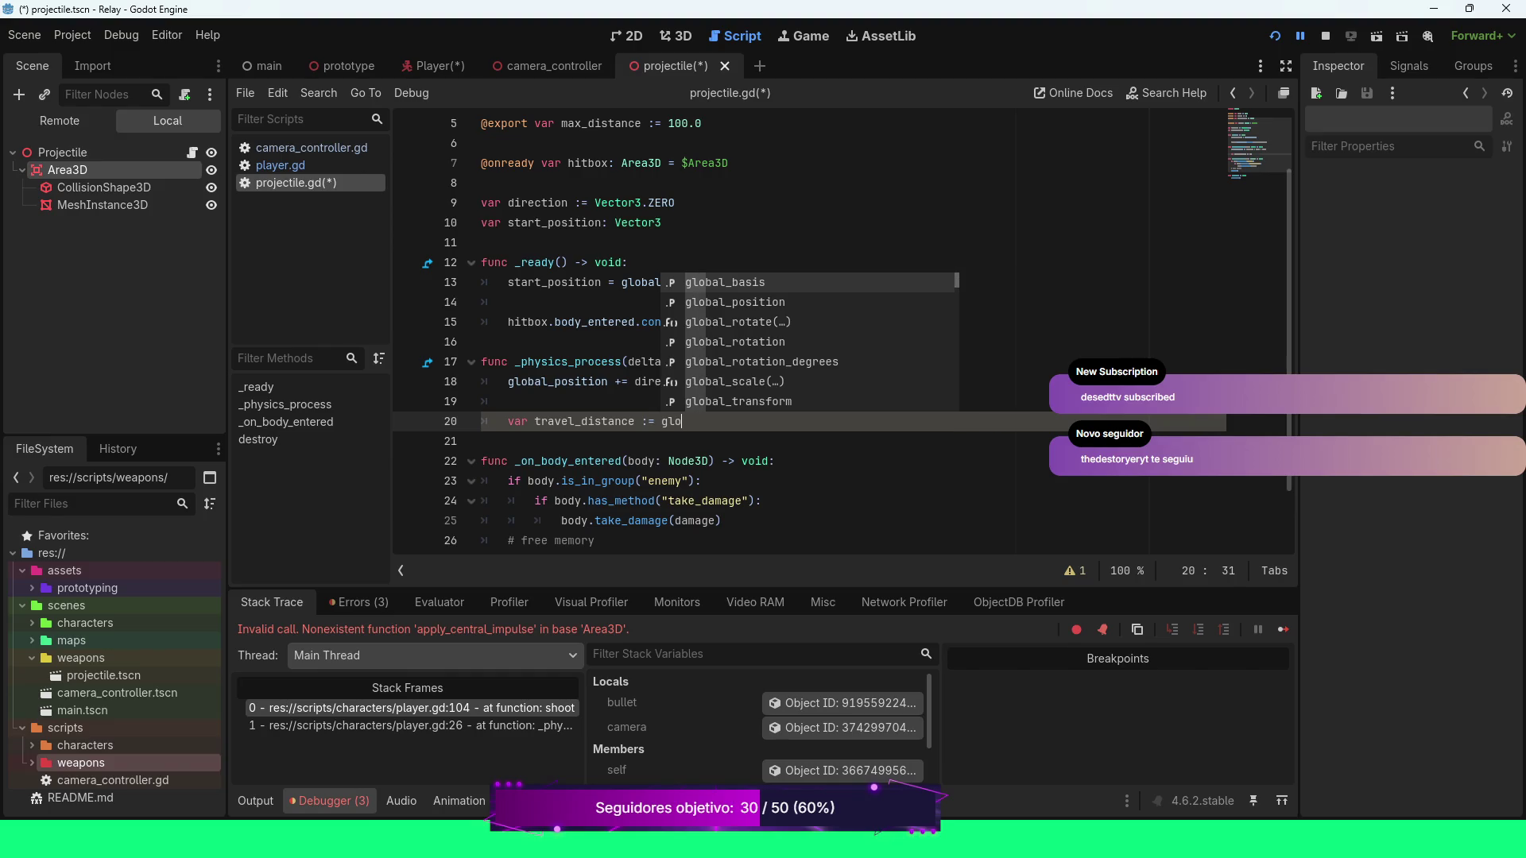
key("Down")
key("Return")
type(".dist")
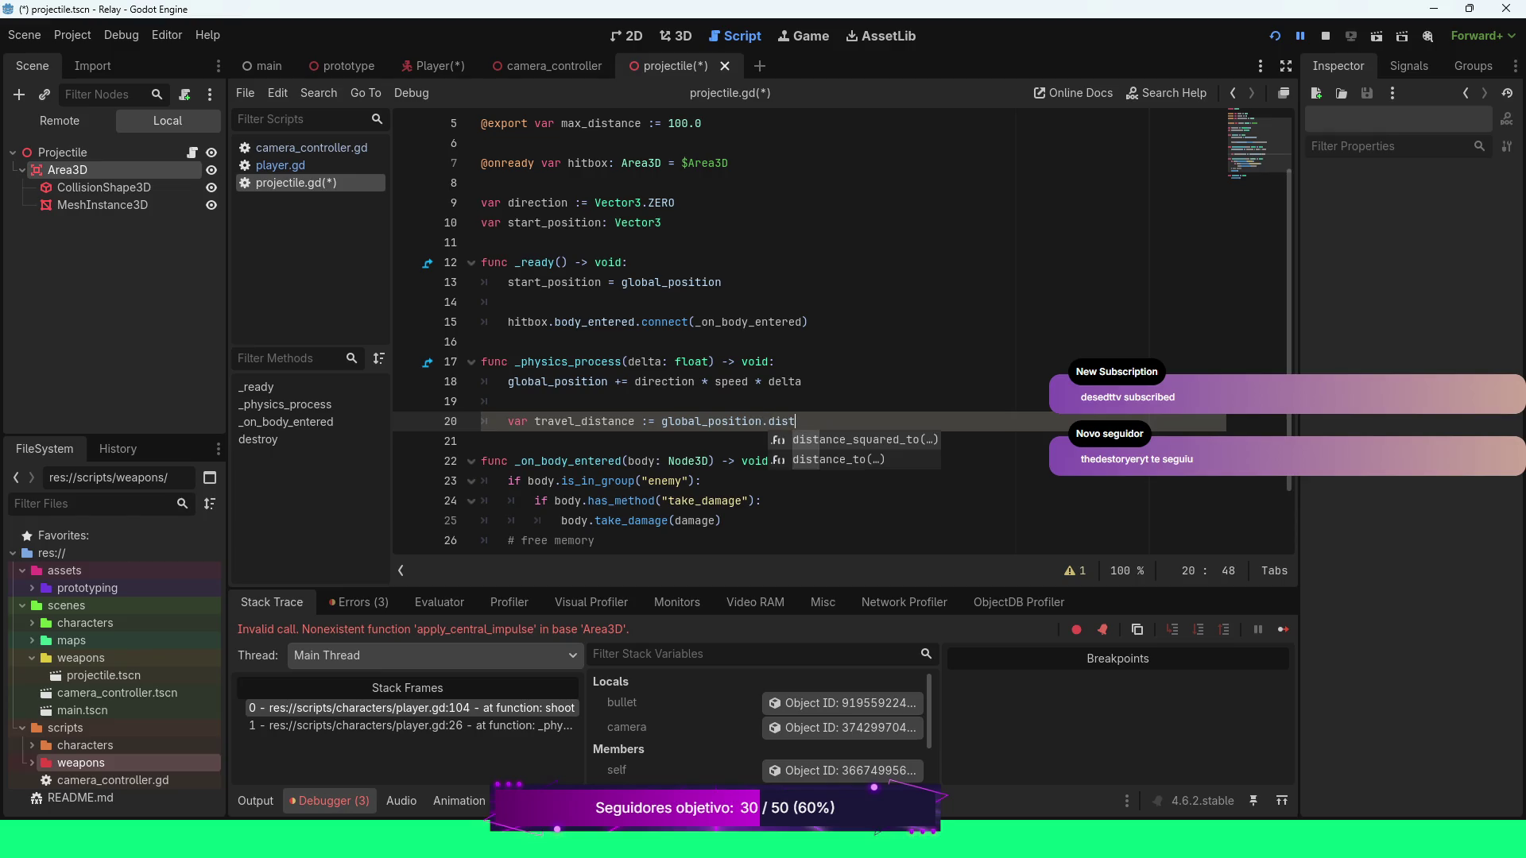
key("Down")
key("Return")
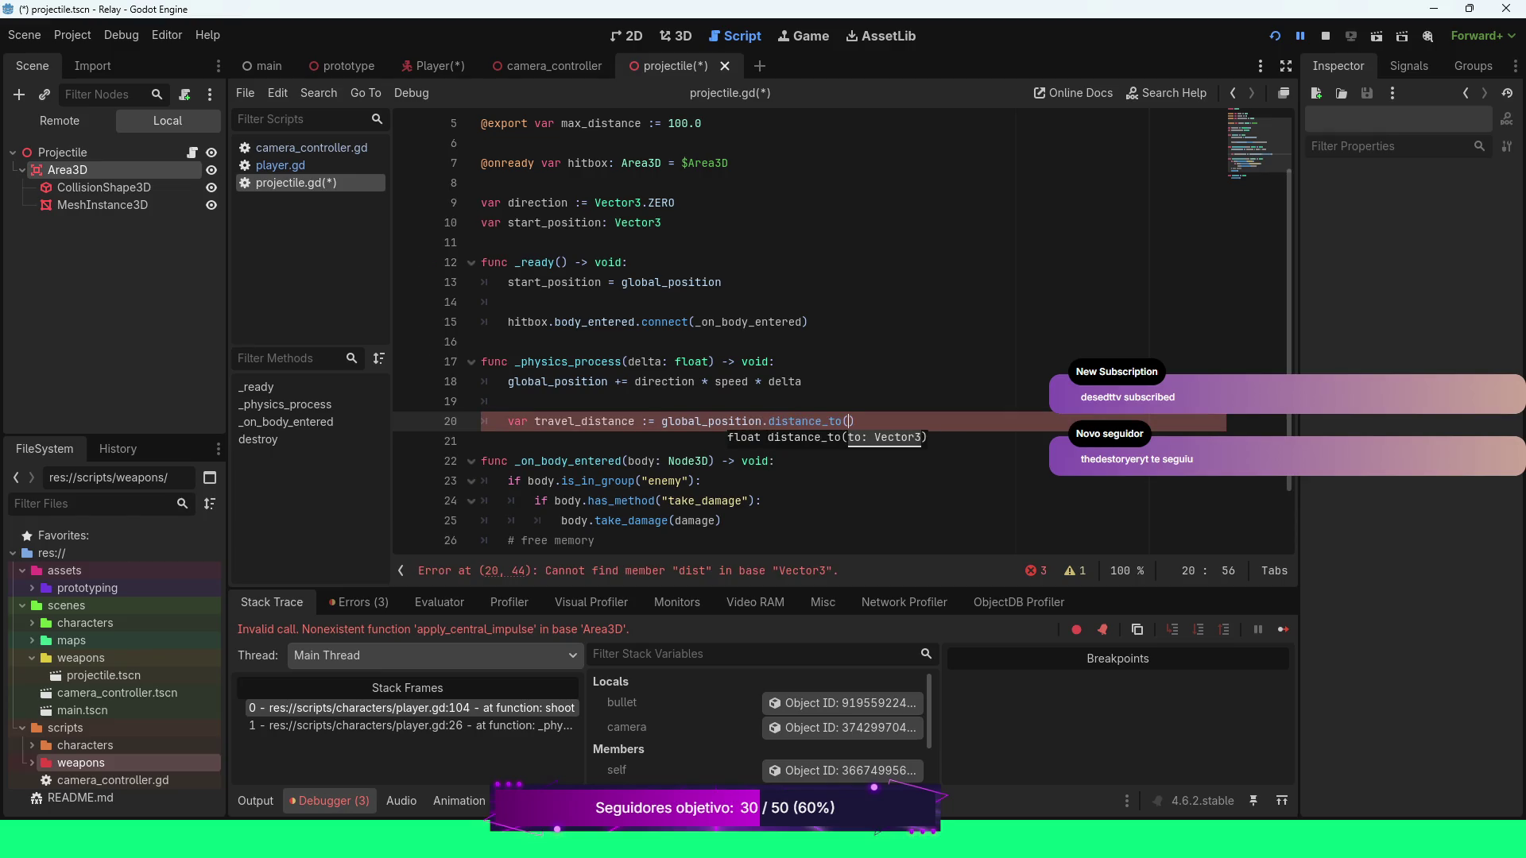
type("start_")
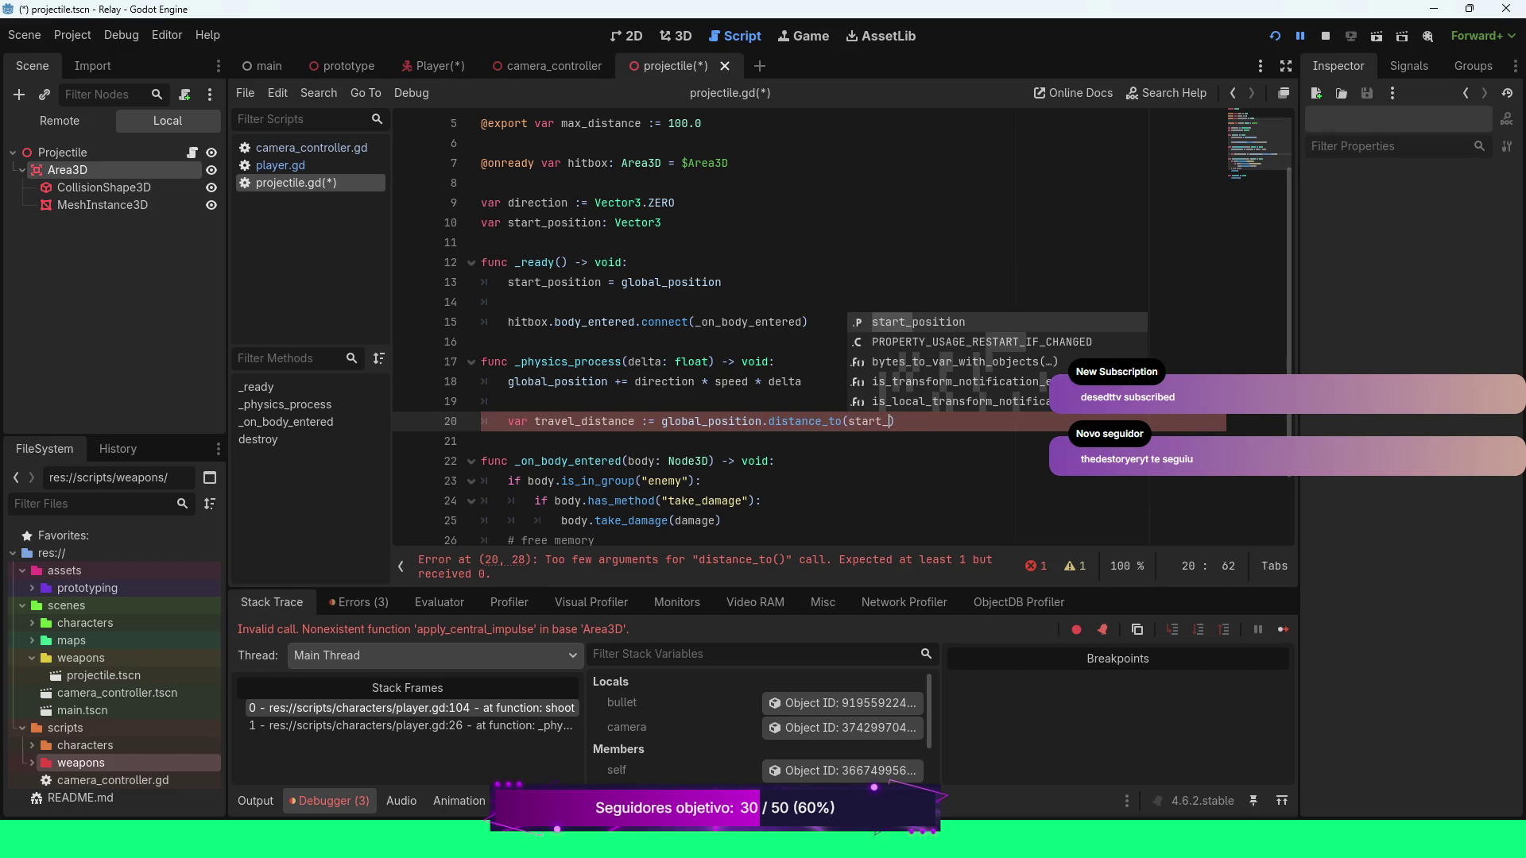
key("Return")
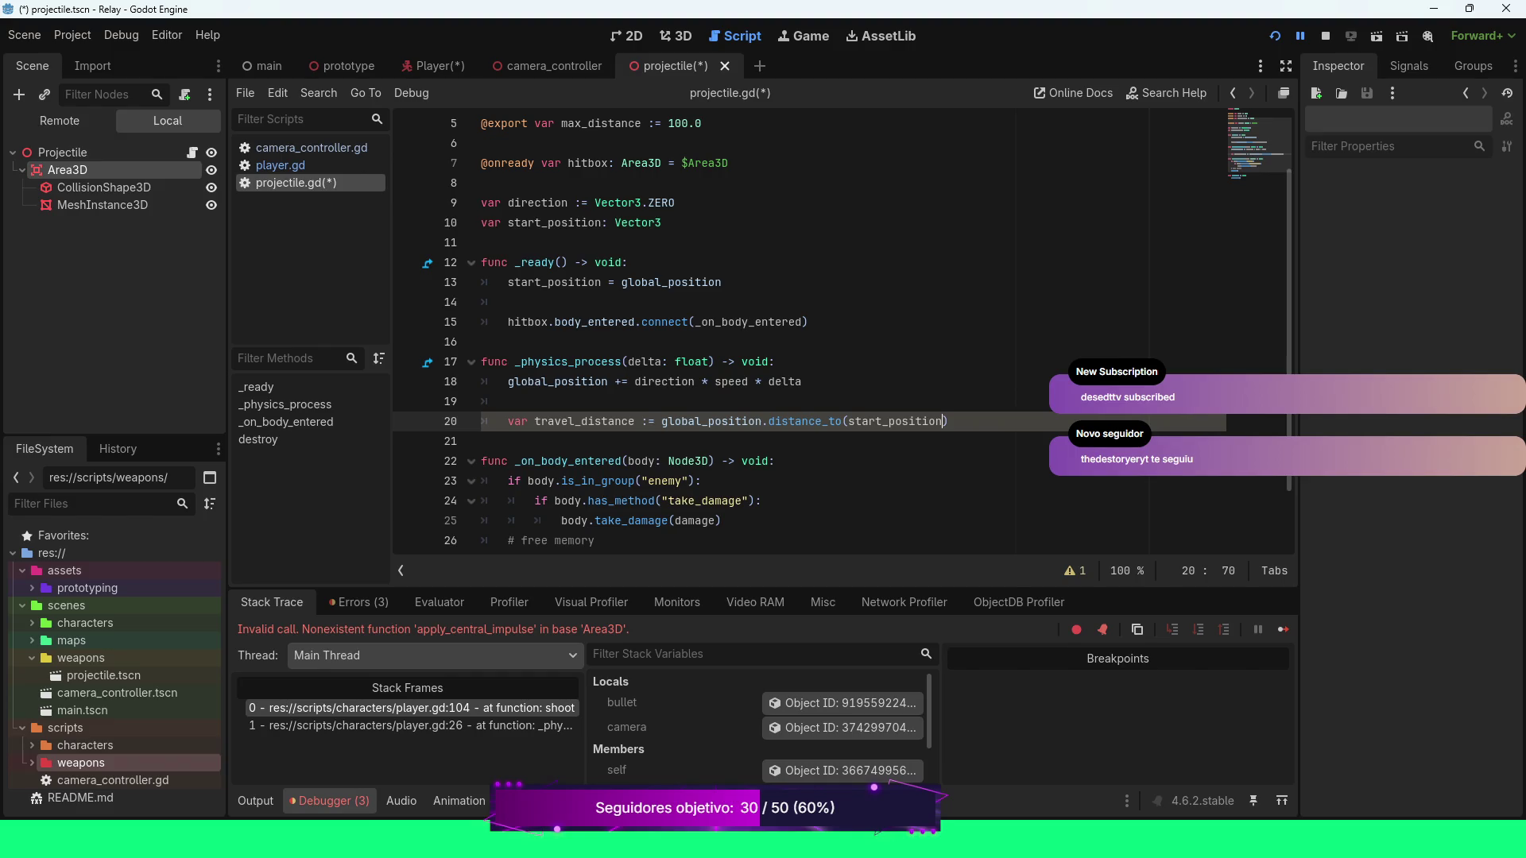
- Open a line for the distance check and correct the variable name to traveled_distance
key("Up")
key("Down")
key("End")
key("Return")
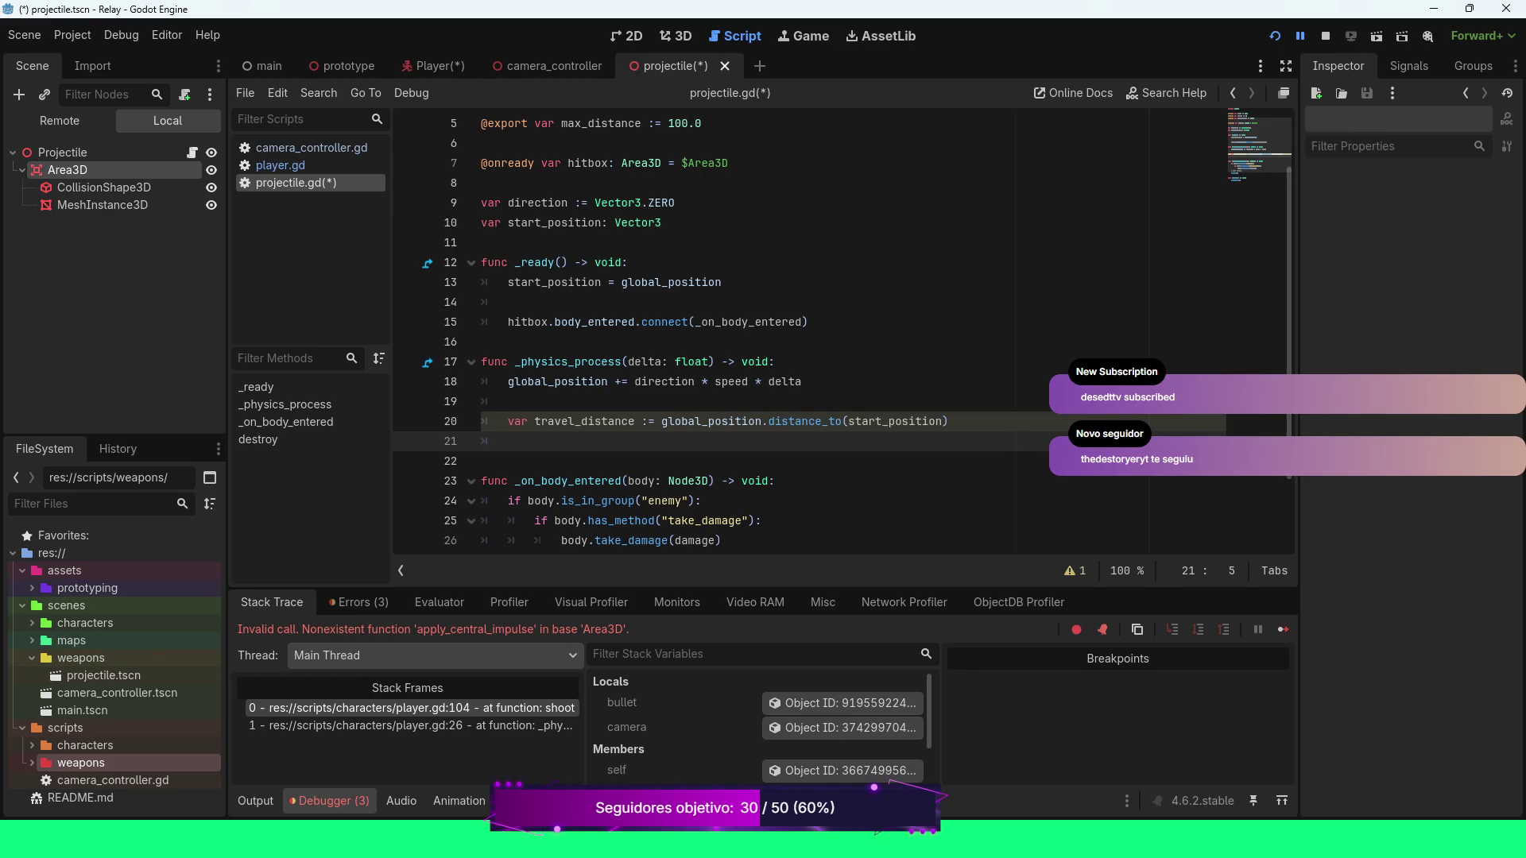
key("Return")
type("if trav")
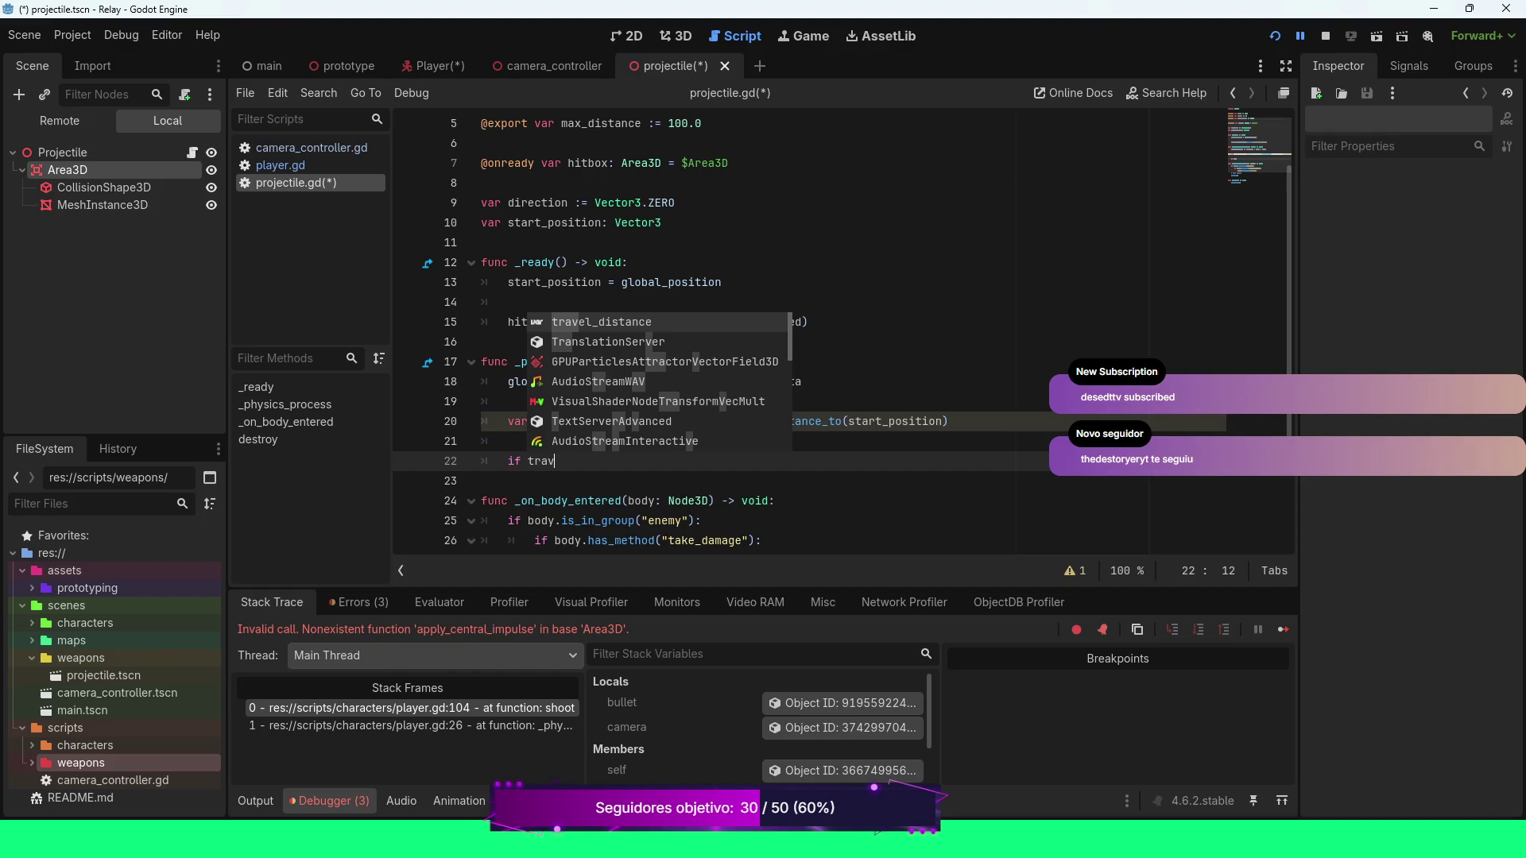
key("Escape")
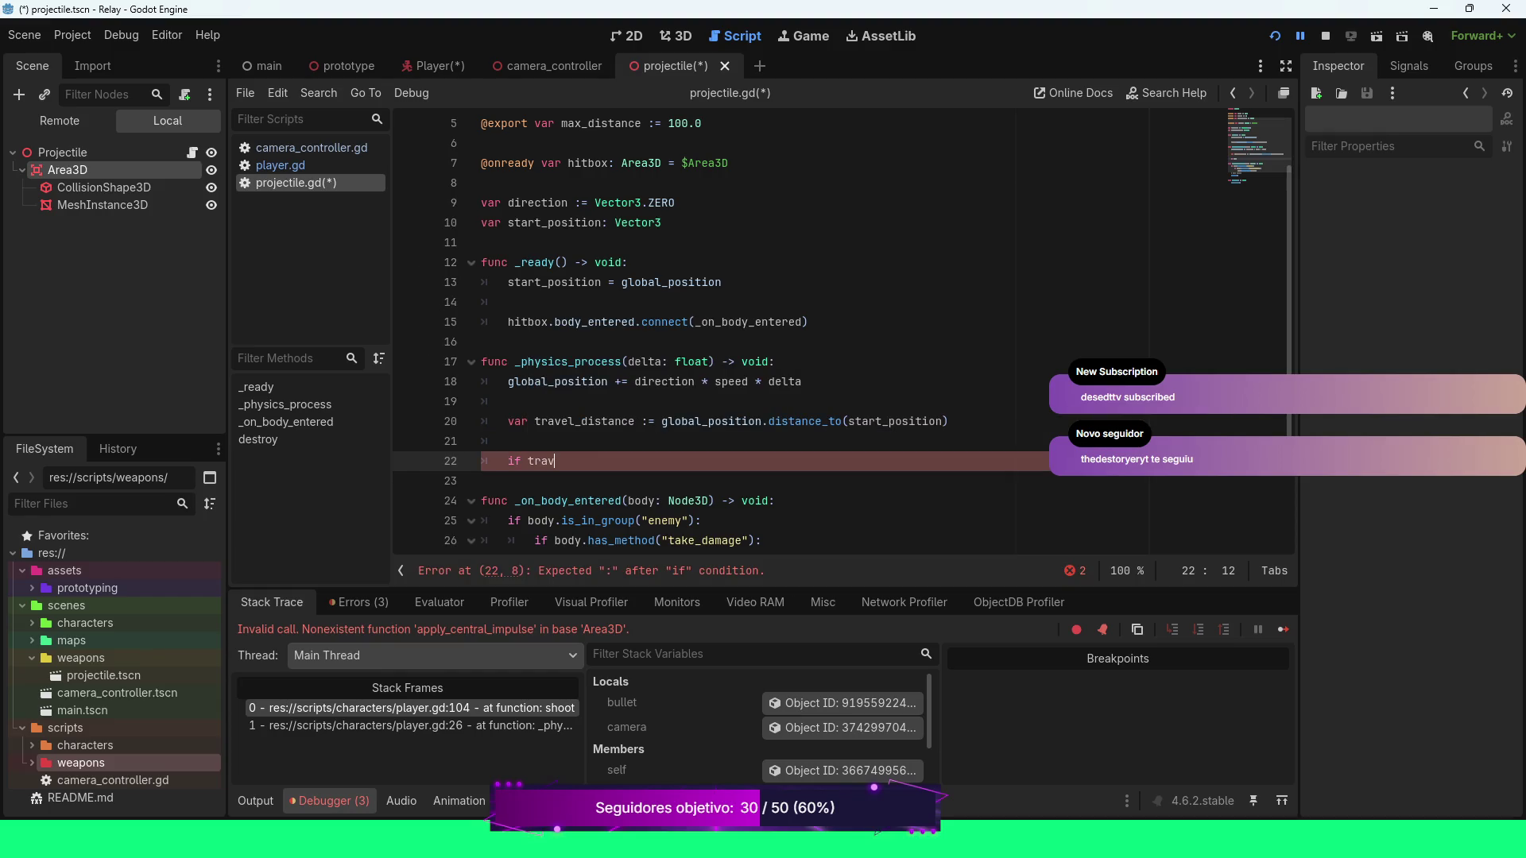
left_click(554, 422)
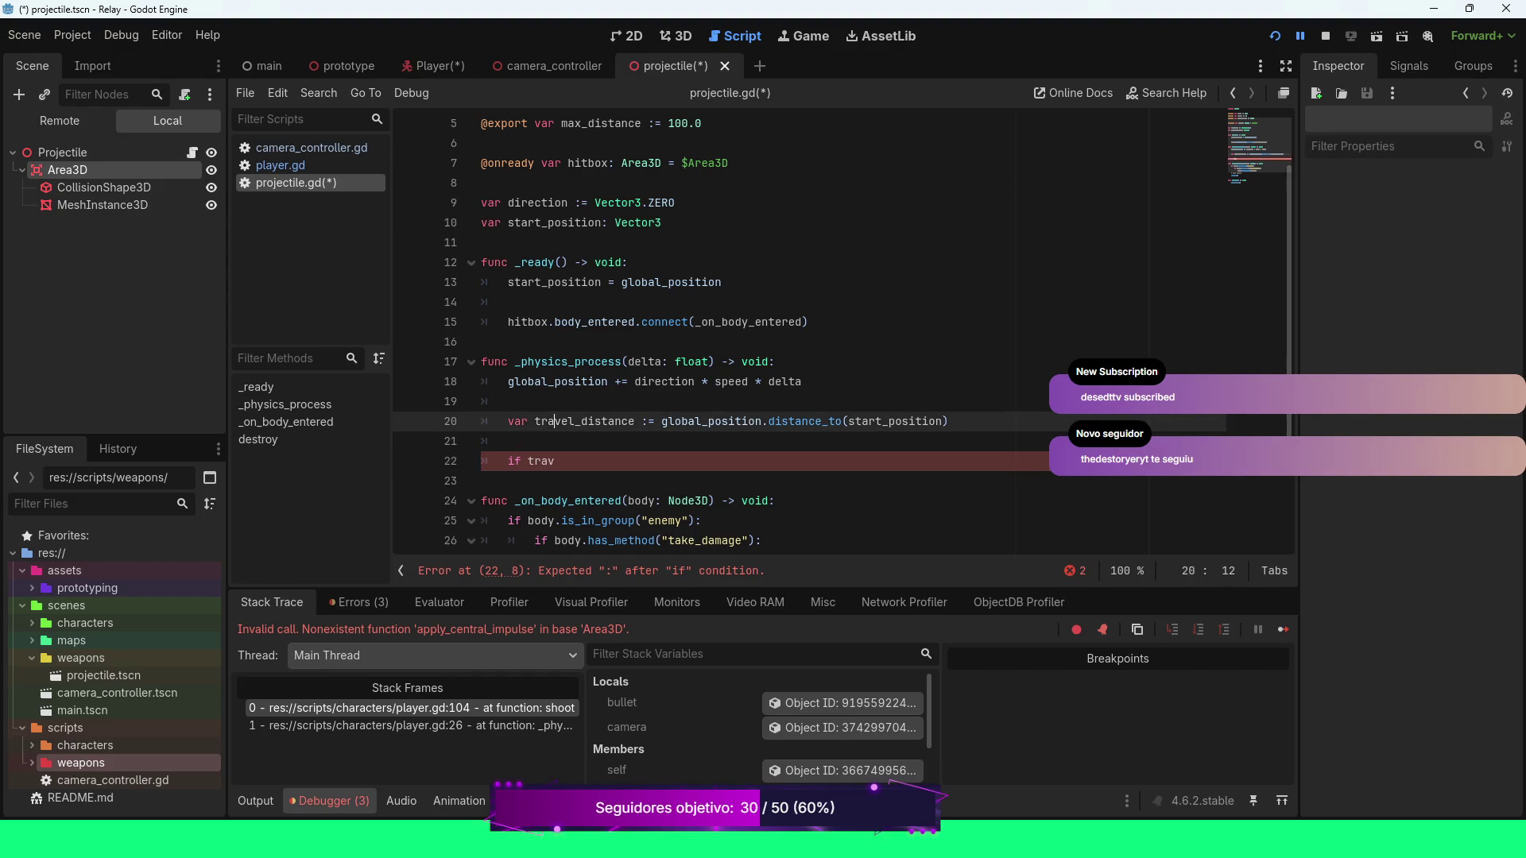
type("ed")
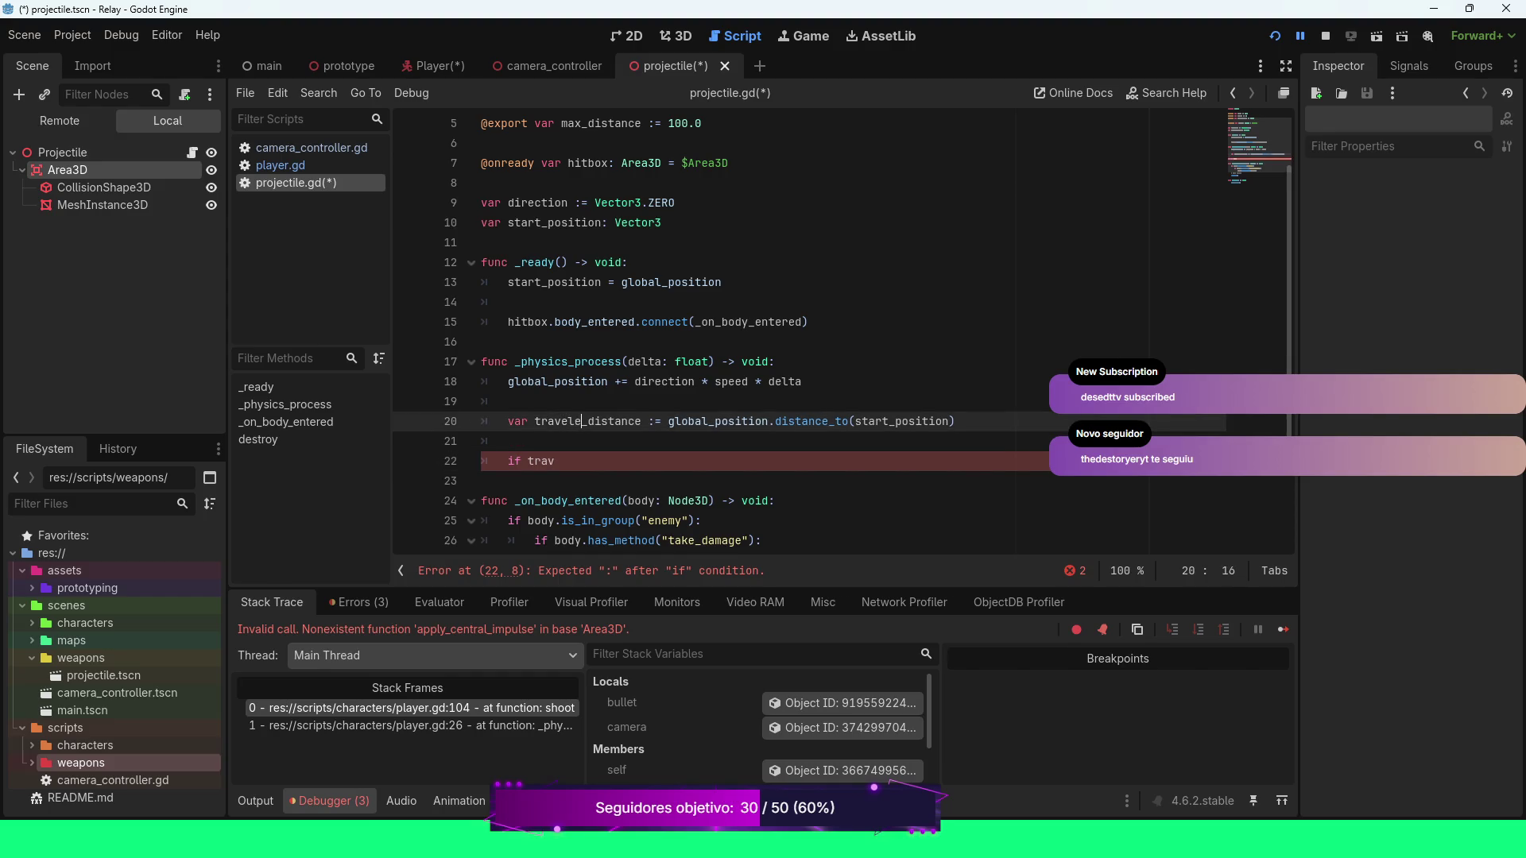
- Write 'if traveled_distance >= max_distance:' with destroy() as its body
left_click(555, 461)
type("eveld")
key("BackSpace")
key("BackSpace")
key("BackSpace")
type("led_")
key("Return")
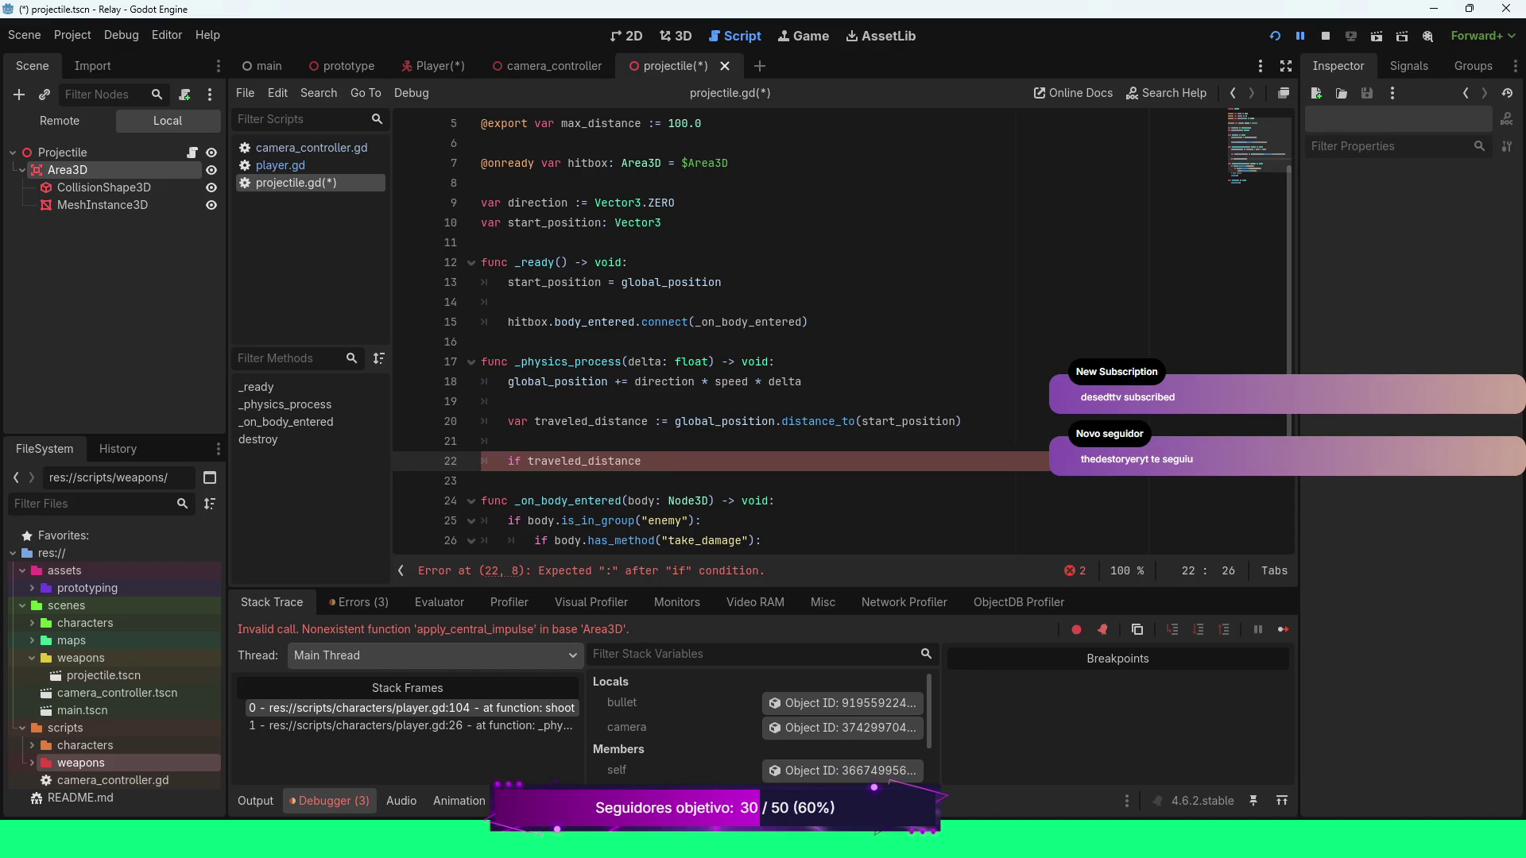
type(">= ")
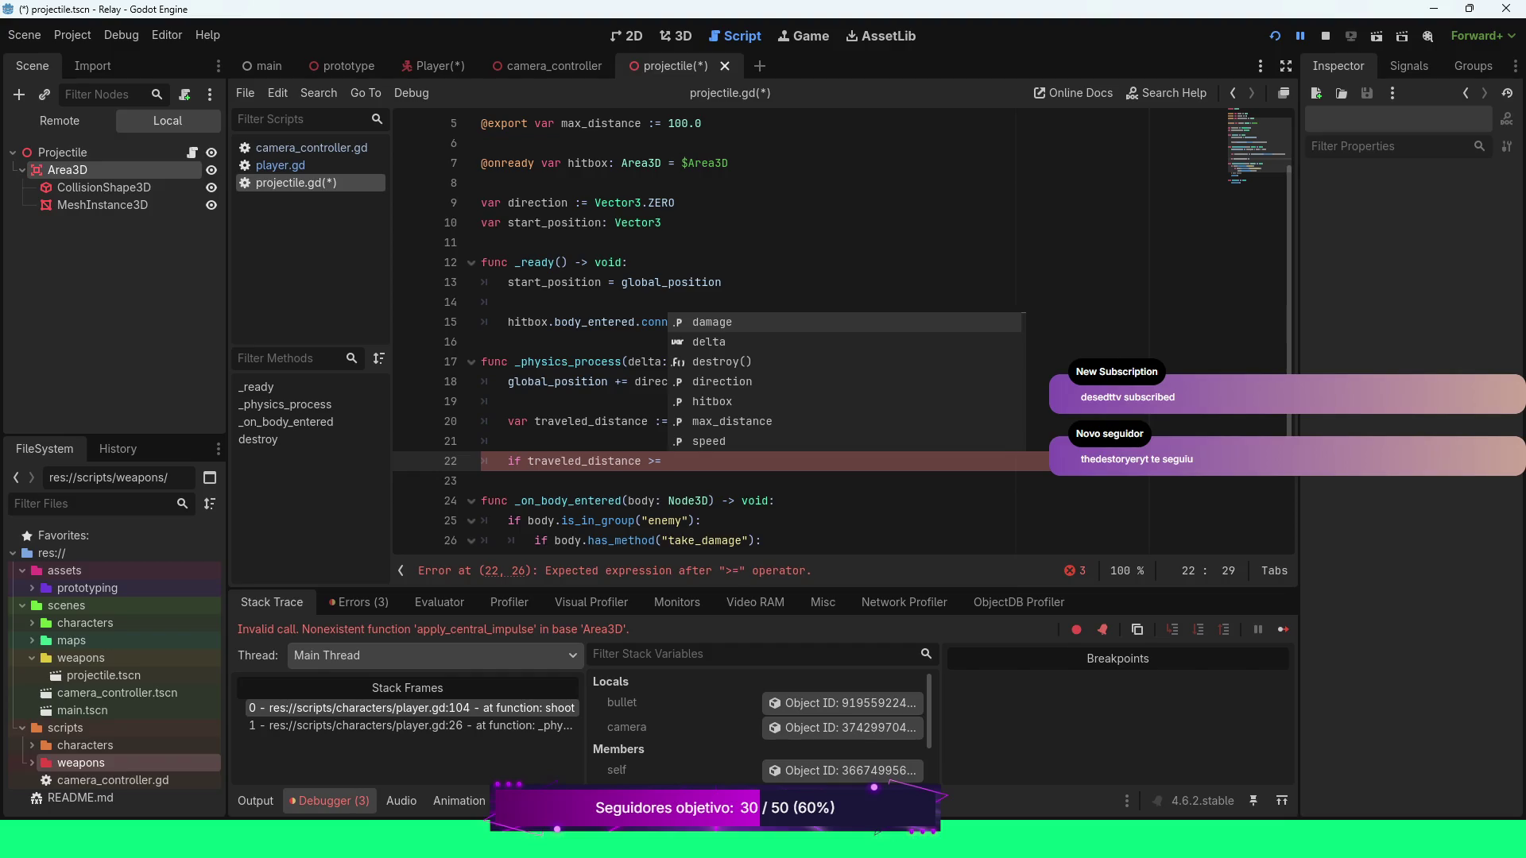
type("max")
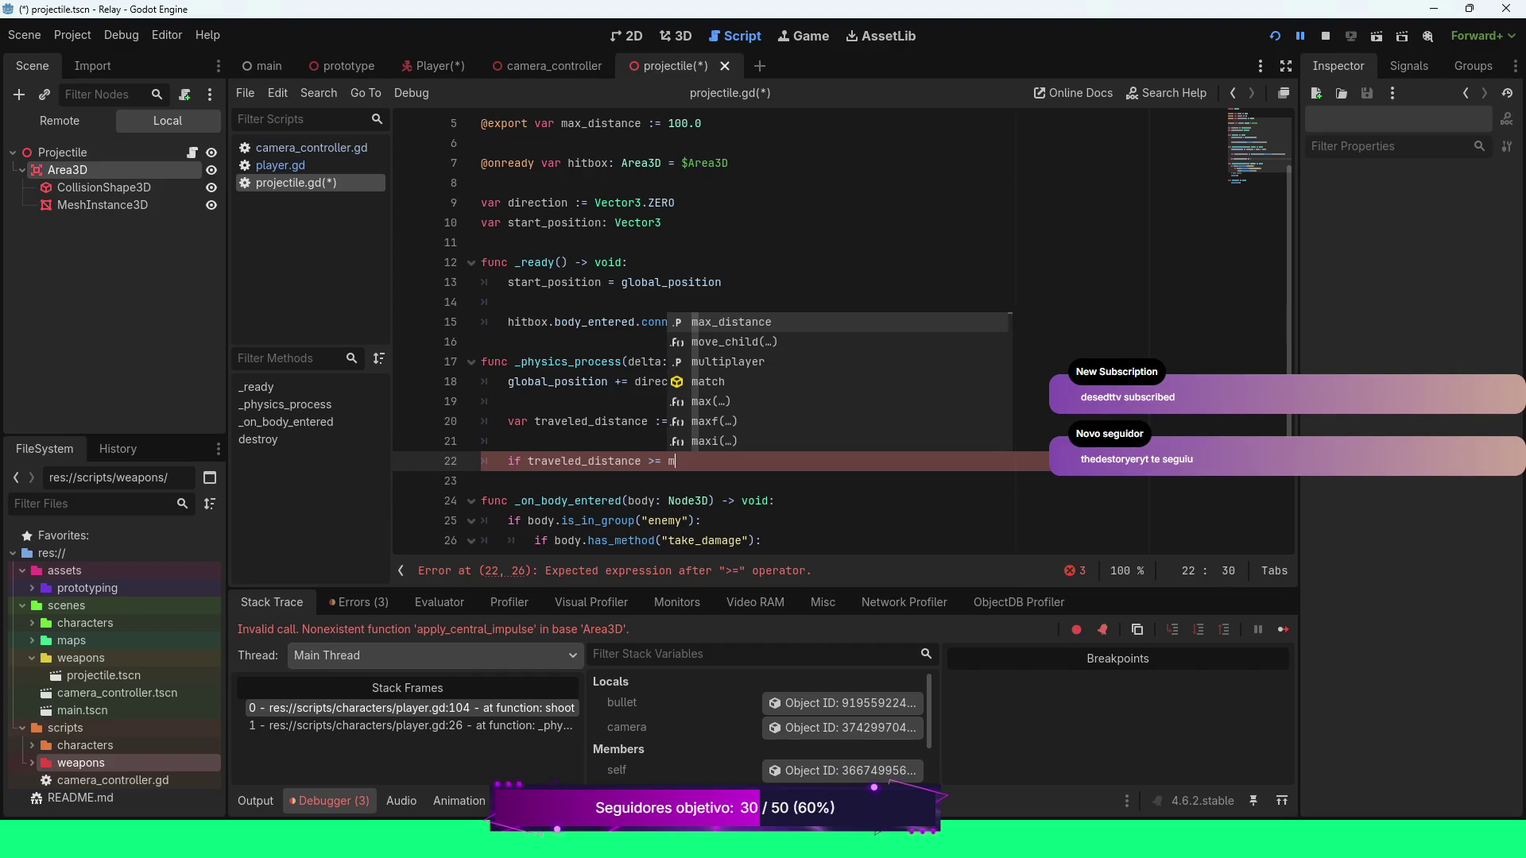
key("Return")
type(":")
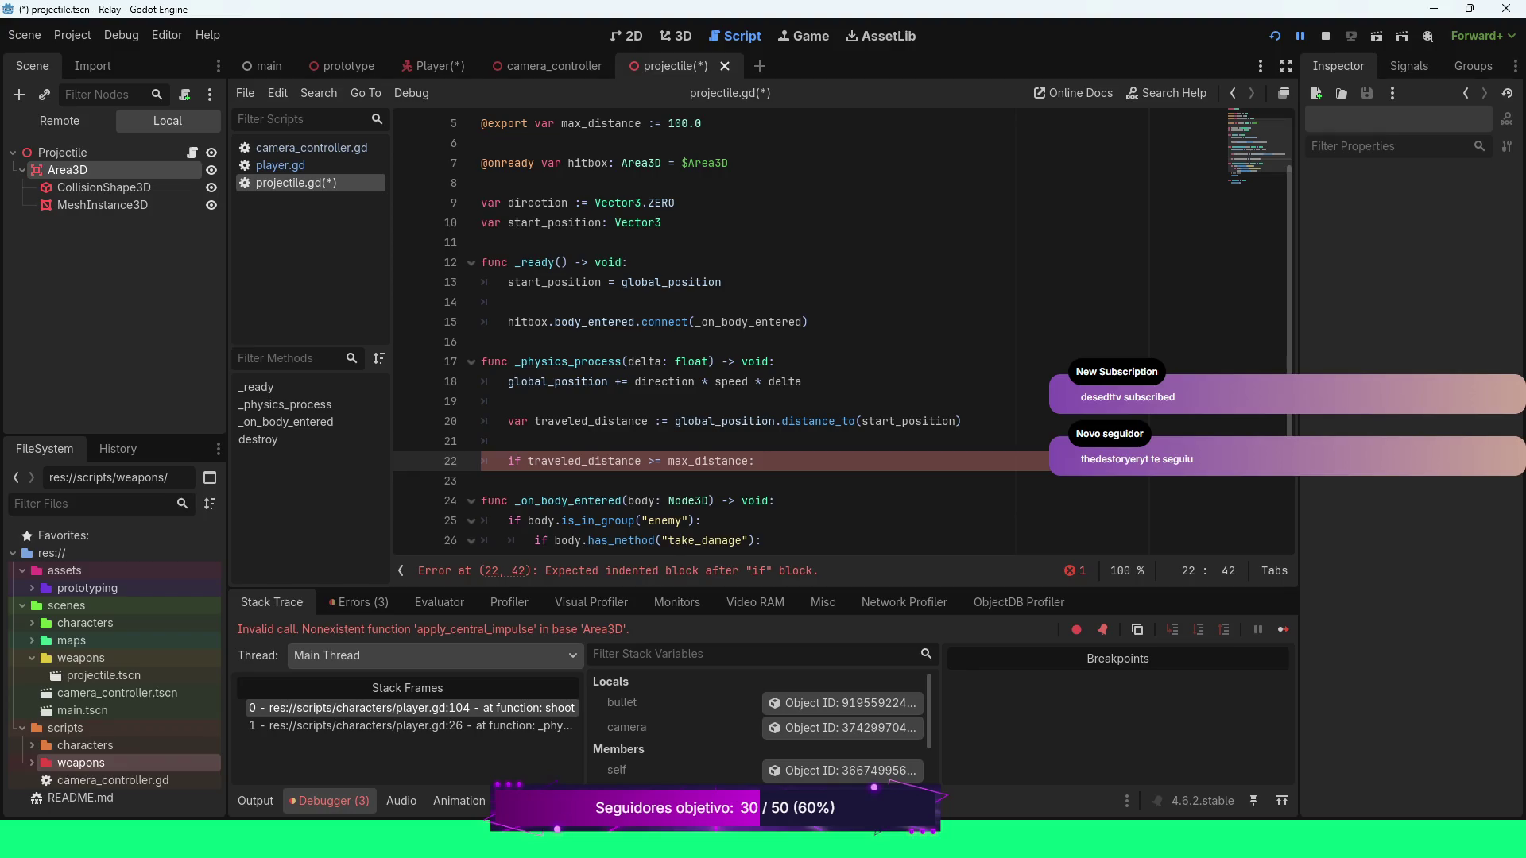
key("Return")
type("de")
key("Return")
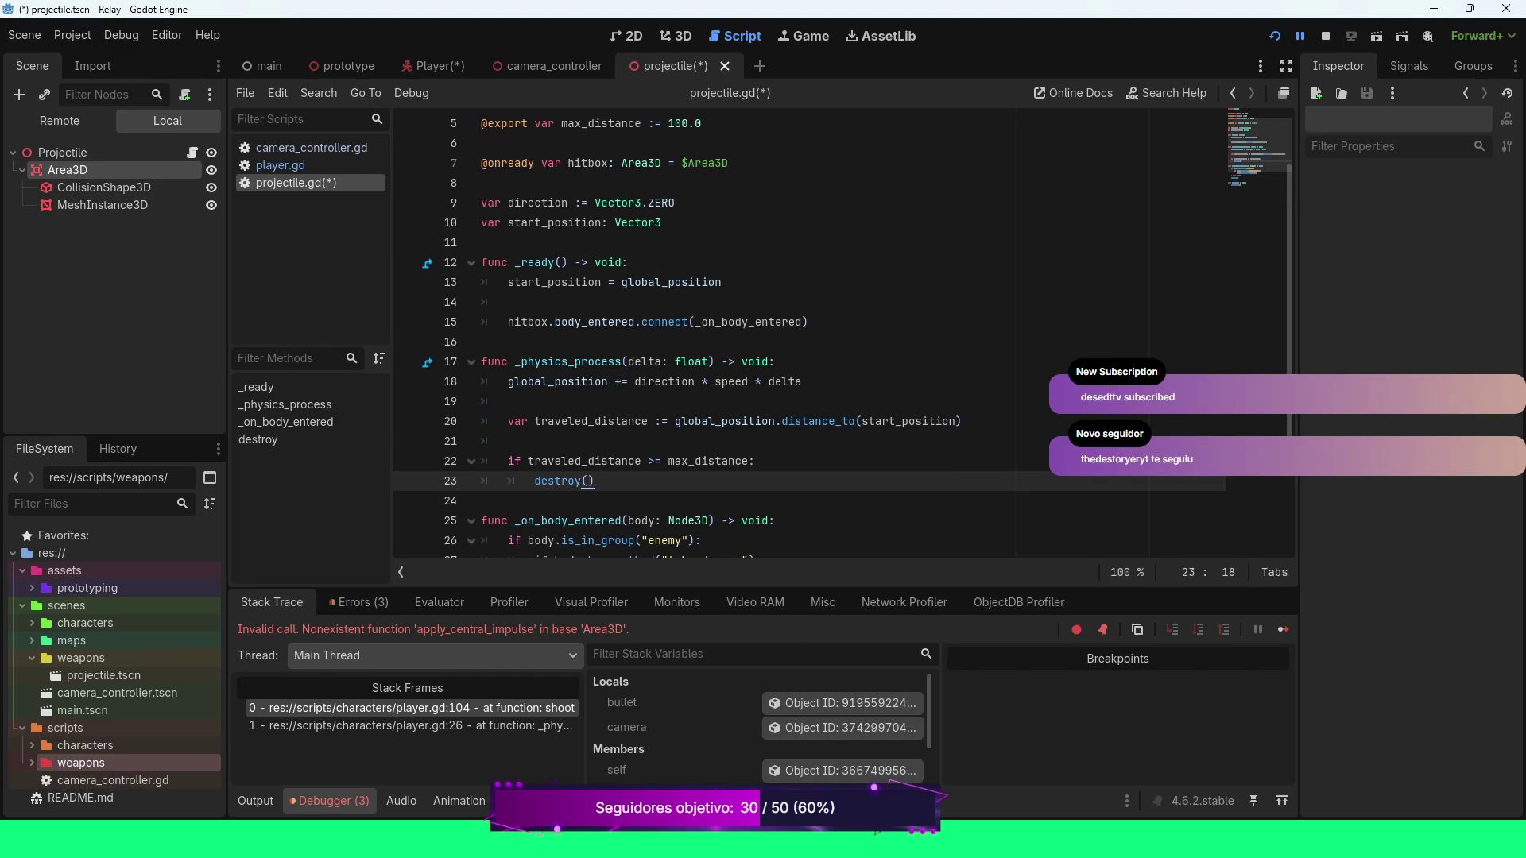
- Review the script, then switch to the Player scene's player.gd
scroll(843, 334, "down", 2)
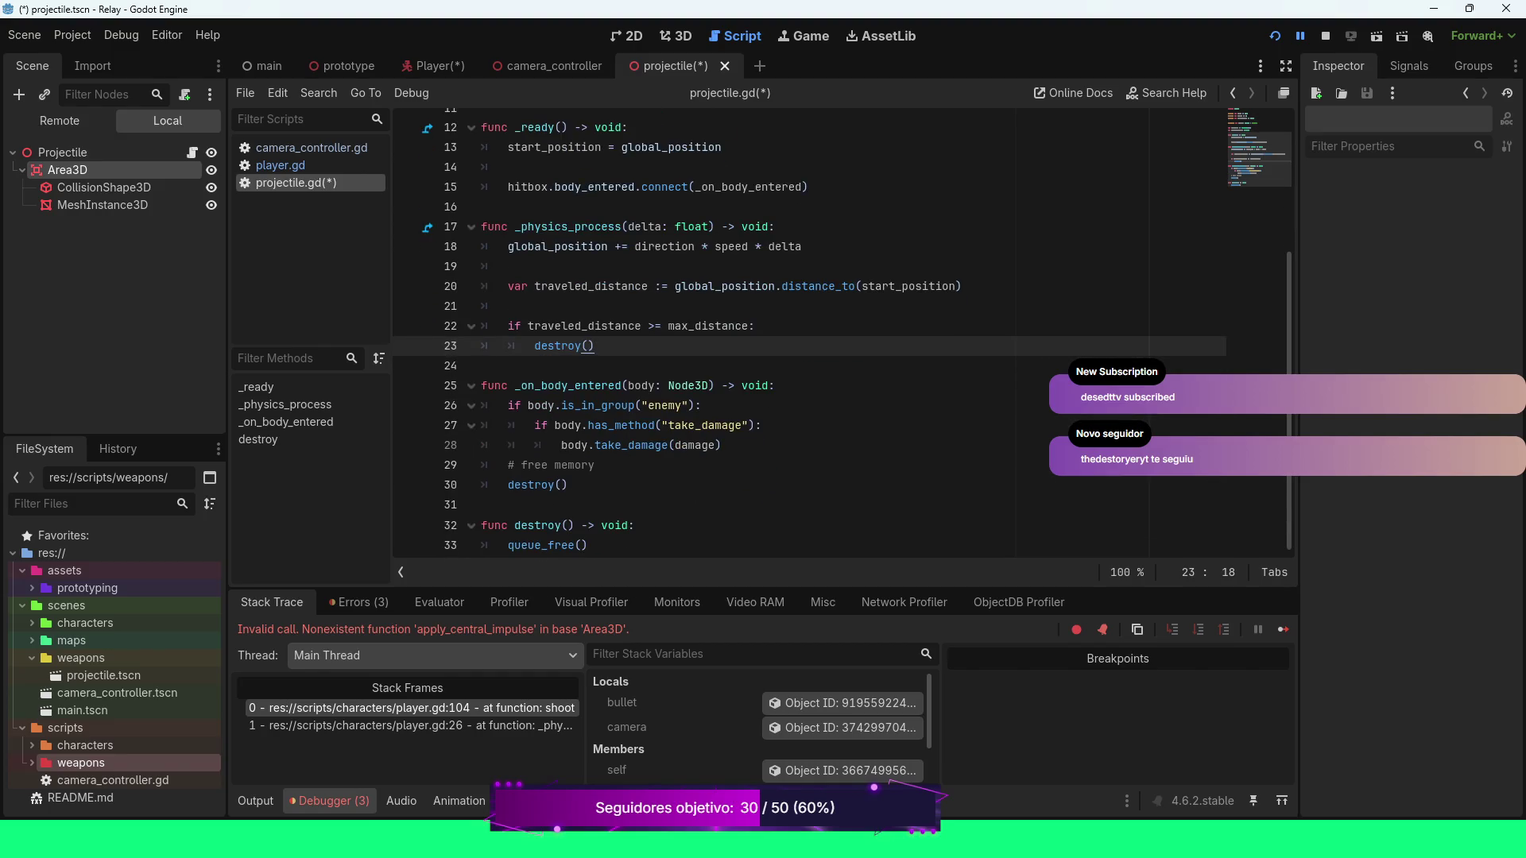
scroll(842, 334, "up", 3)
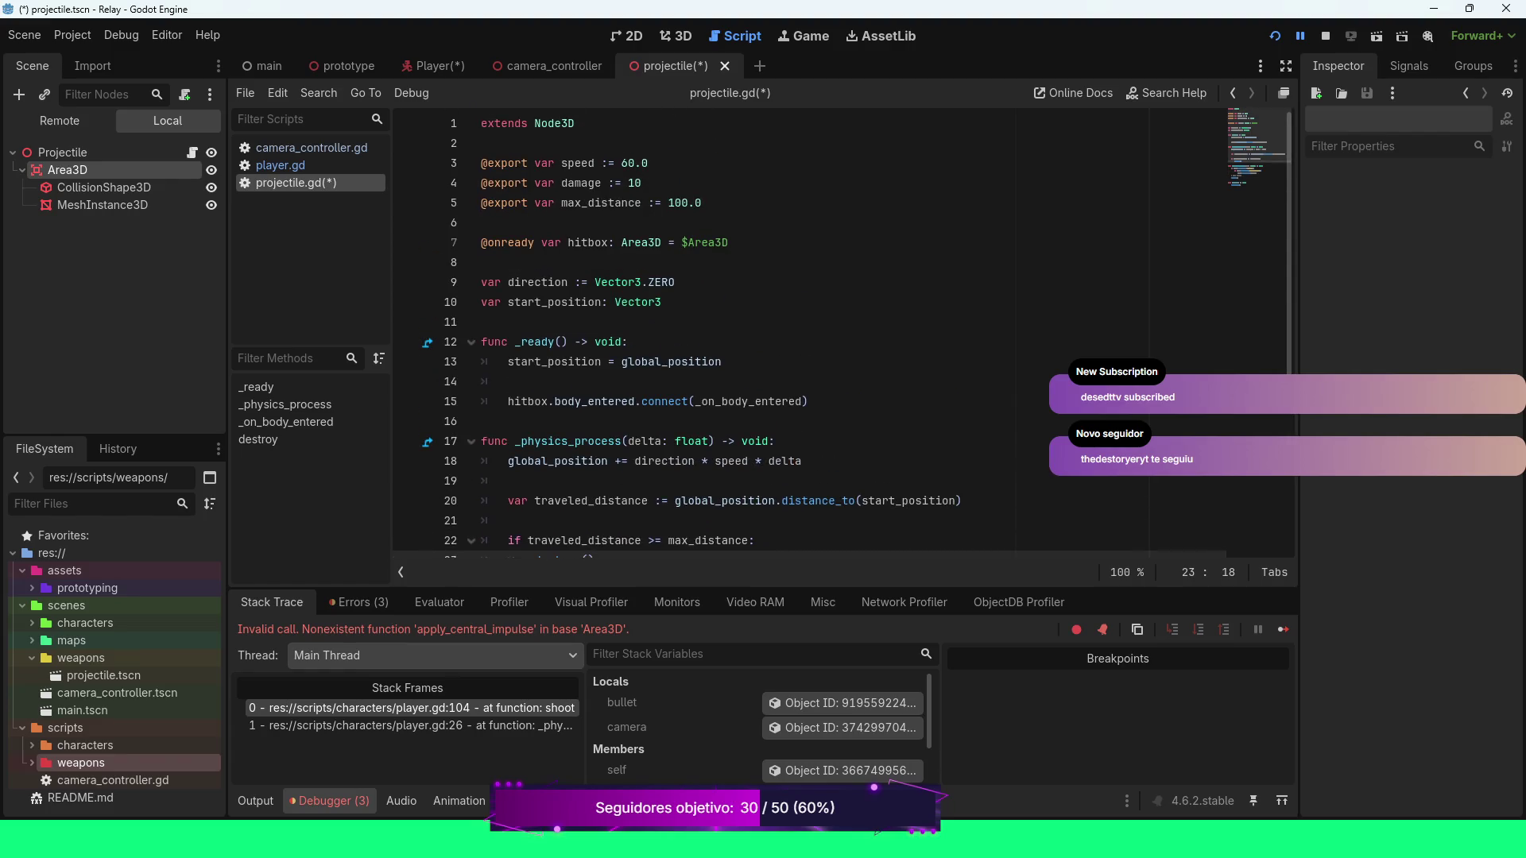
scroll(842, 334, "down", 1)
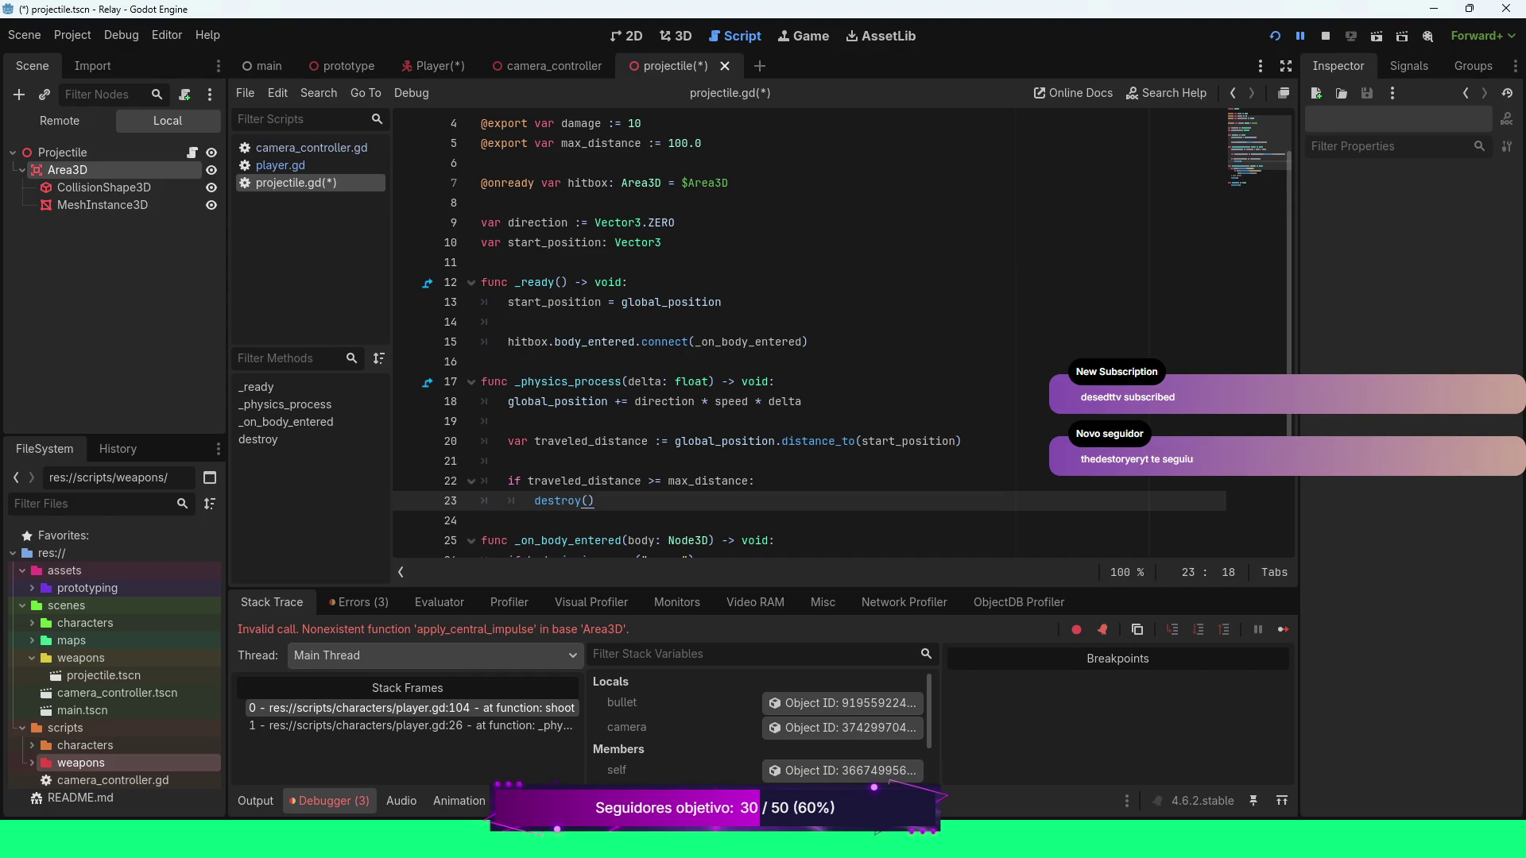
scroll(842, 334, "up", 1)
left_click(728, 243)
- Save projectile.gd and scroll player.gd back up to its top declarations
key("ctrl+s")
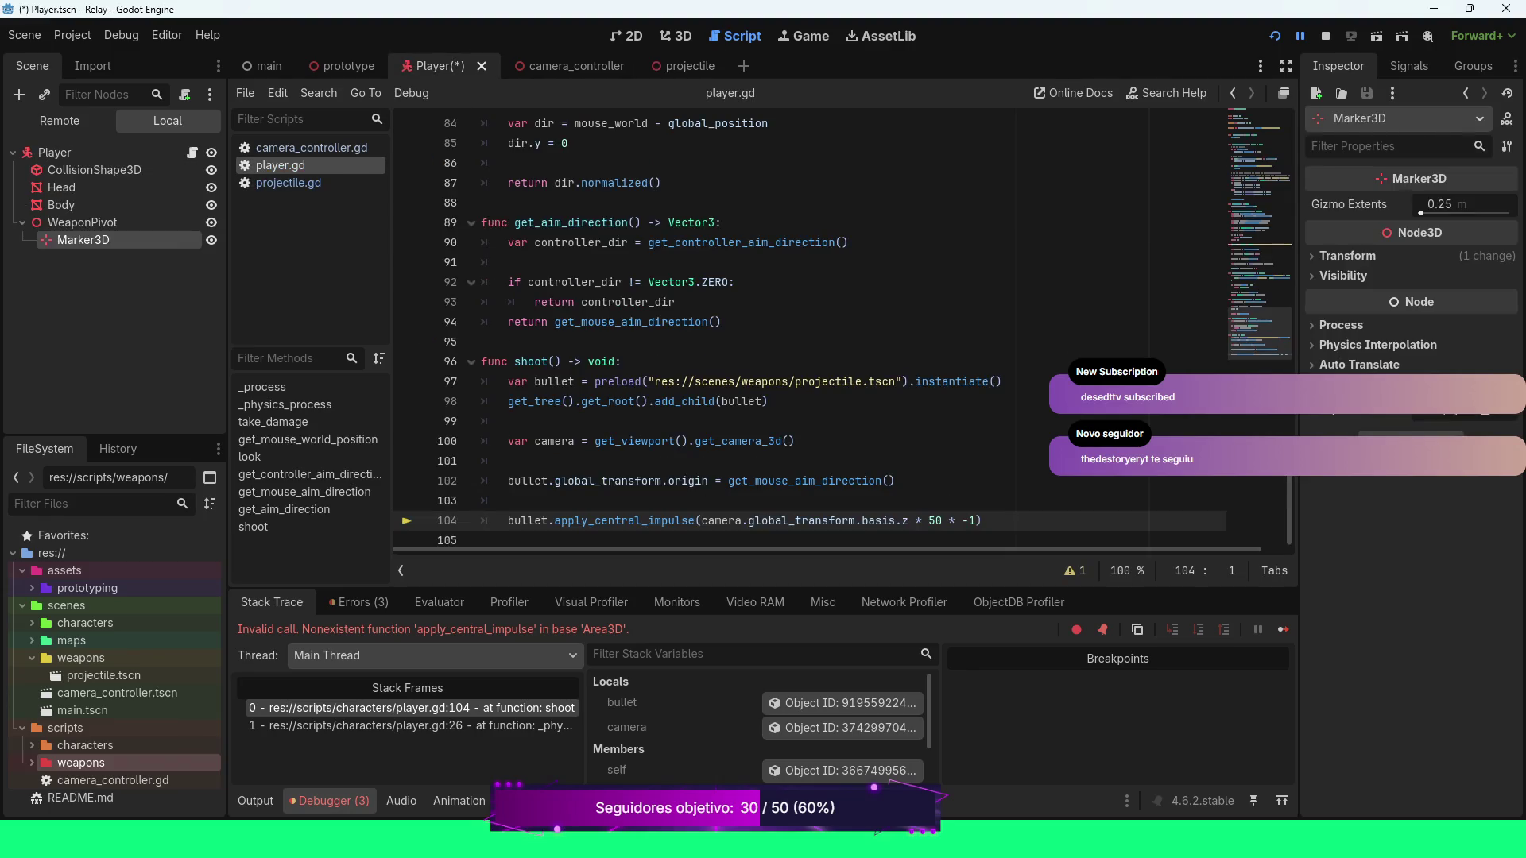
mouse_move(883, 383)
scroll(843, 334, "up", 20)
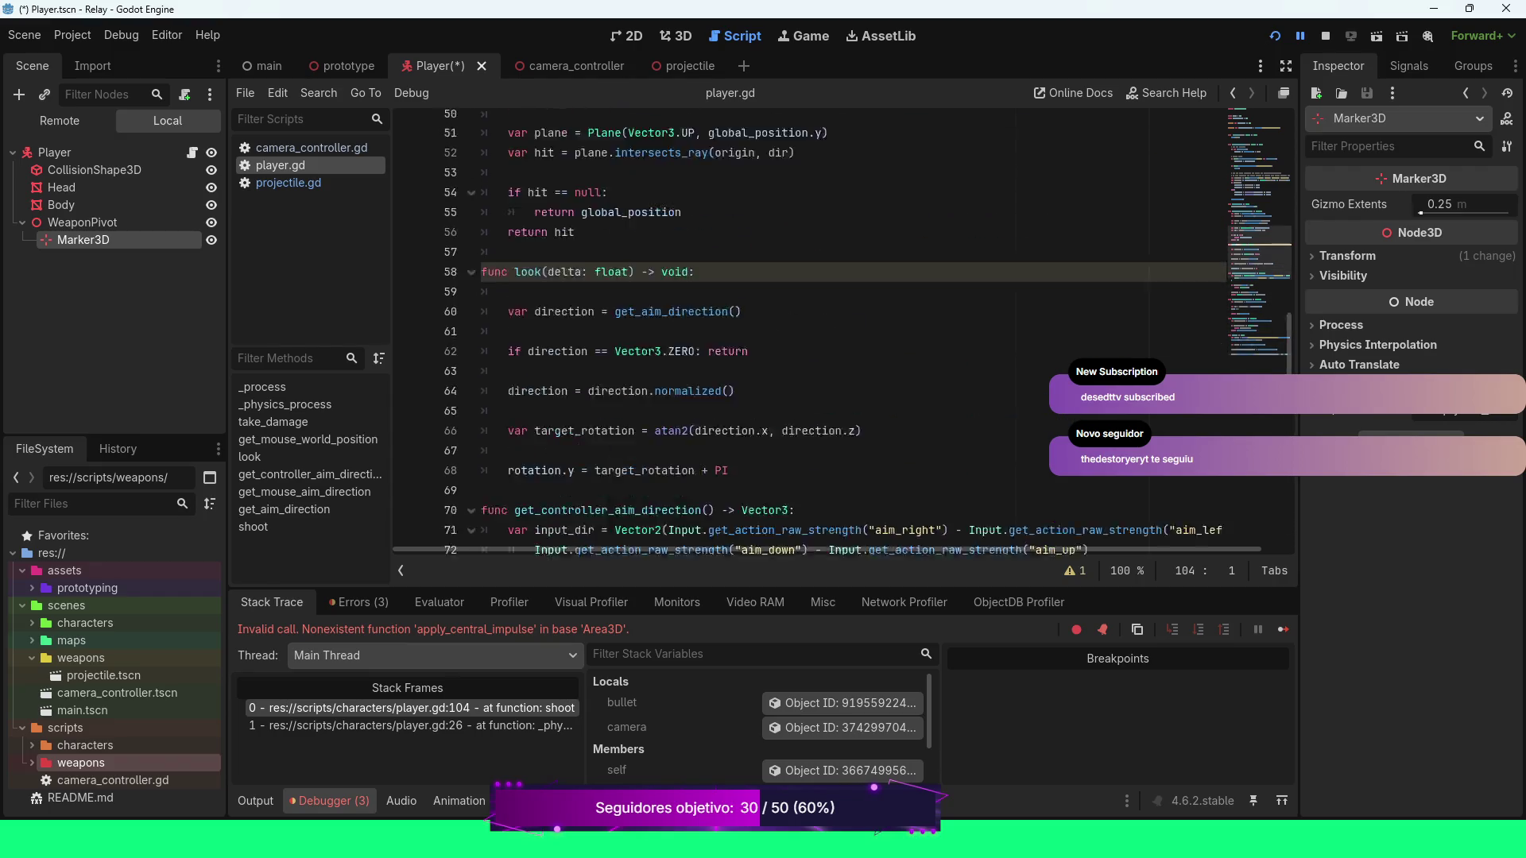
scroll(842, 334, "up", 4)
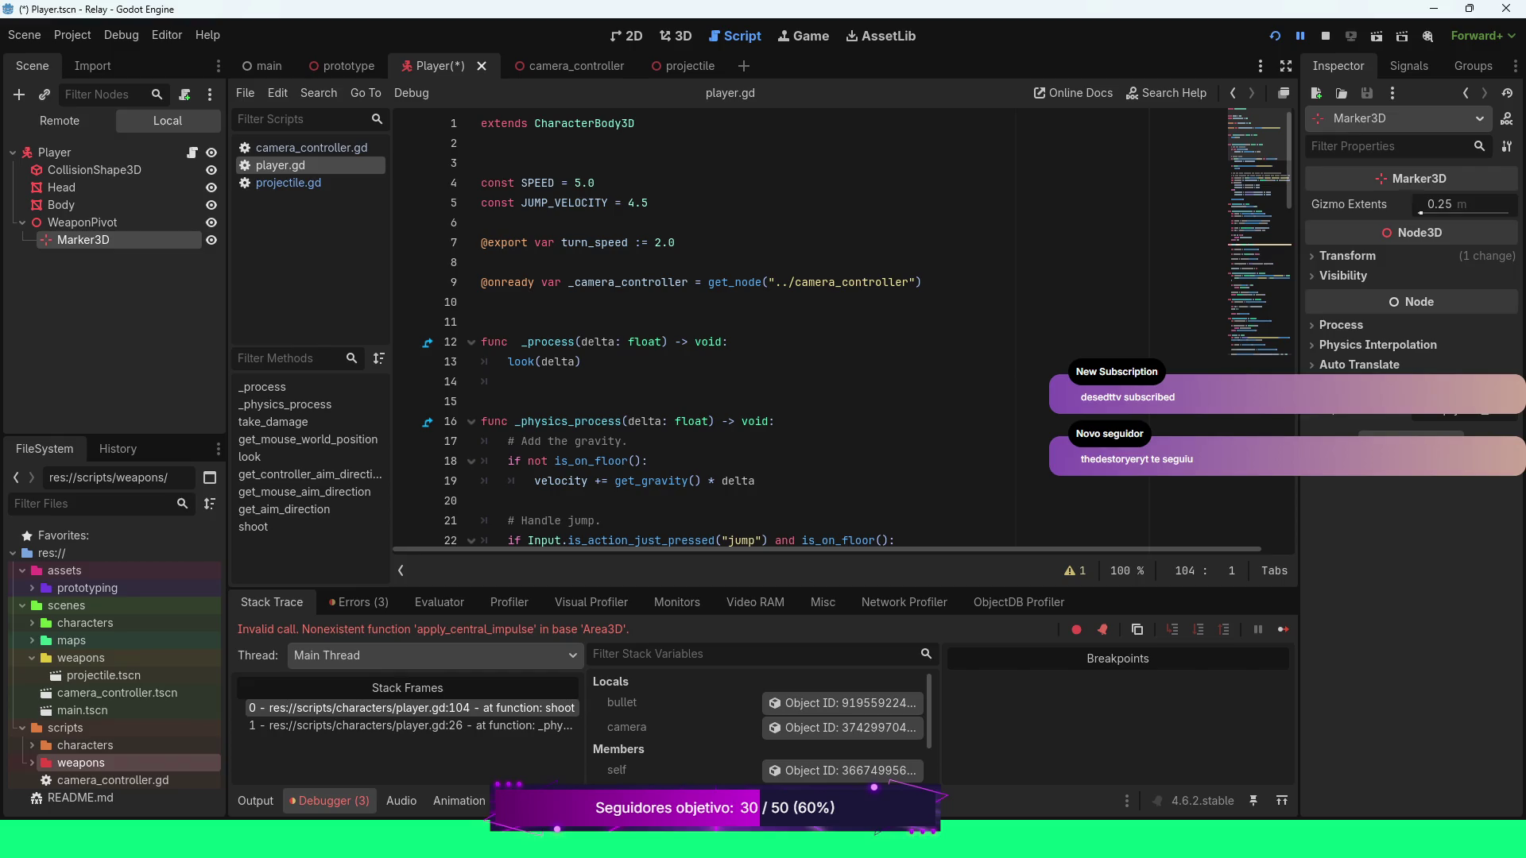
left_click(516, 262)
left_click(922, 282)
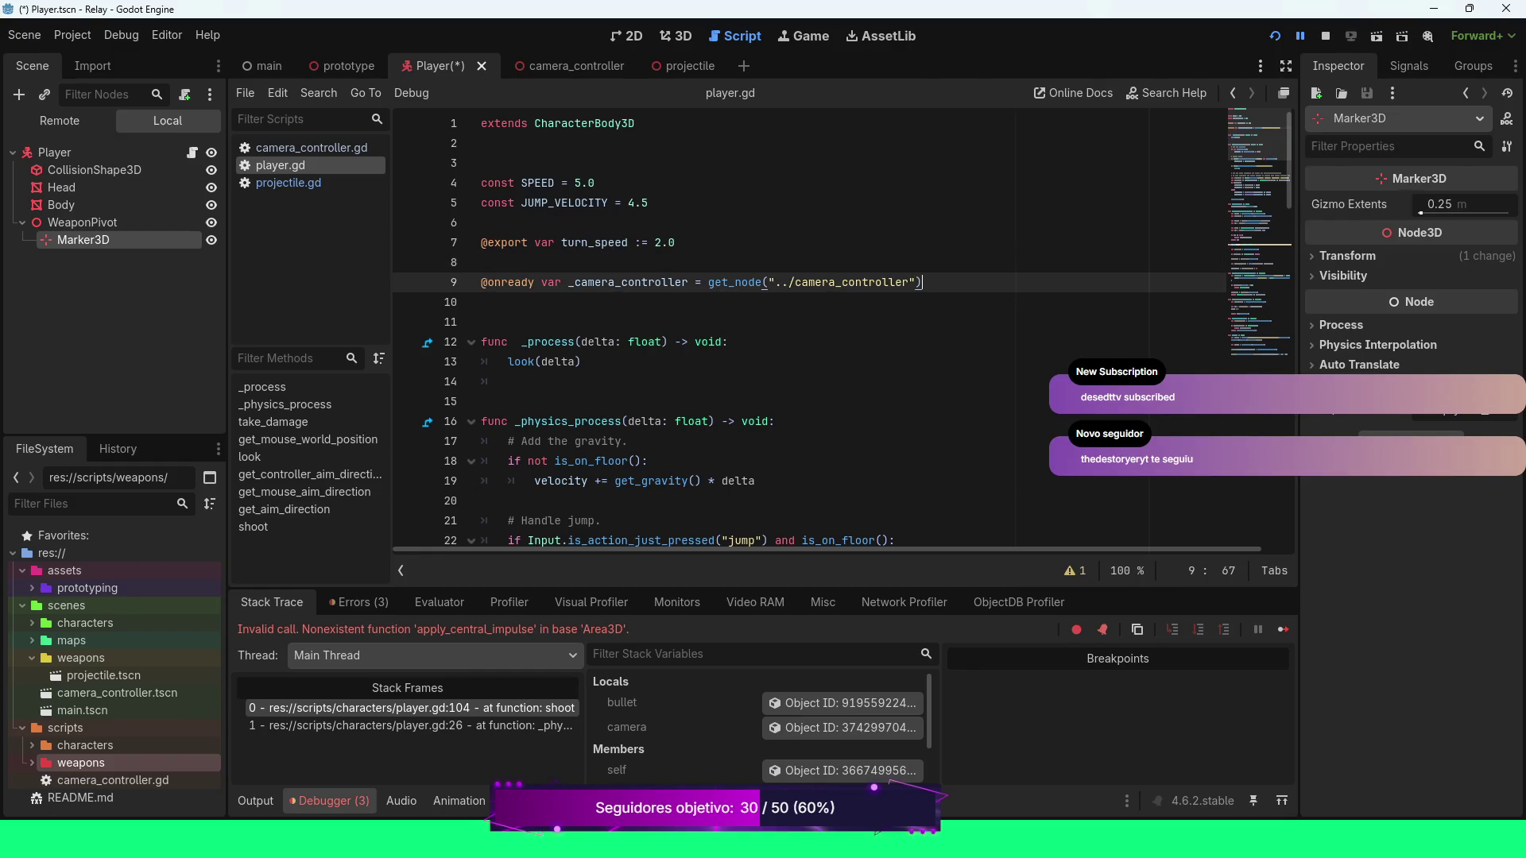
key("Right")
key("Return")
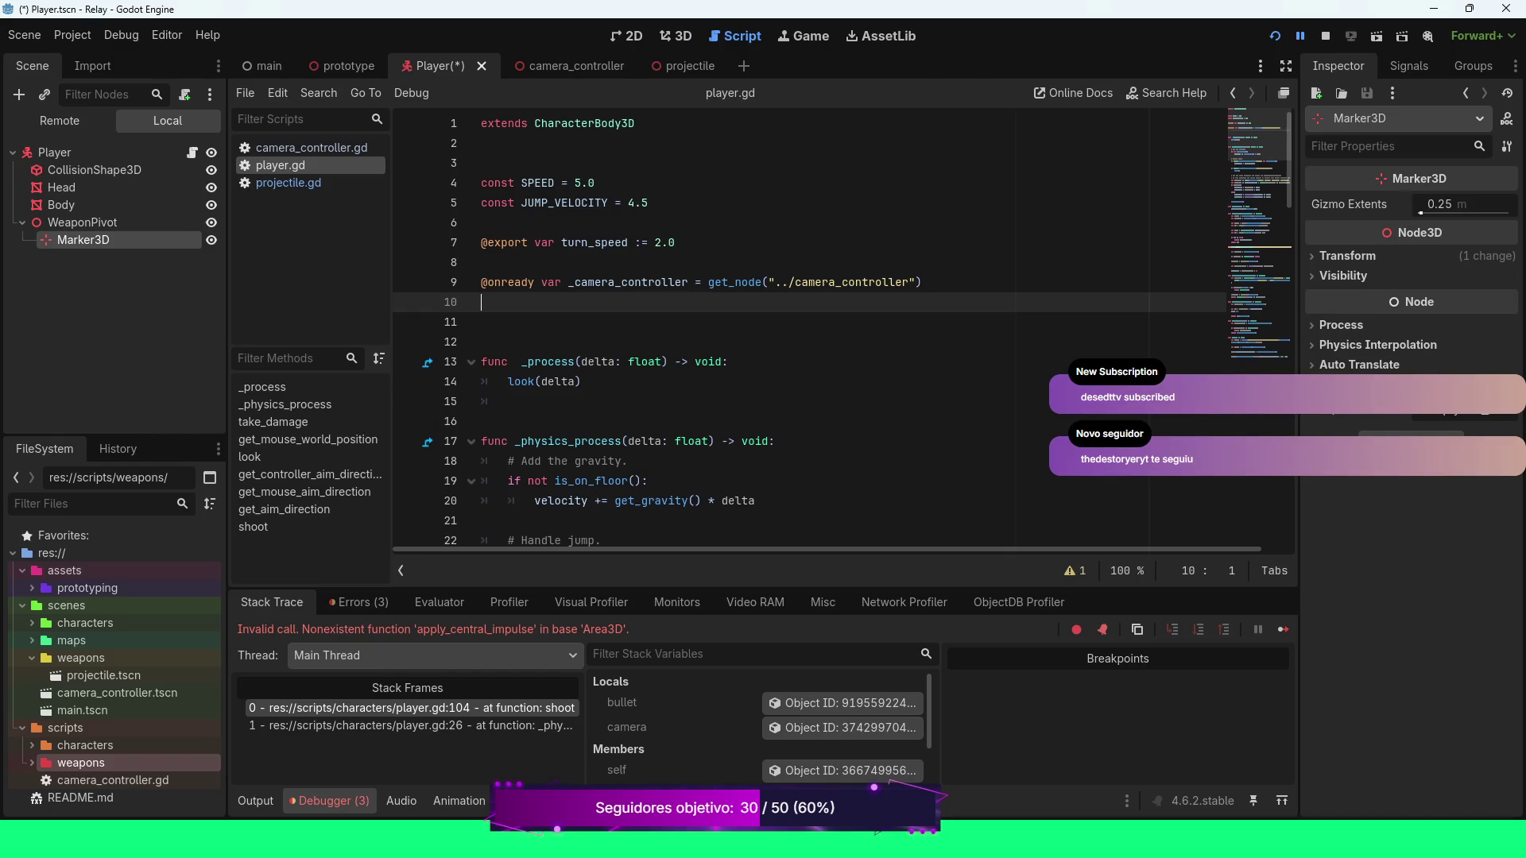
type("@")
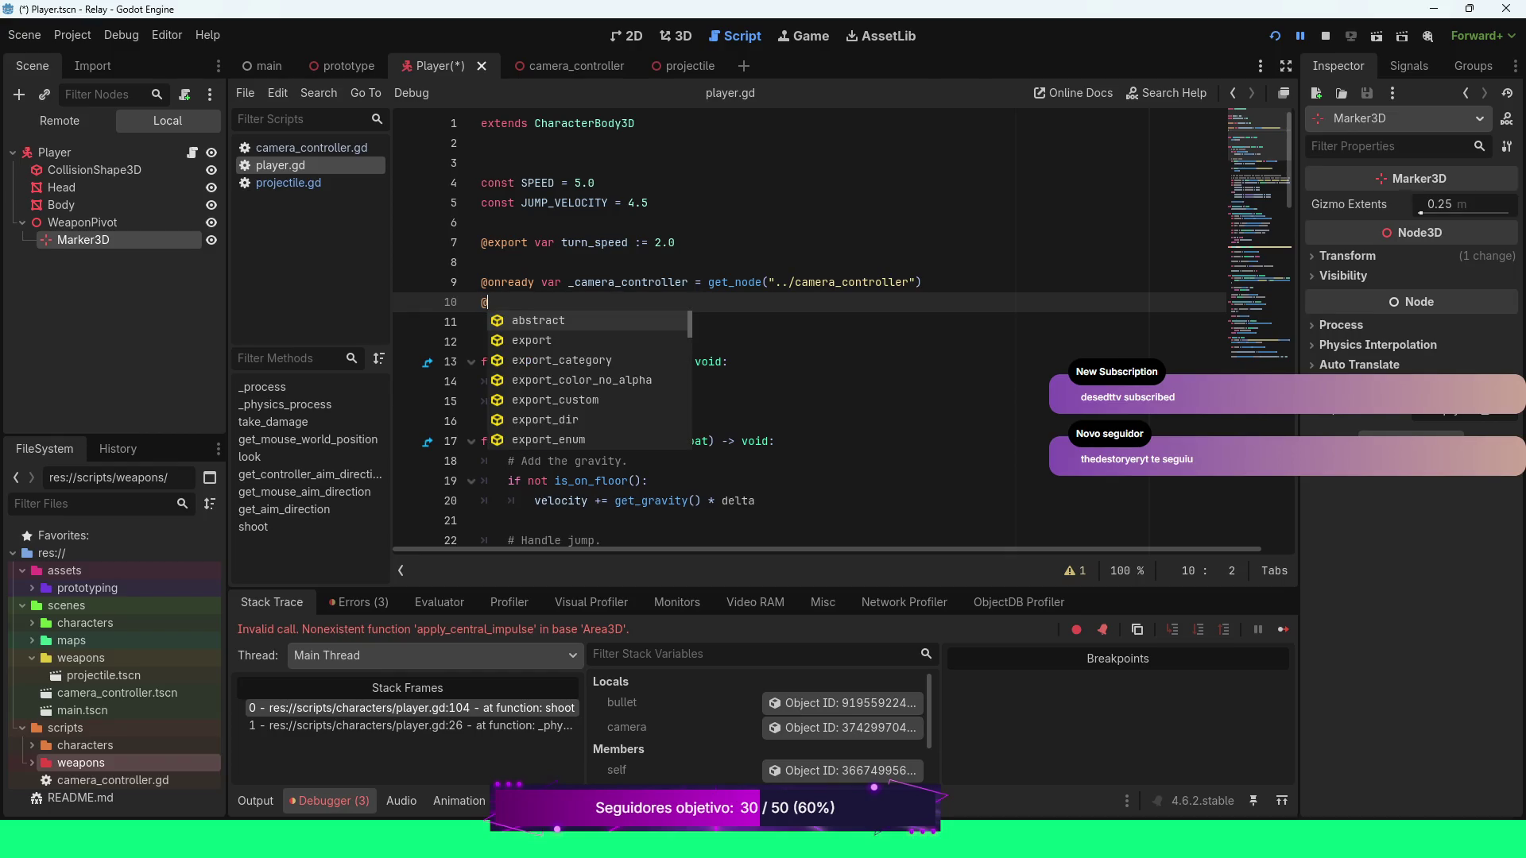
type("onready")
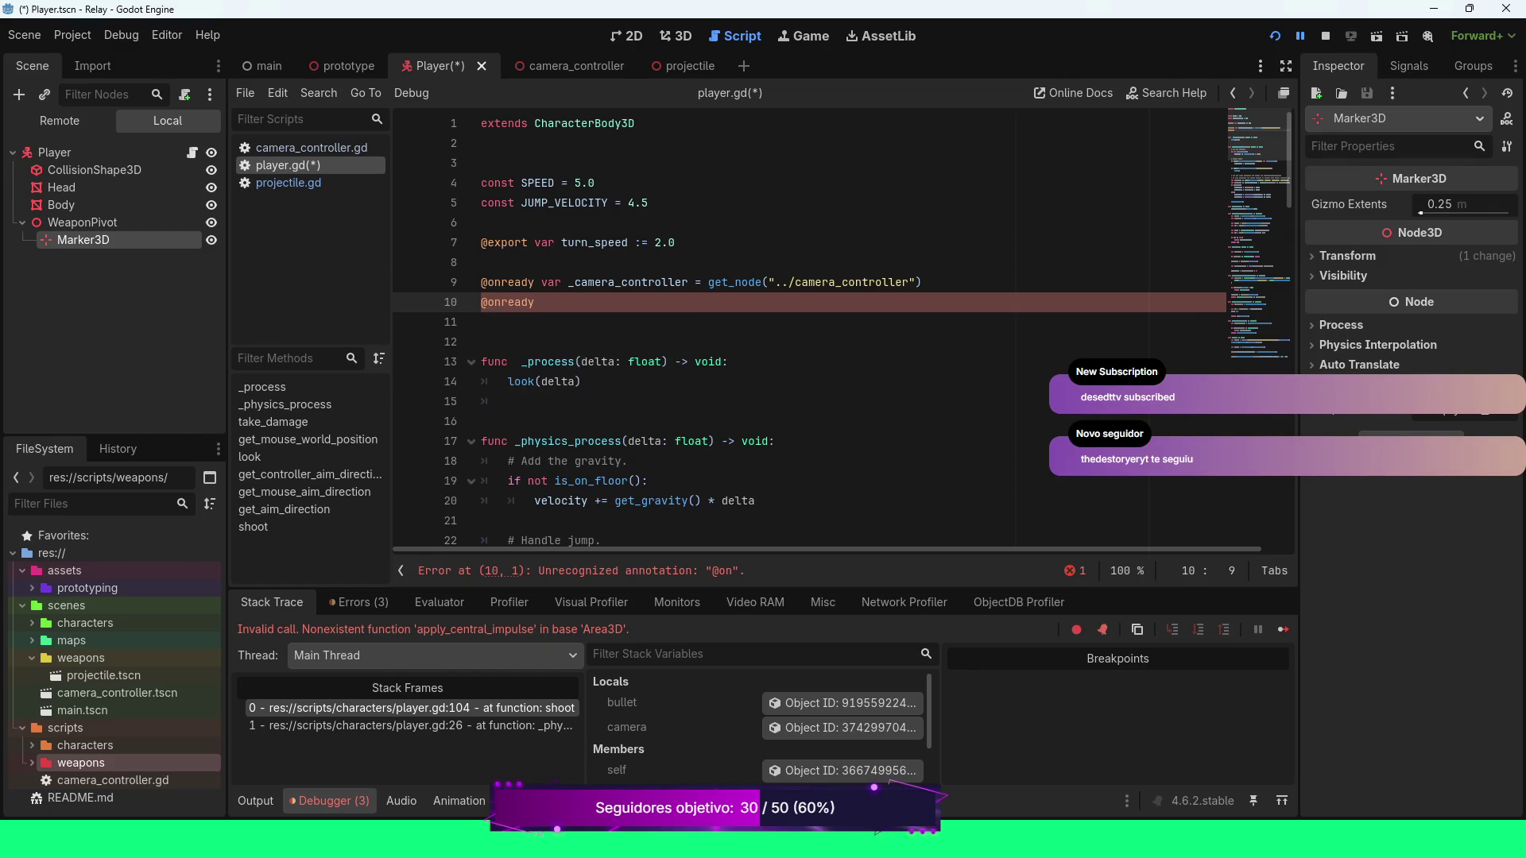
type(" var _m")
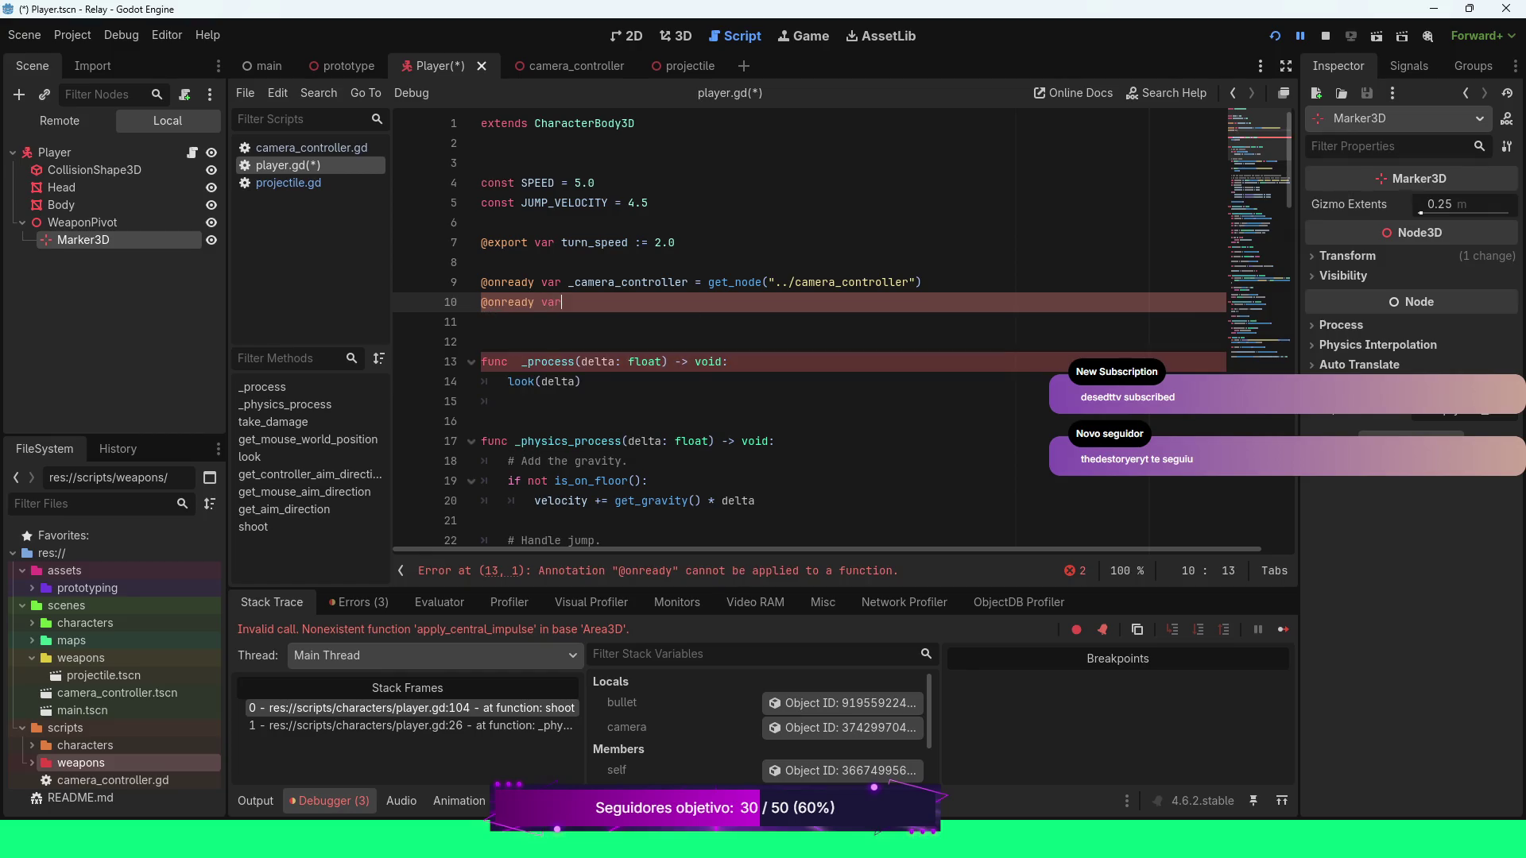
type("uzz")
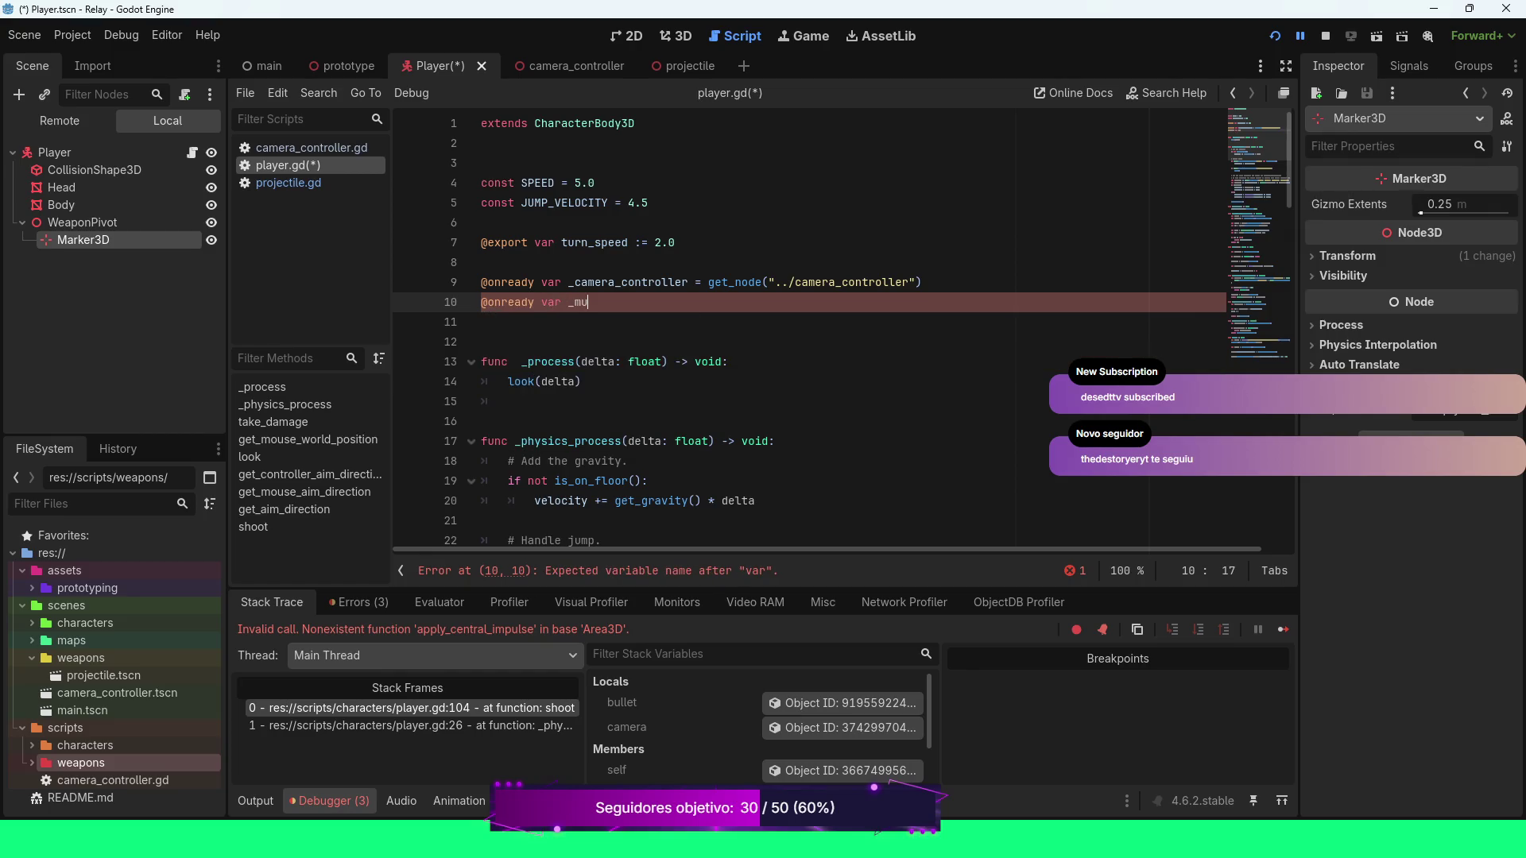
type("le")
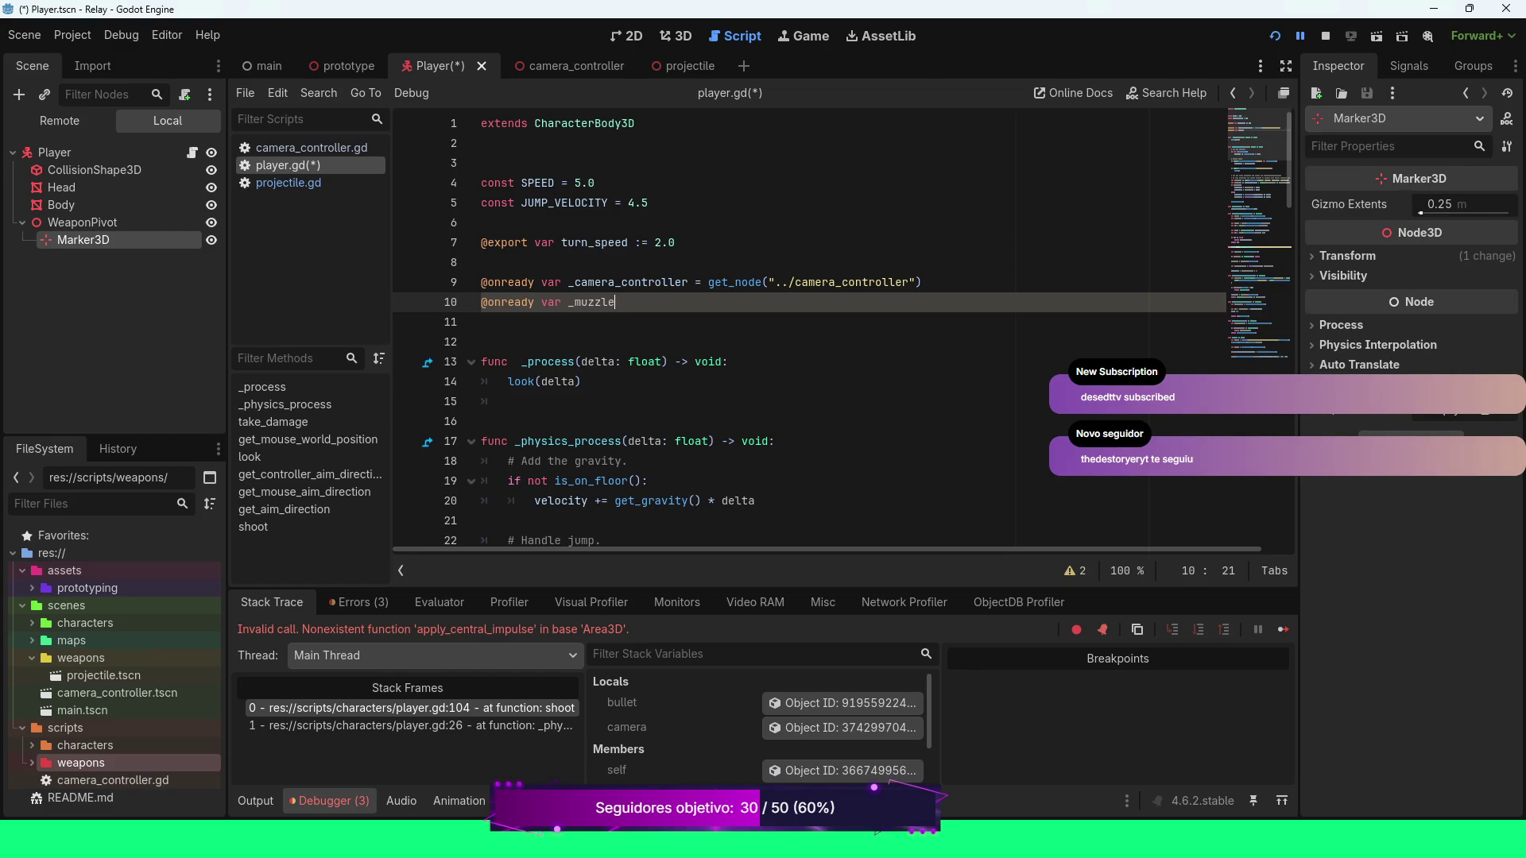
- Rename the Marker3D under WeaponPivot to Muzzle and enable Access as Unique Name
left_click(82, 222)
left_click(95, 240)
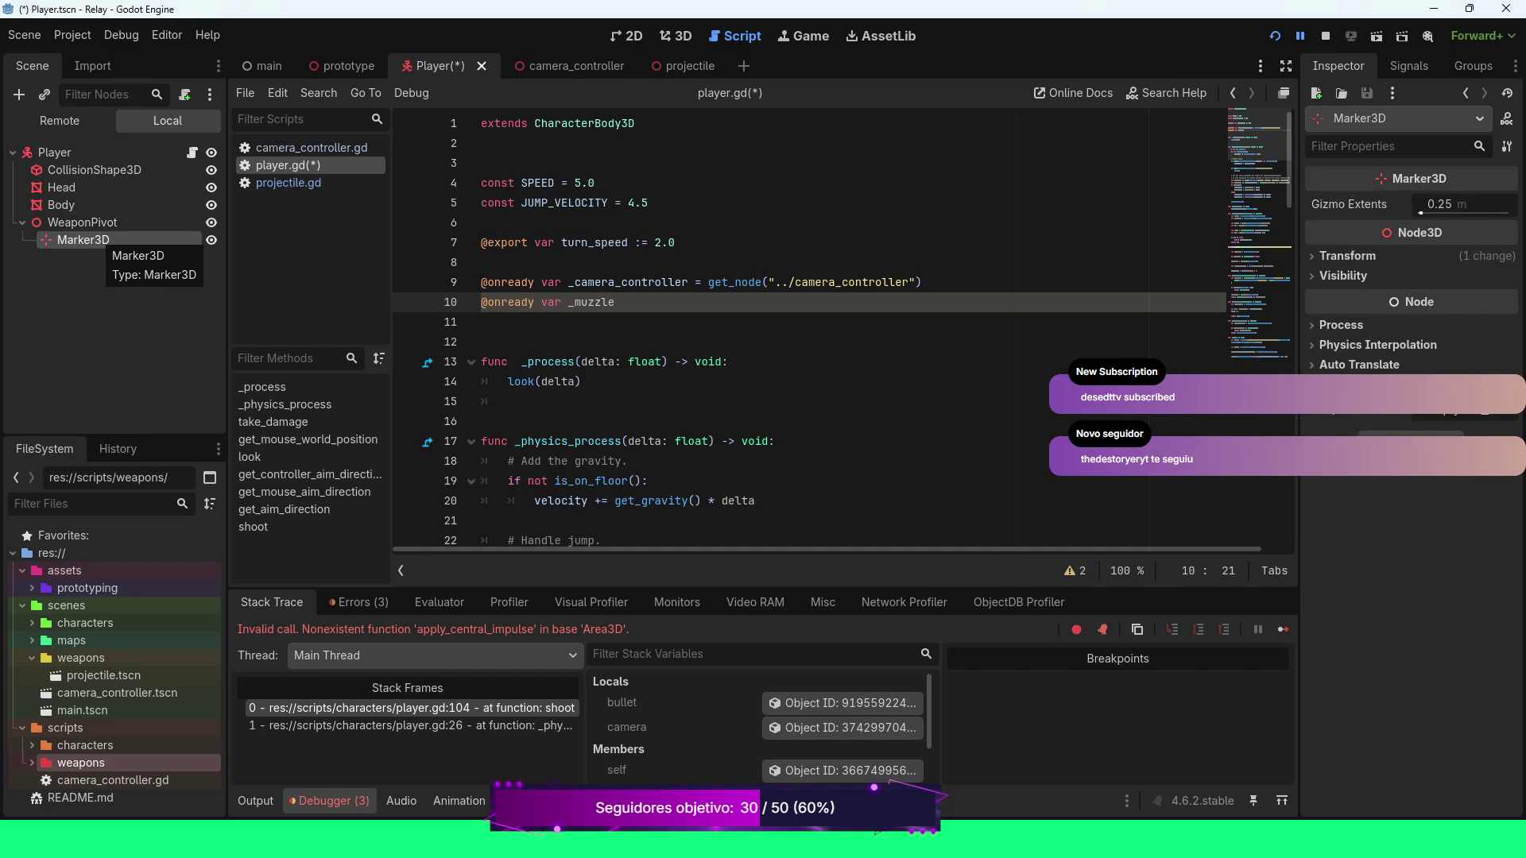
double_click(96, 240)
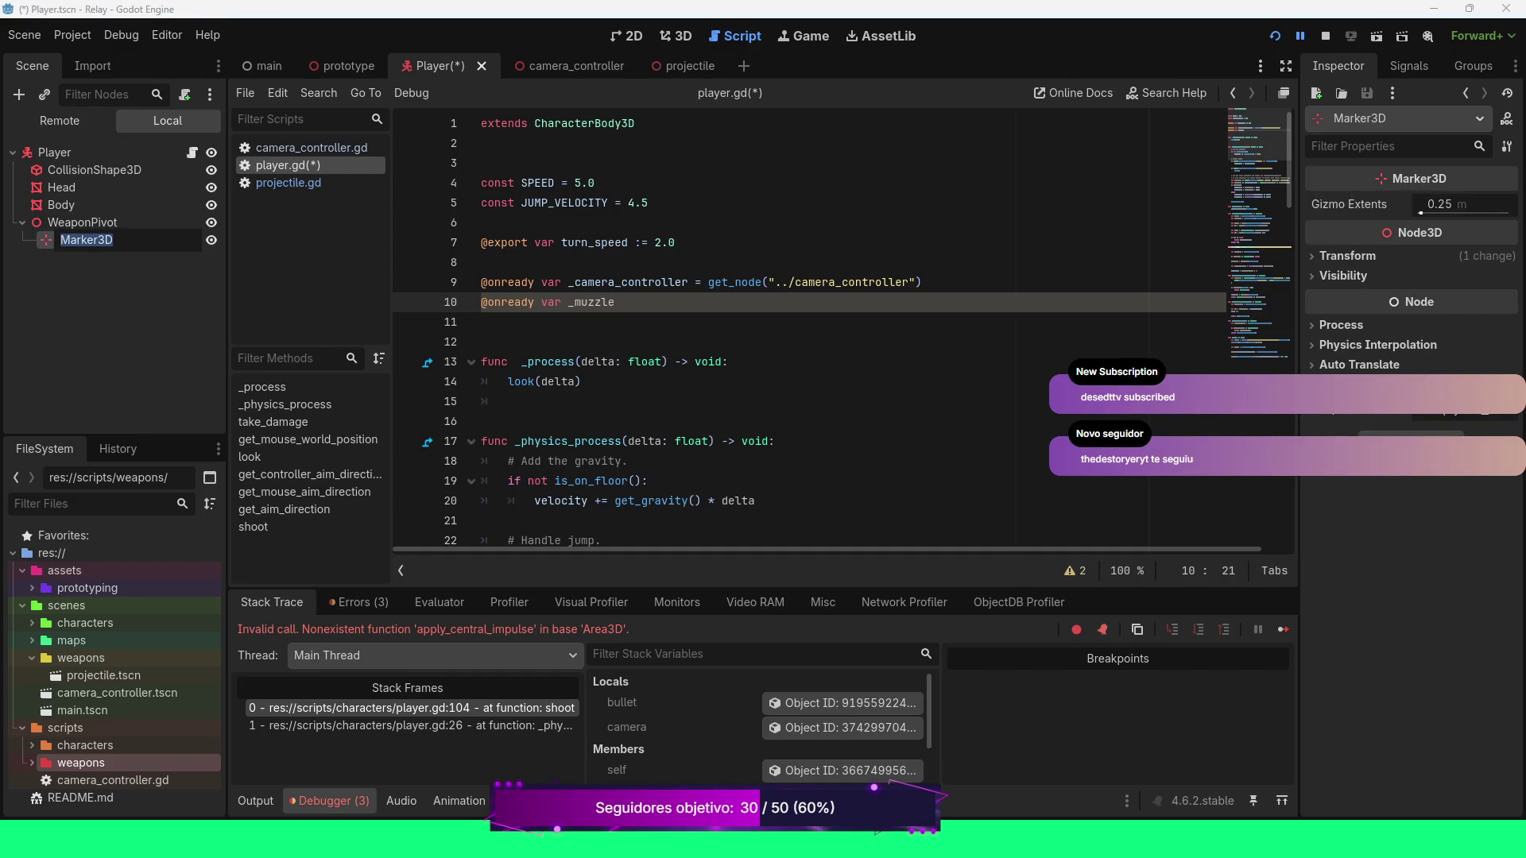
type("Muzzle")
key("Return")
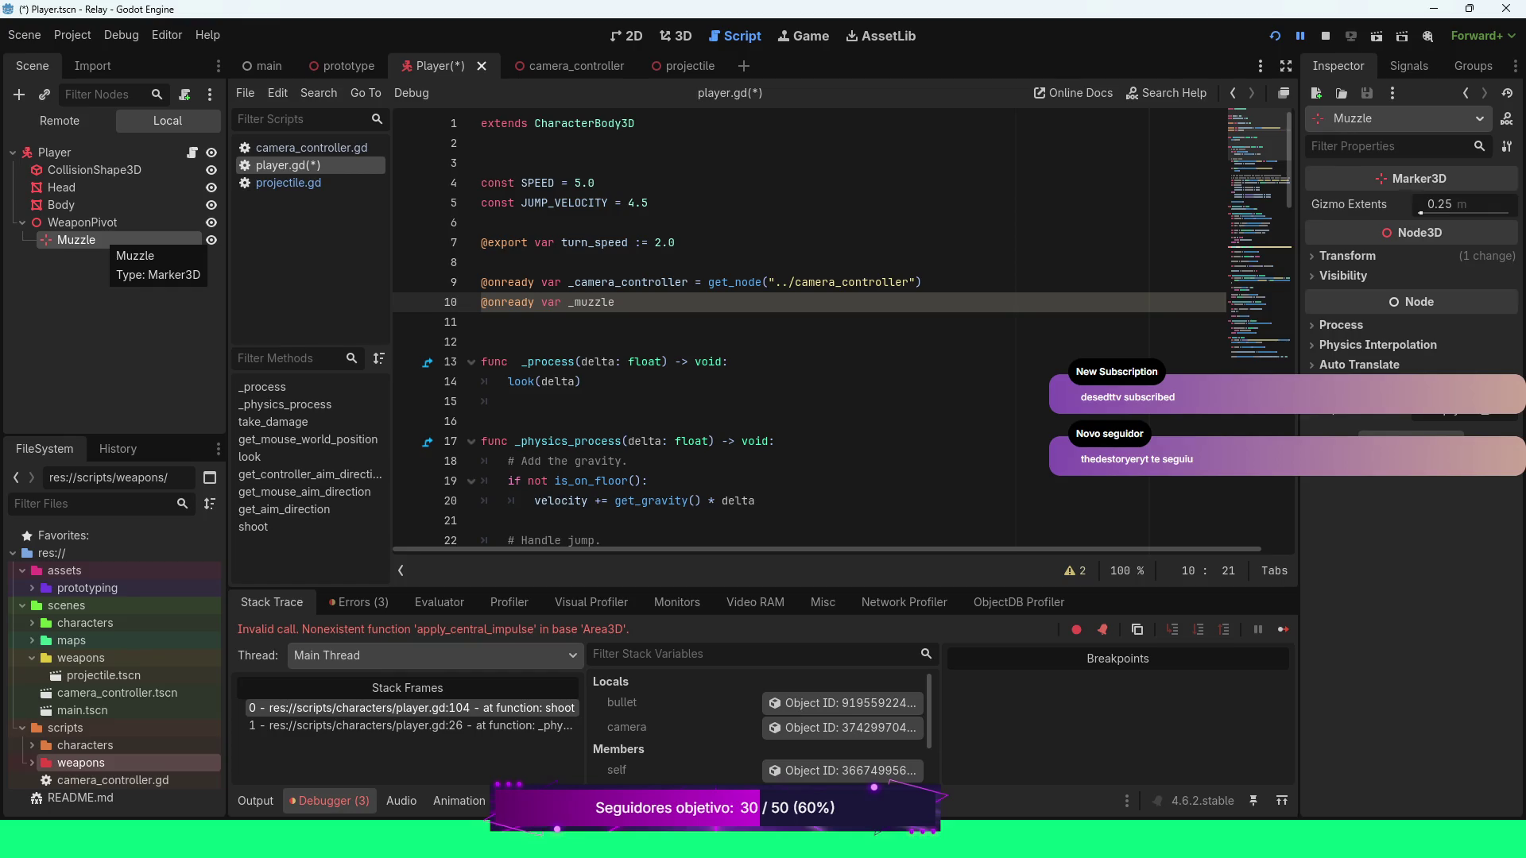
right_click(80, 240)
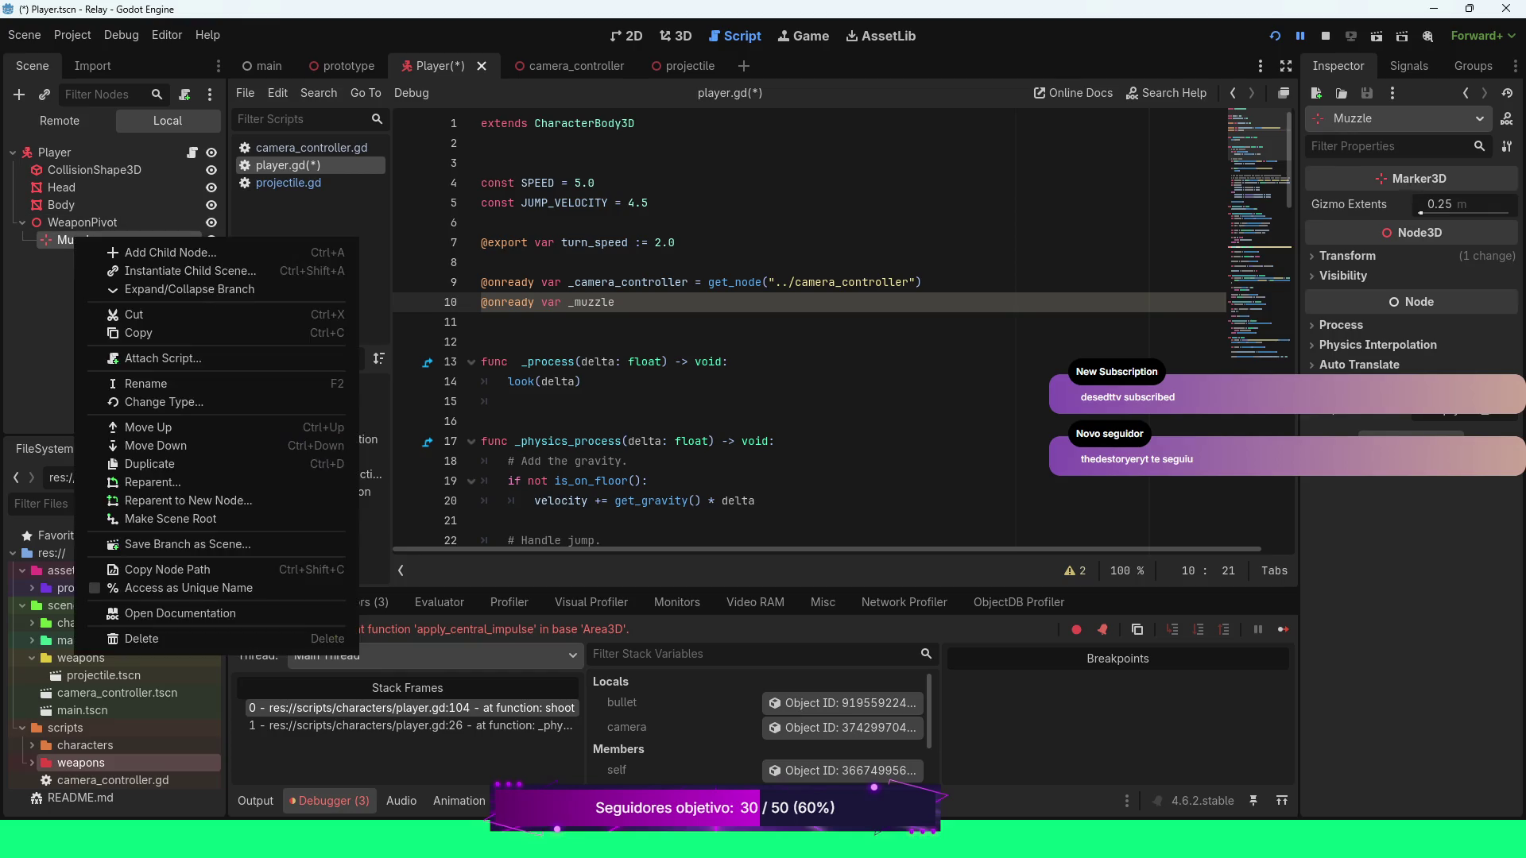
left_click(179, 588)
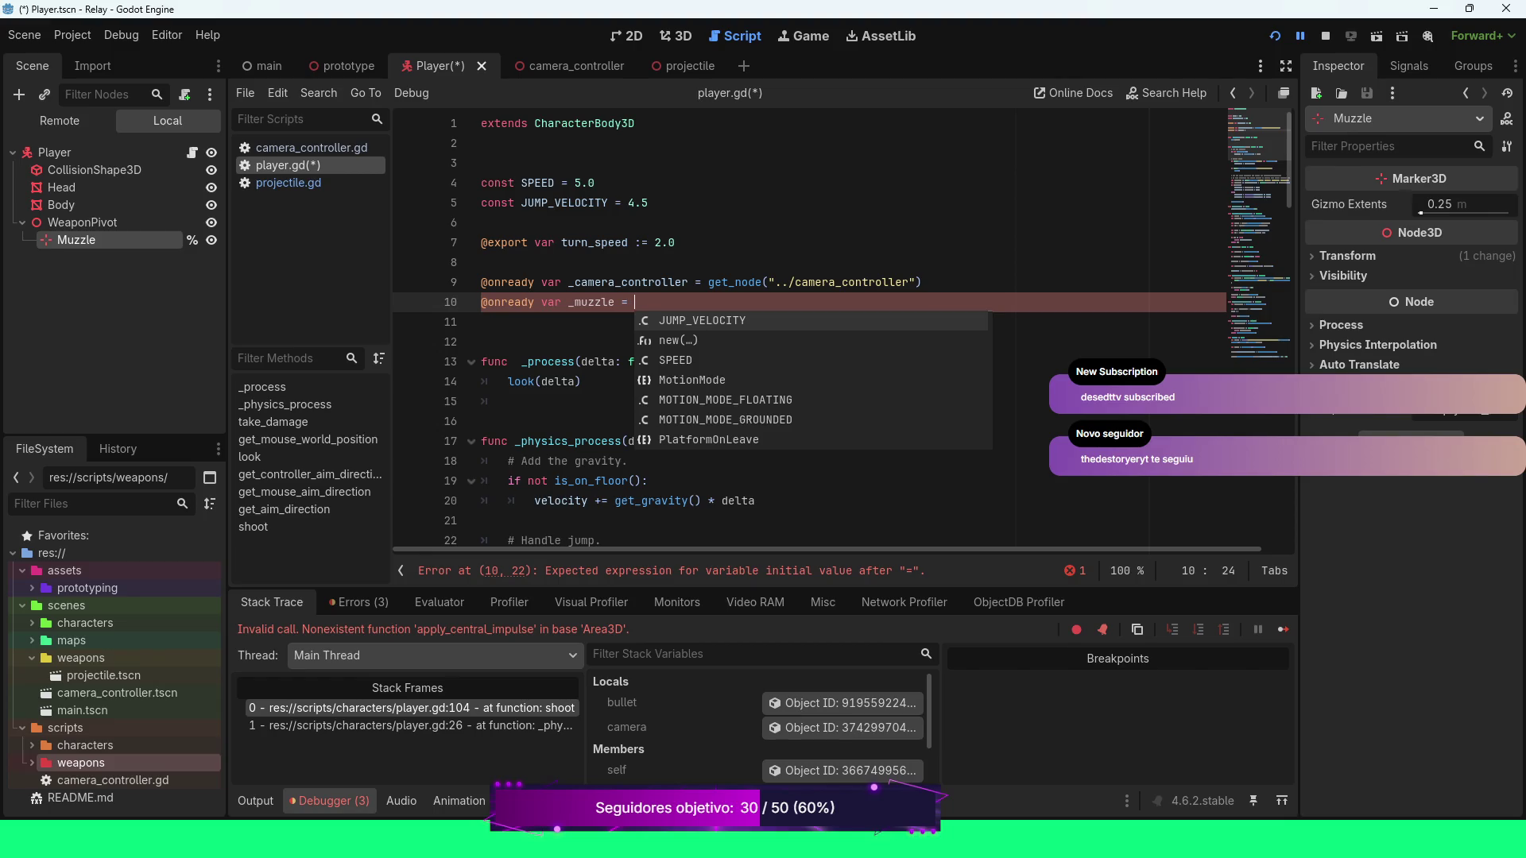
type("%Mu")
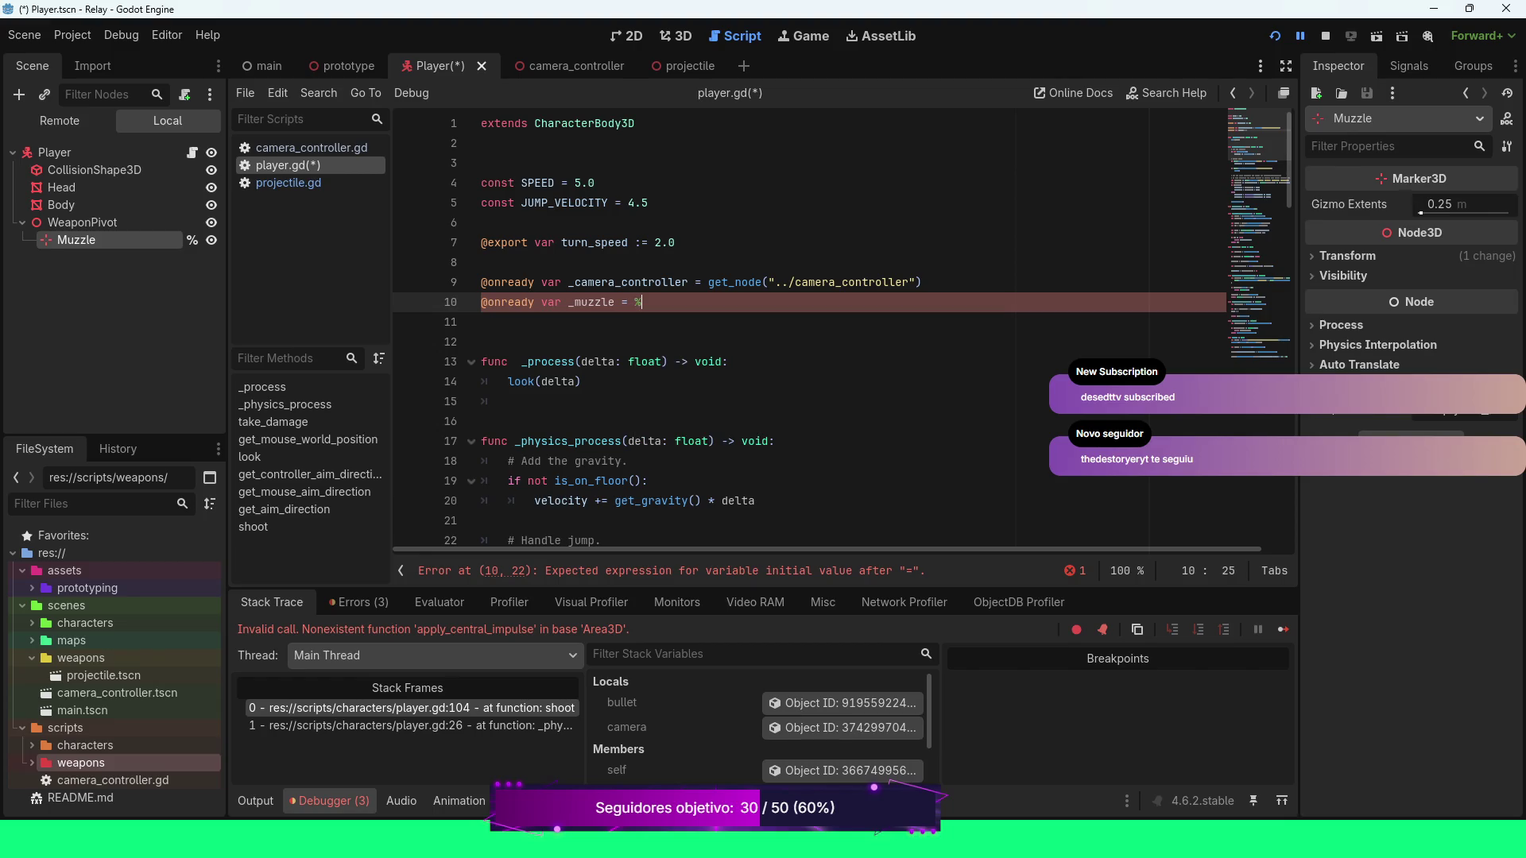
key("Return")
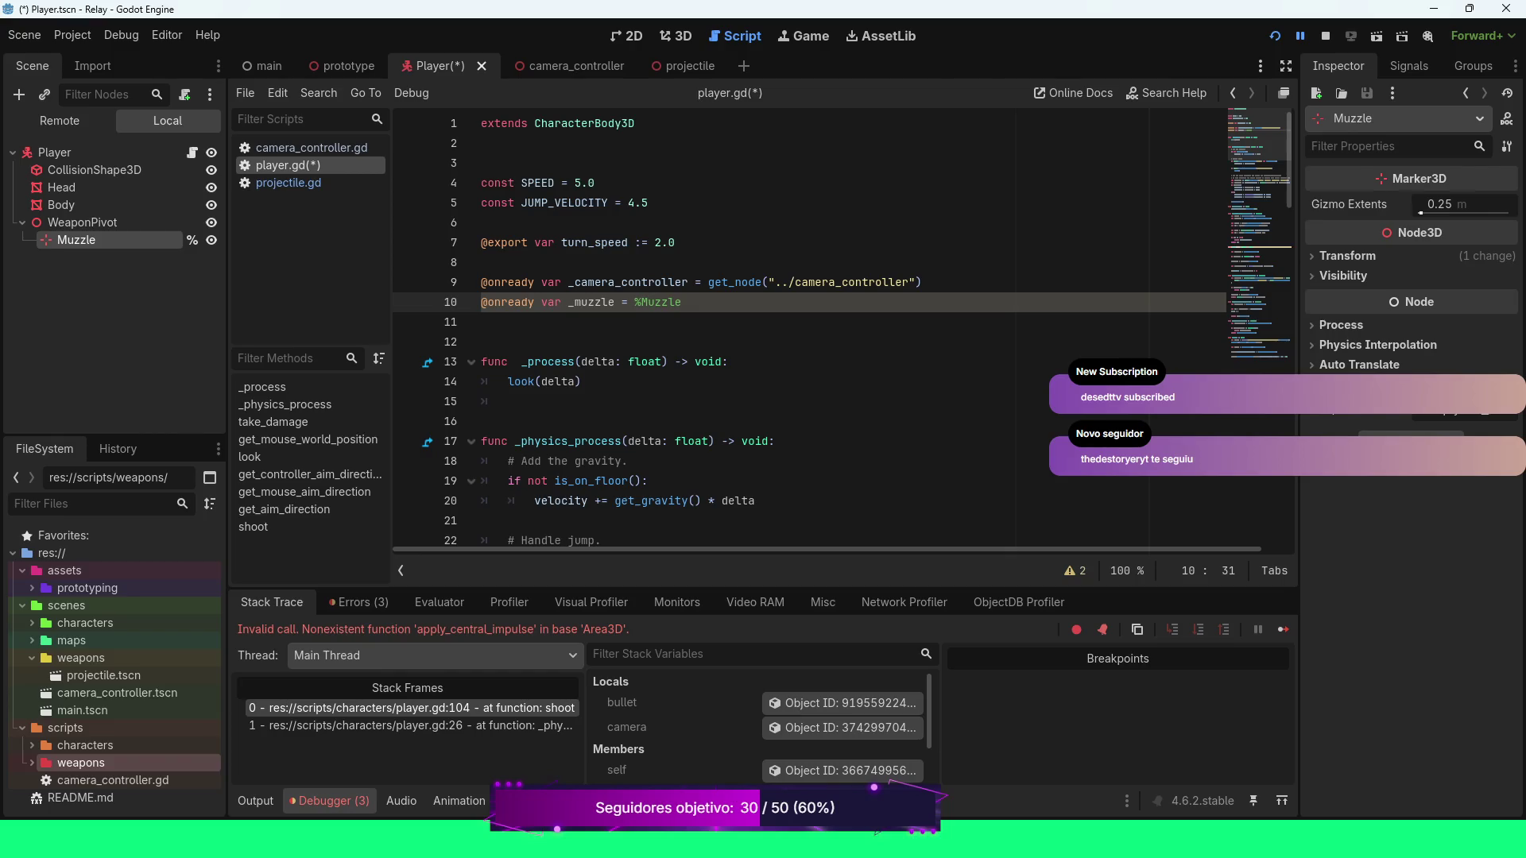
left_click(589, 302)
type(":")
type(" Mark")
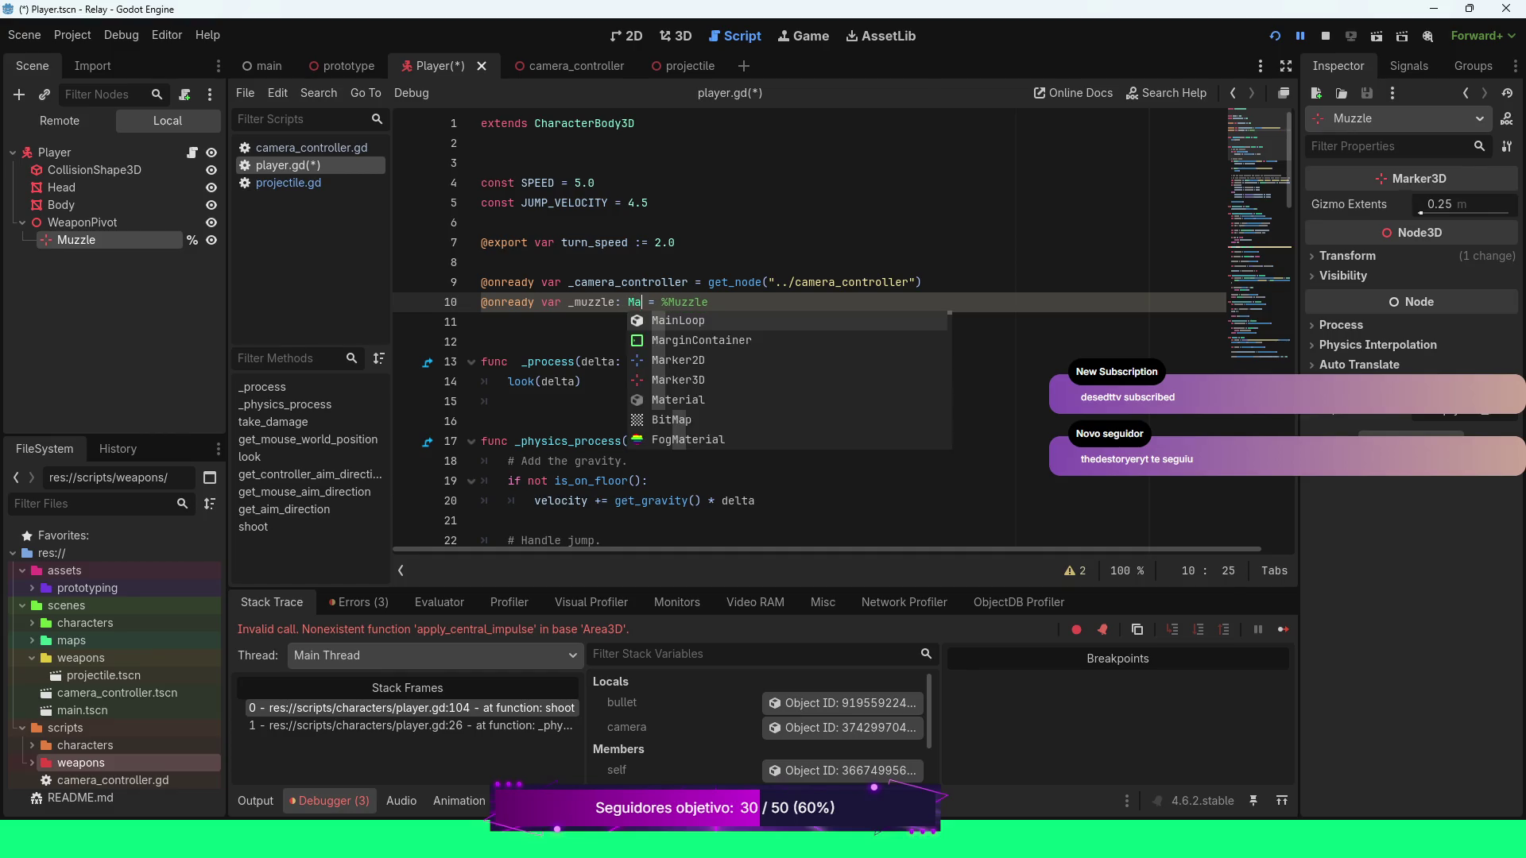
key("Down")
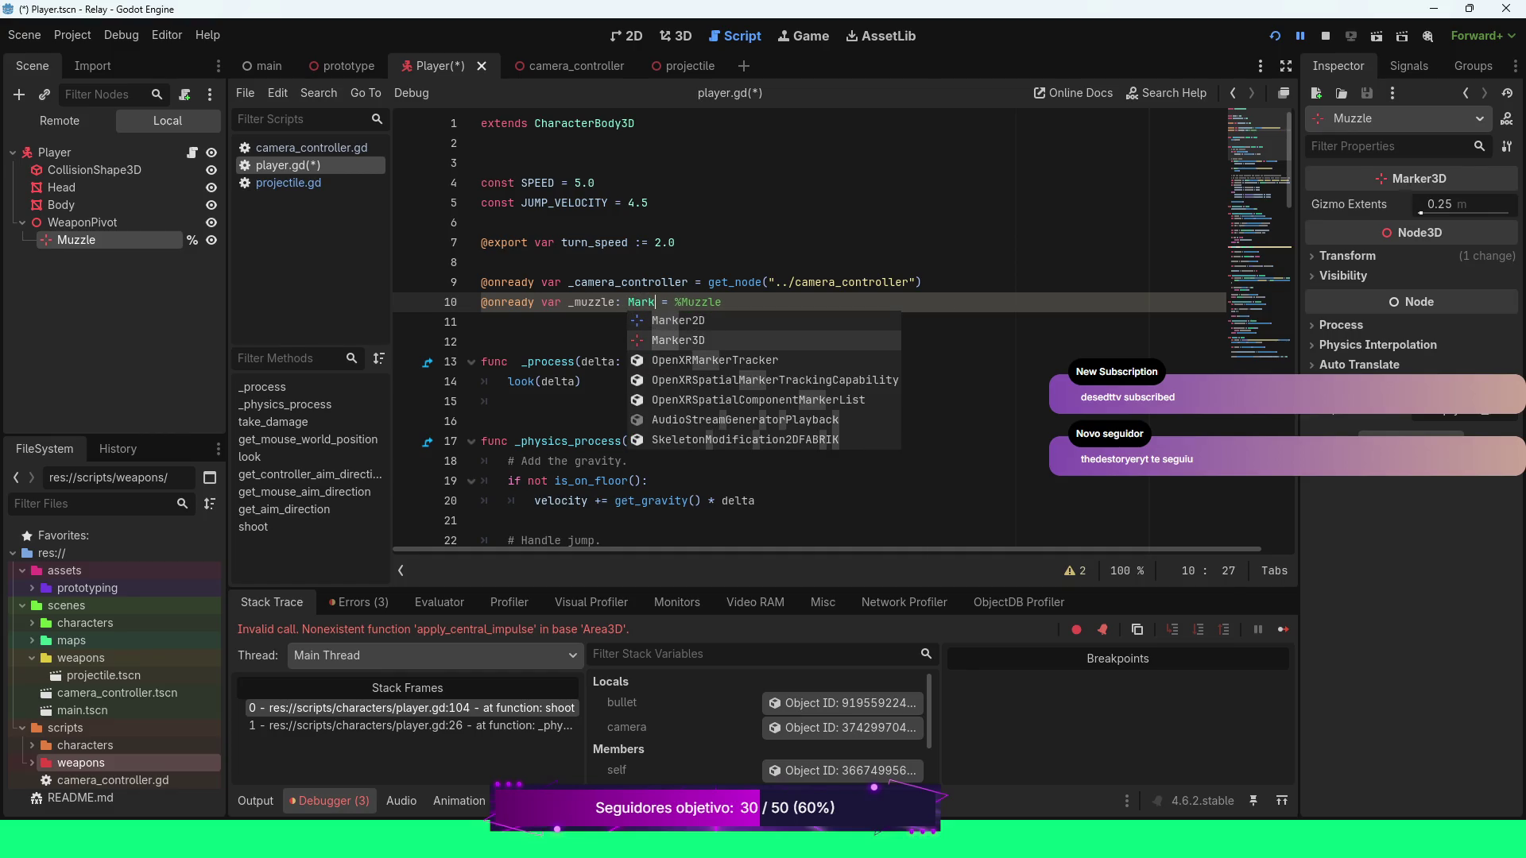
key("Return")
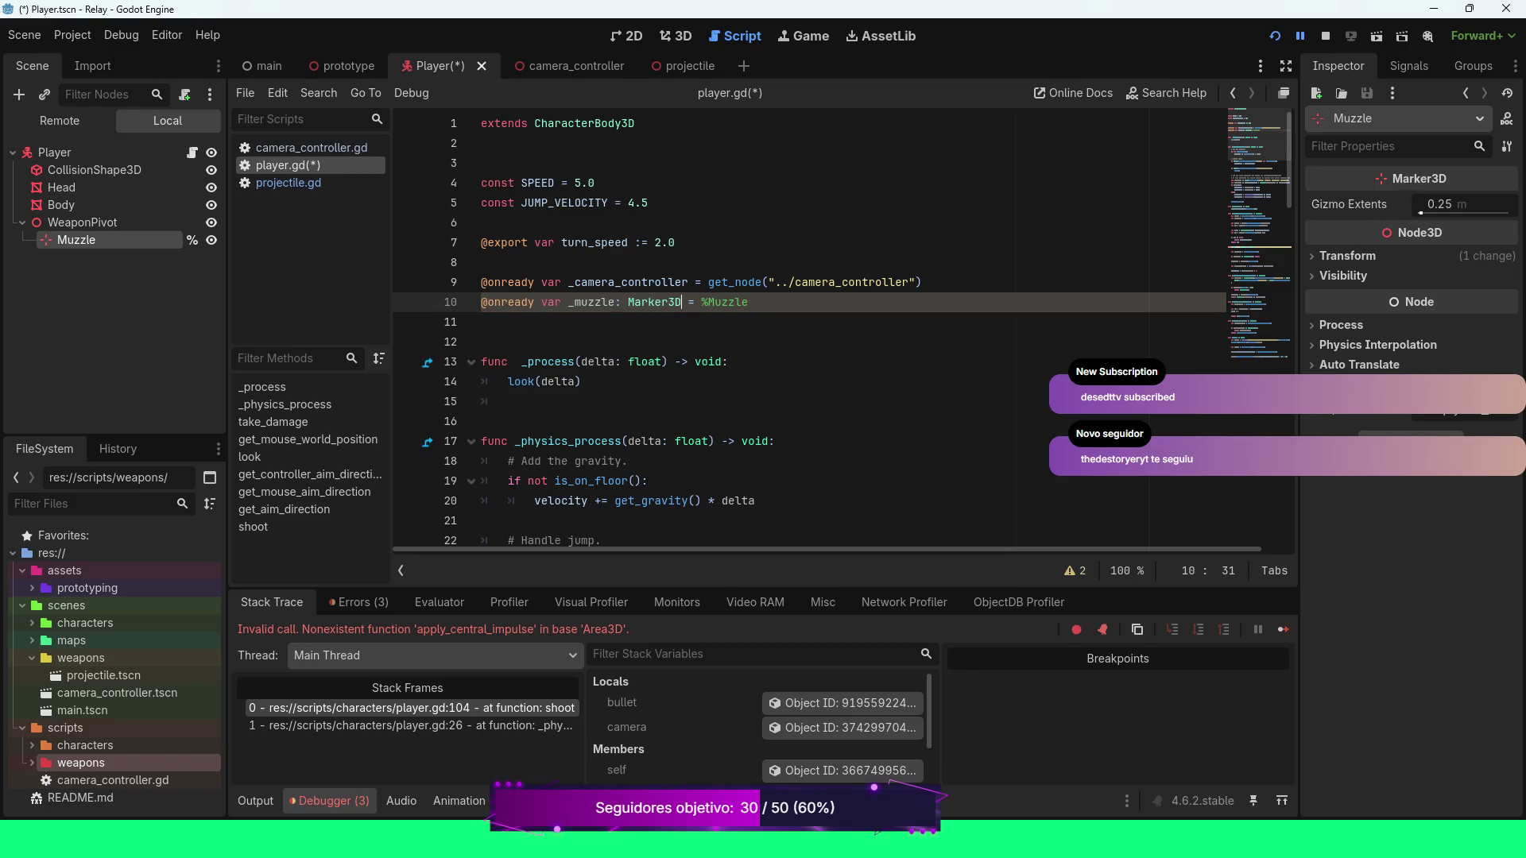
scroll(843, 327, "down", 1)
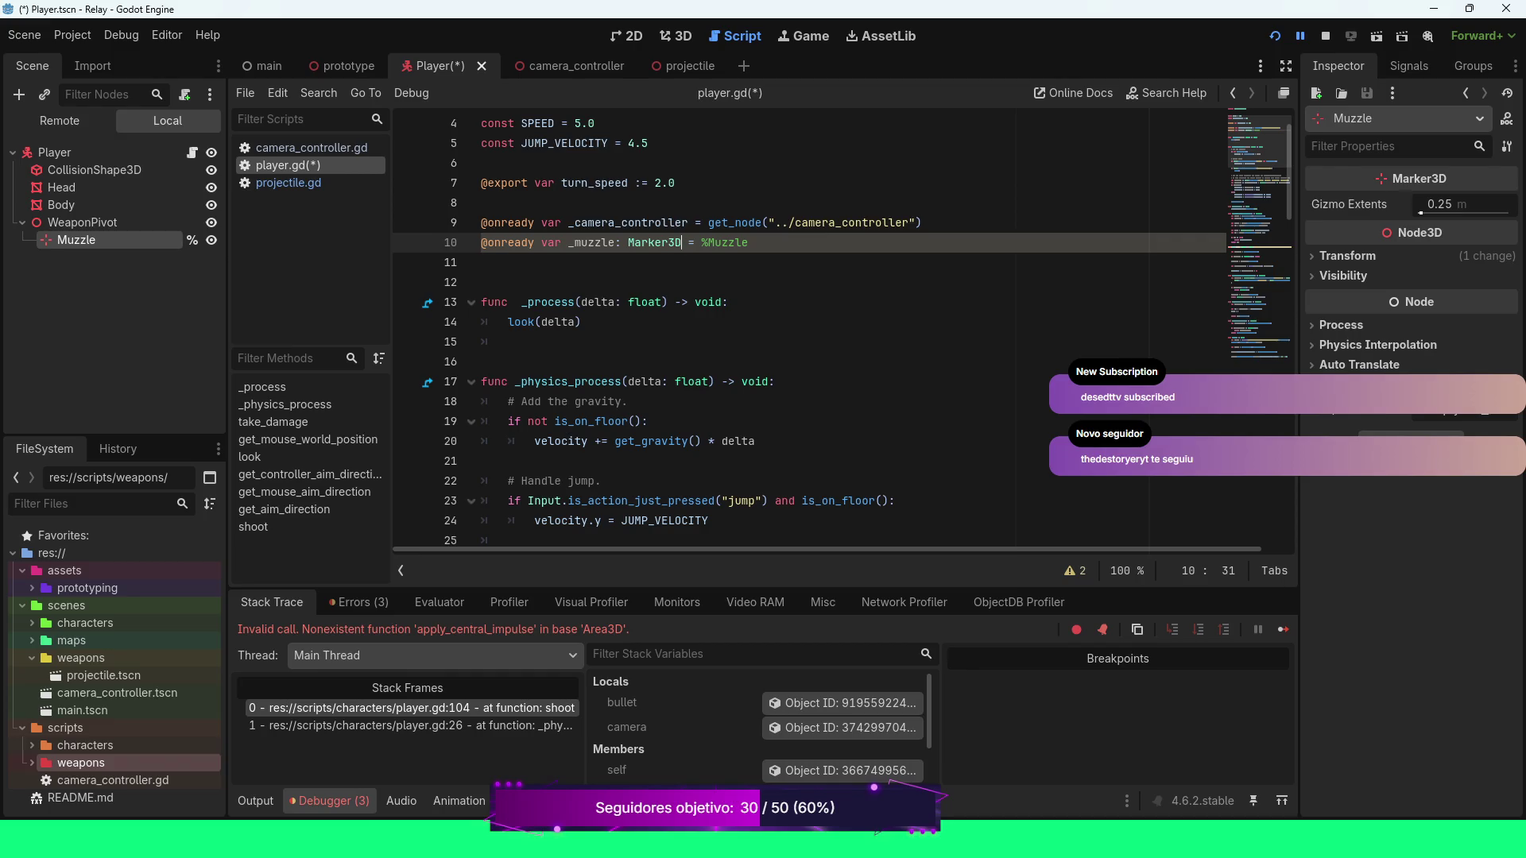
- Delete the fire_main_weapon check and its shoot() call from _physics_process
scroll(843, 326, "down", 10)
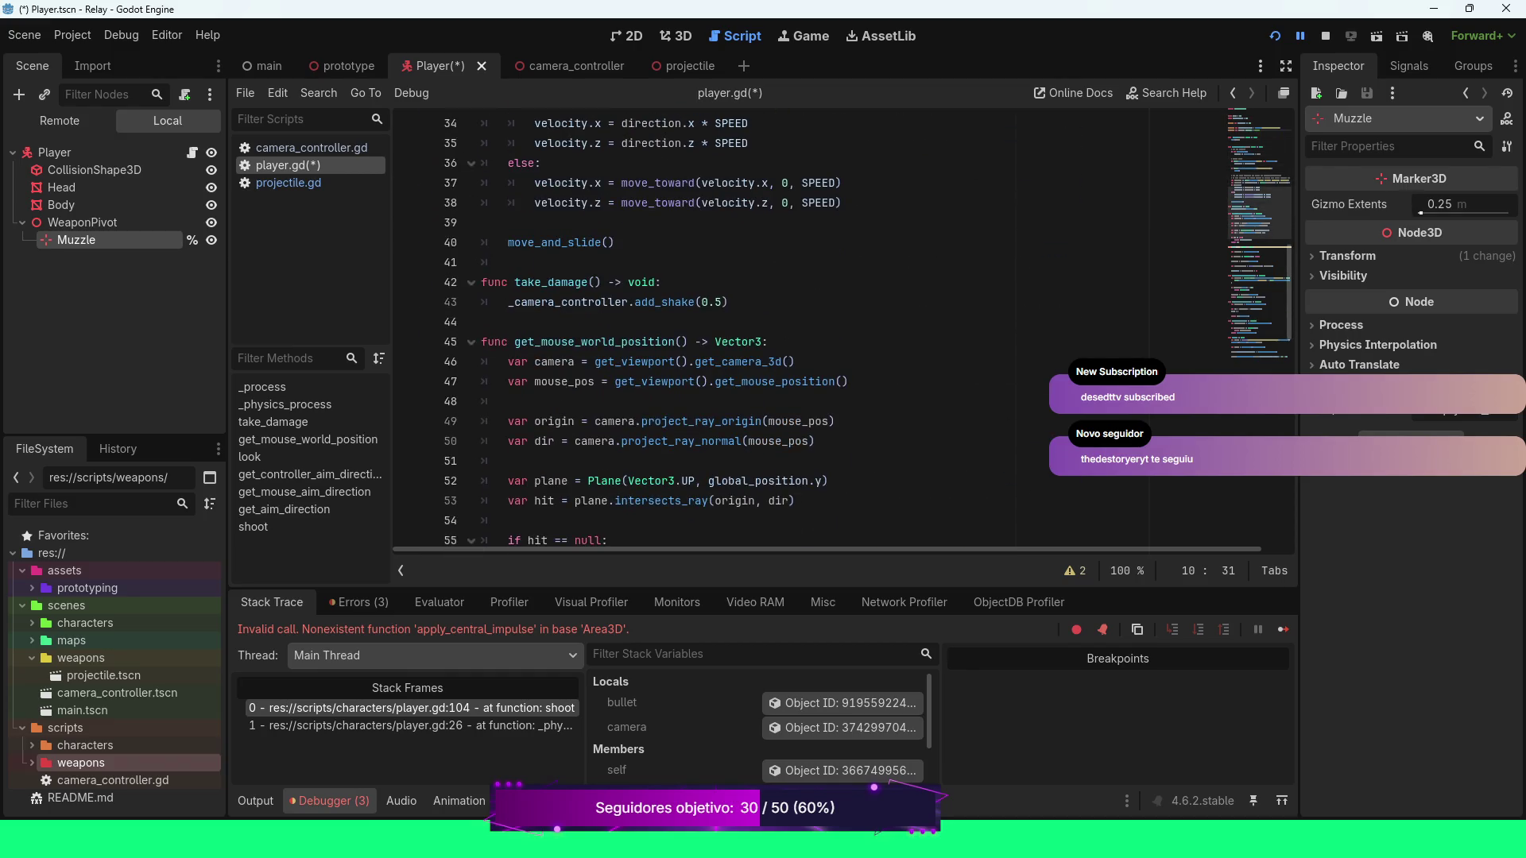
scroll(842, 326, "up", 7)
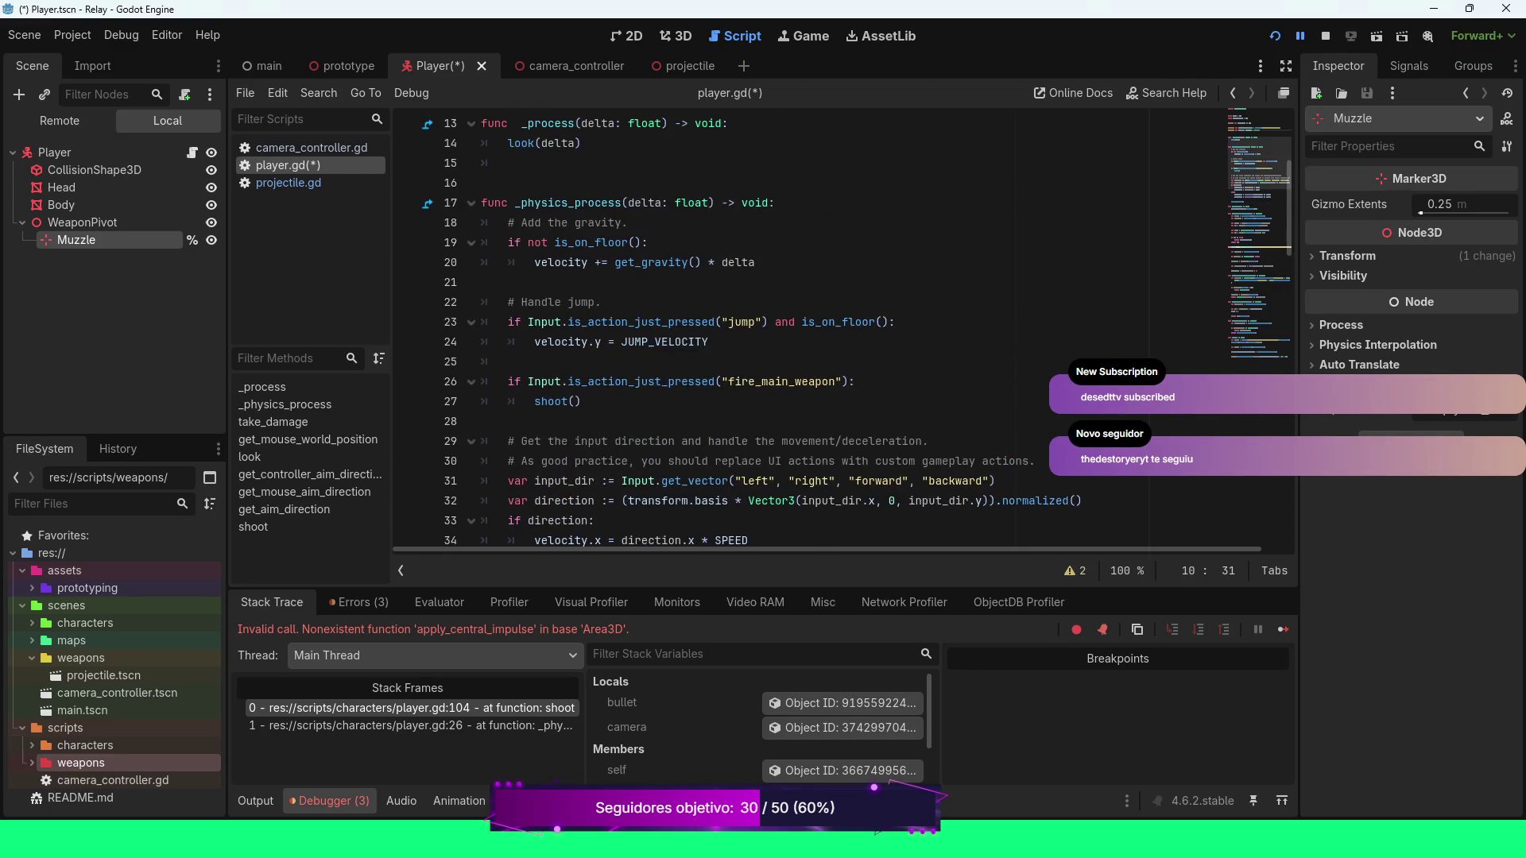
left_click_drag(582, 402, 482, 382)
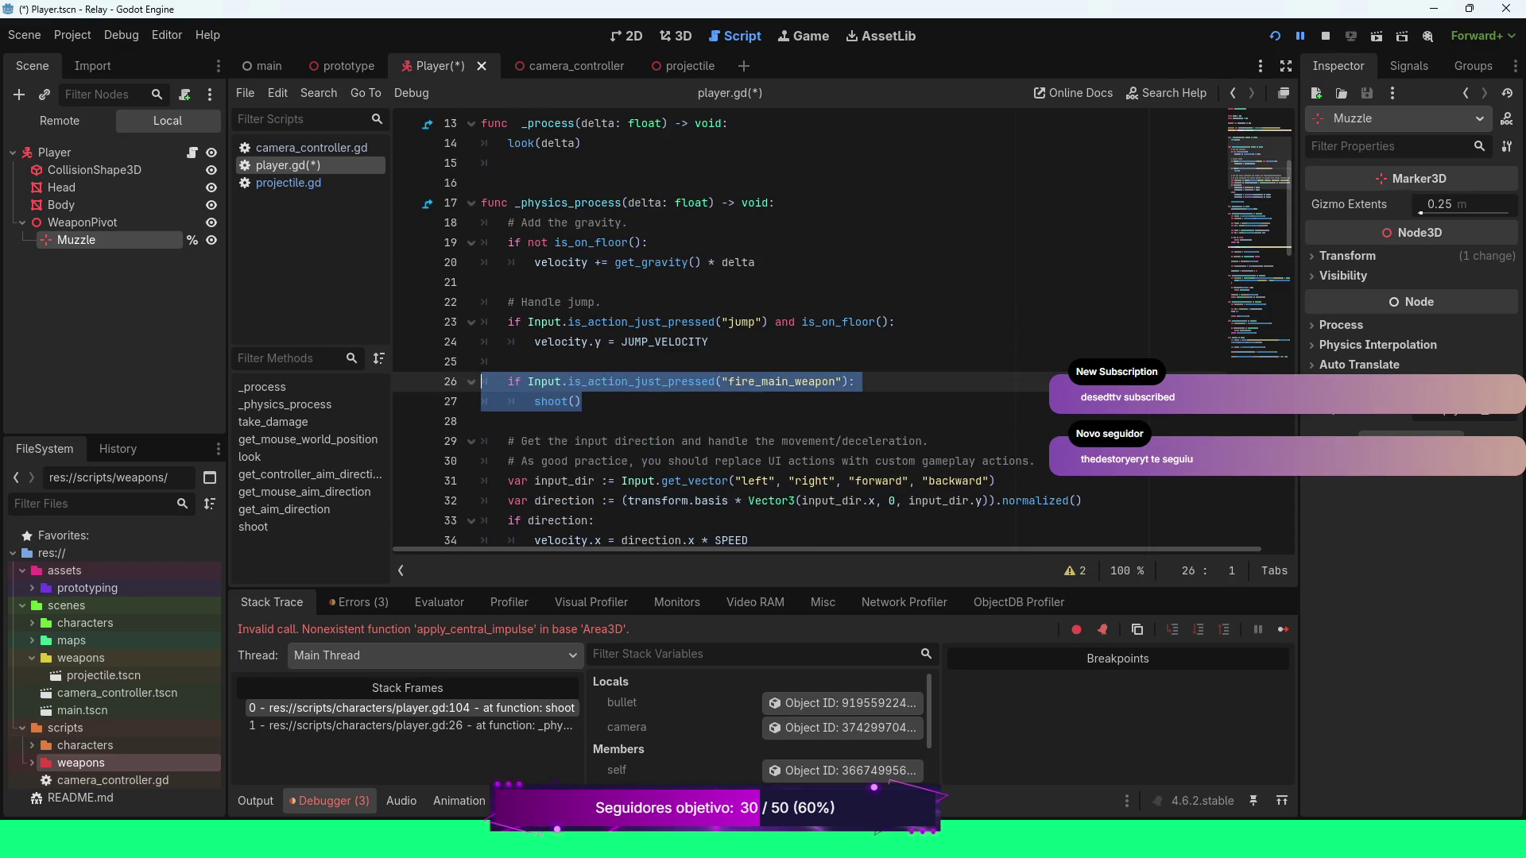
key("BackSpace")
key("BackSpace")
key("BackSpace")
key("BackSpace")
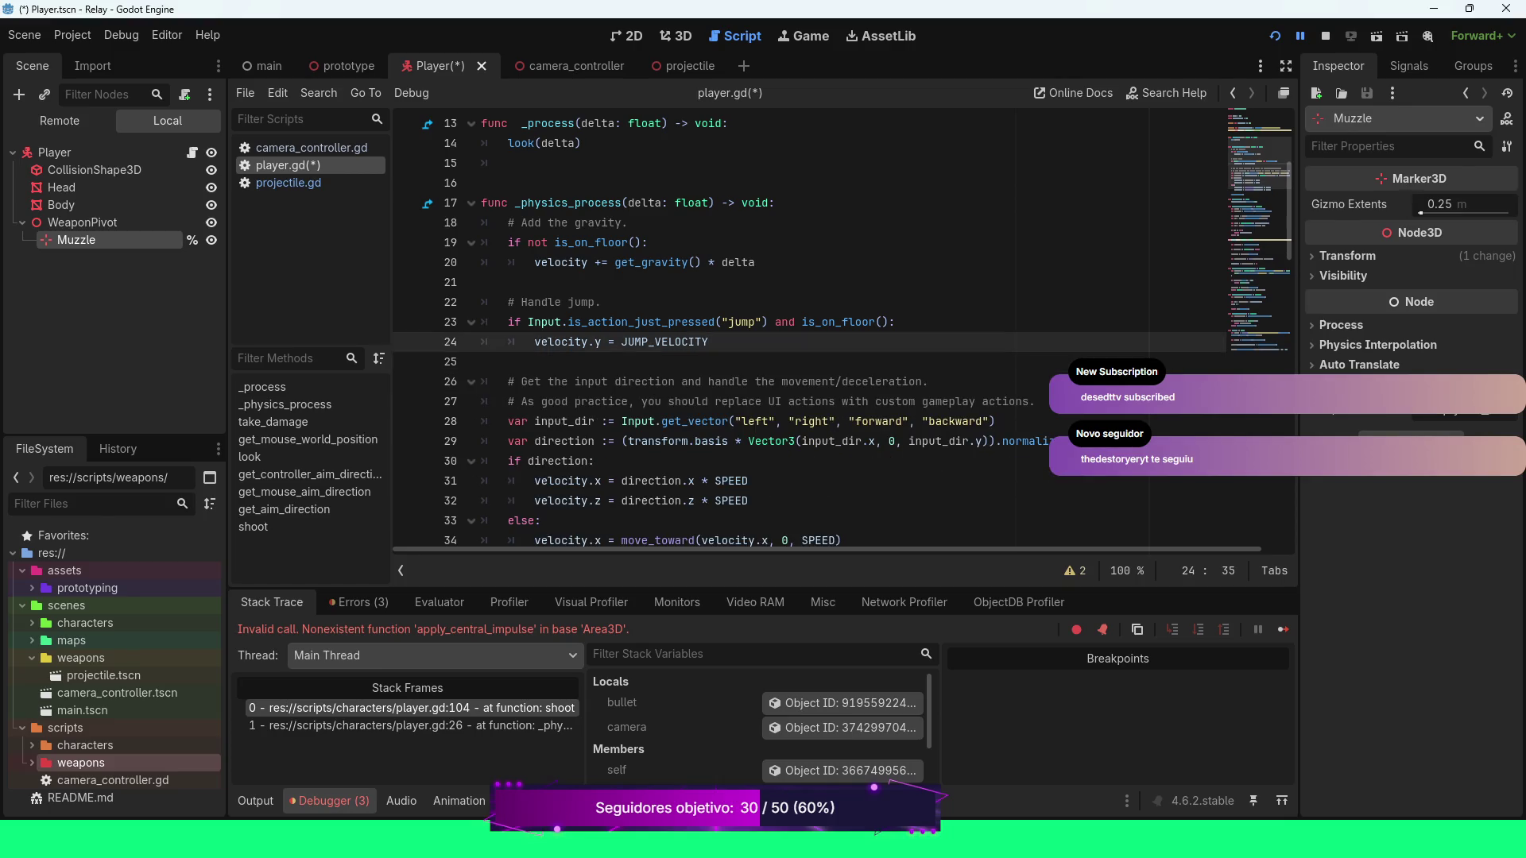
- Fold get_mouse_world_position, look, get_controller_aim_direction, take_damage, get_mouse_aim_direction and get_aim_direction
scroll(843, 333, "down", 5)
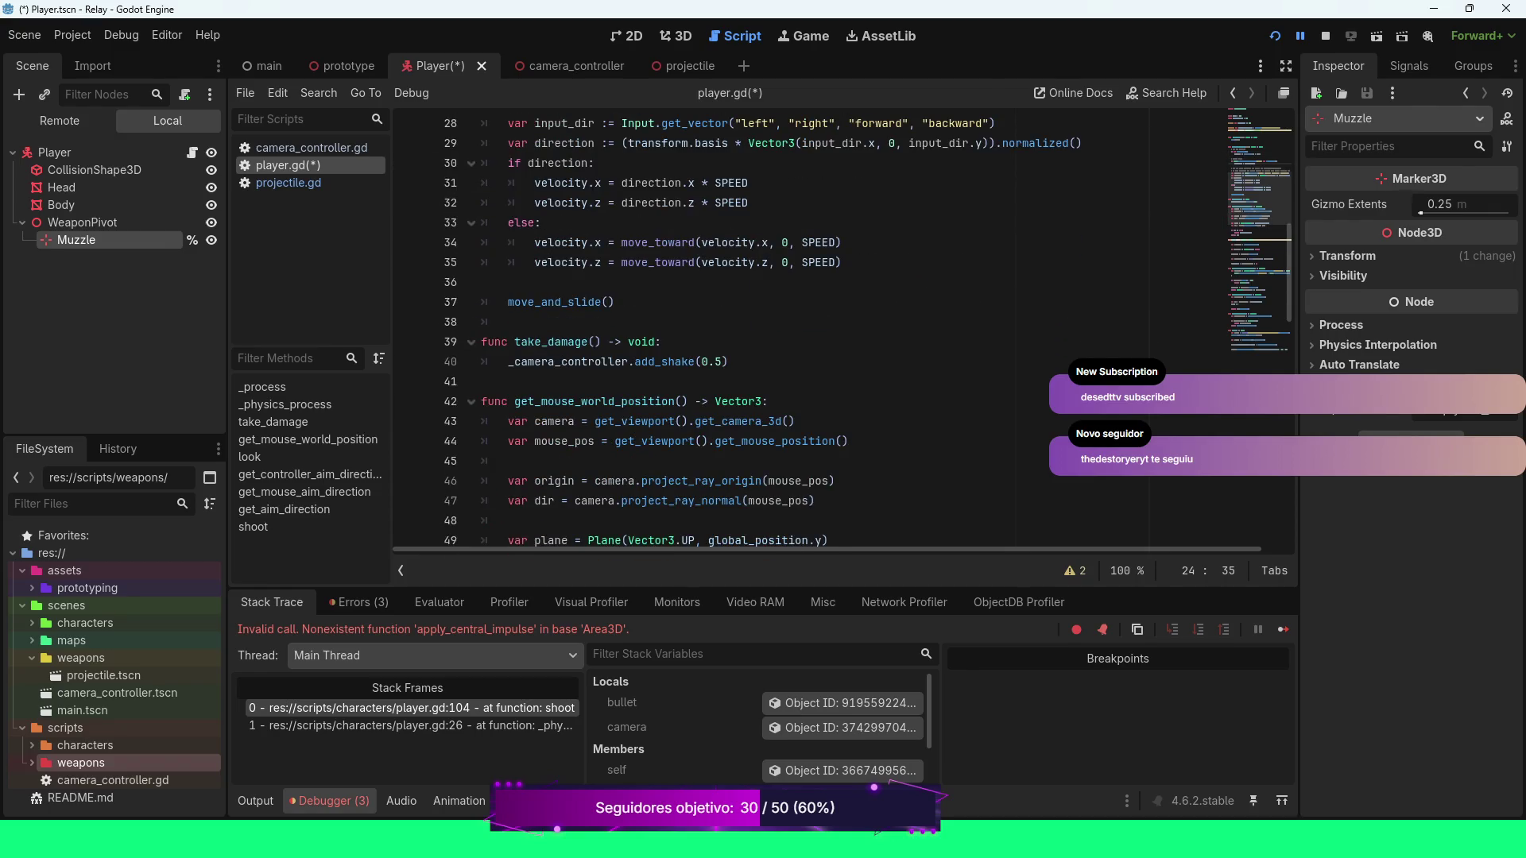
left_click(471, 402)
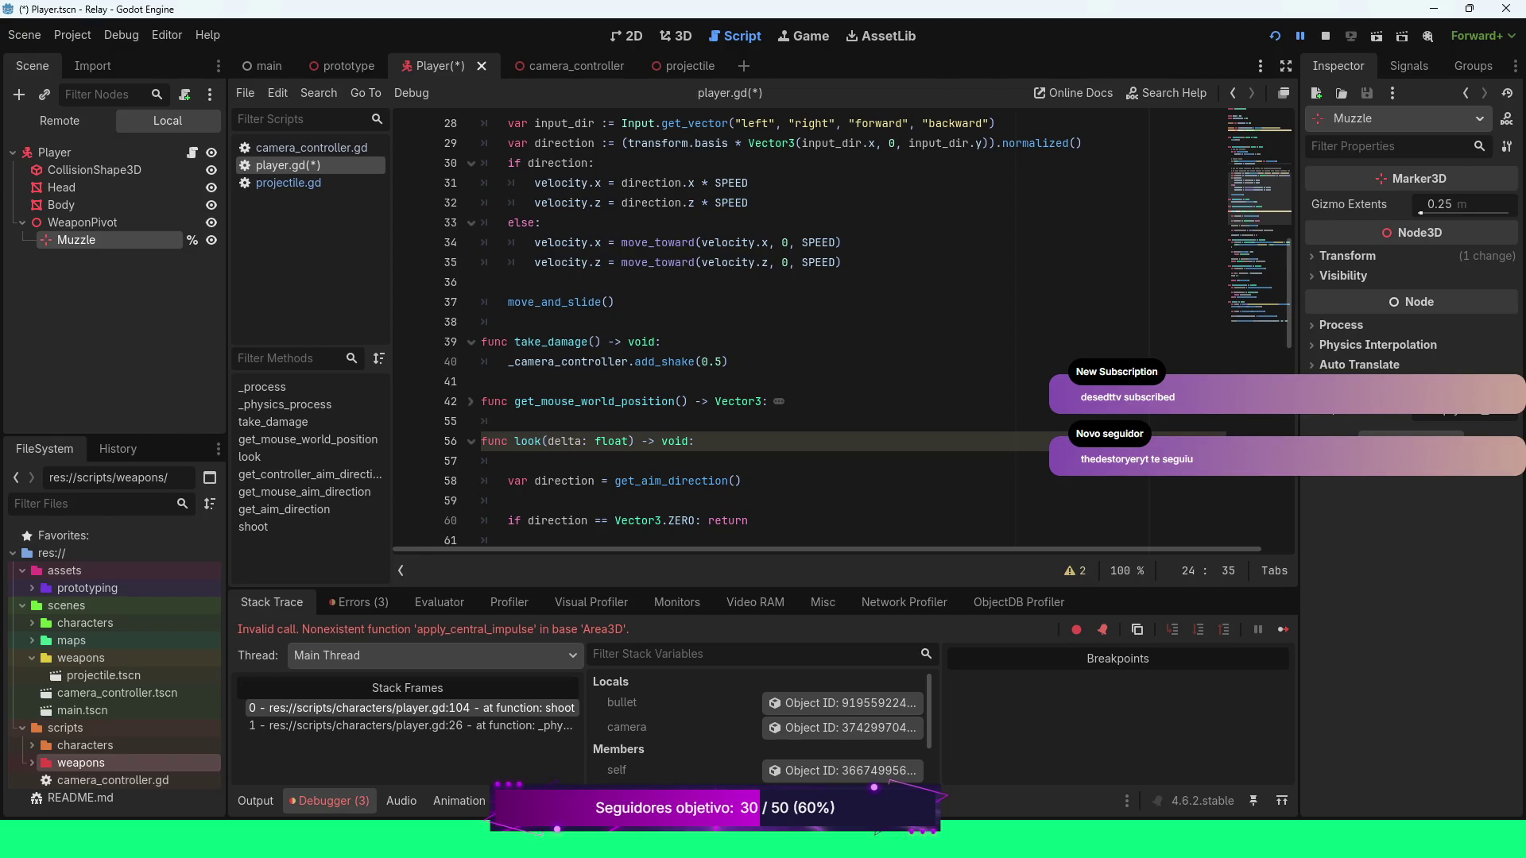
left_click(471, 441)
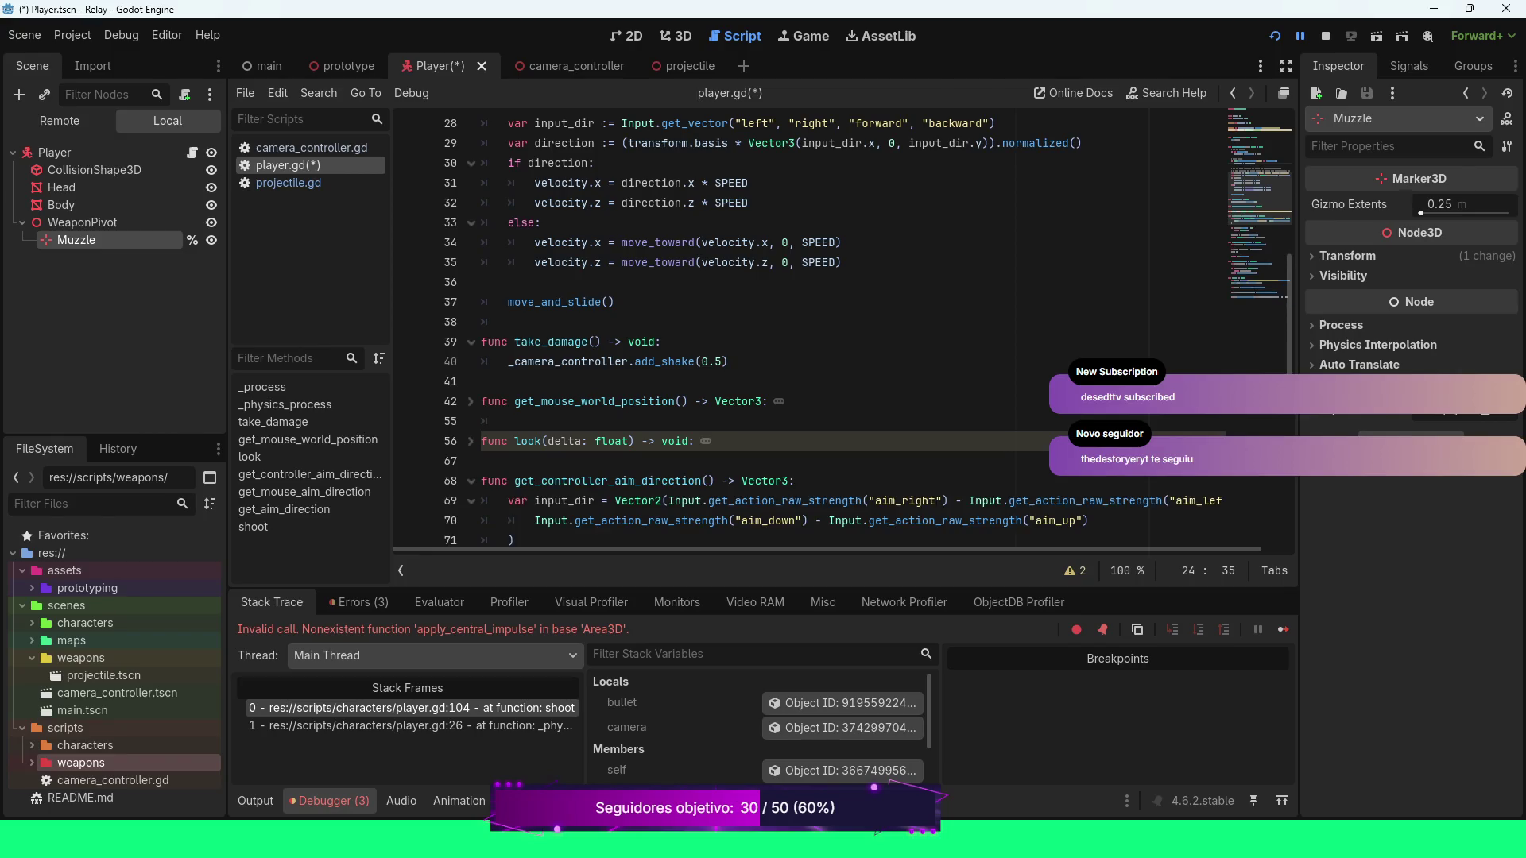
left_click(472, 481)
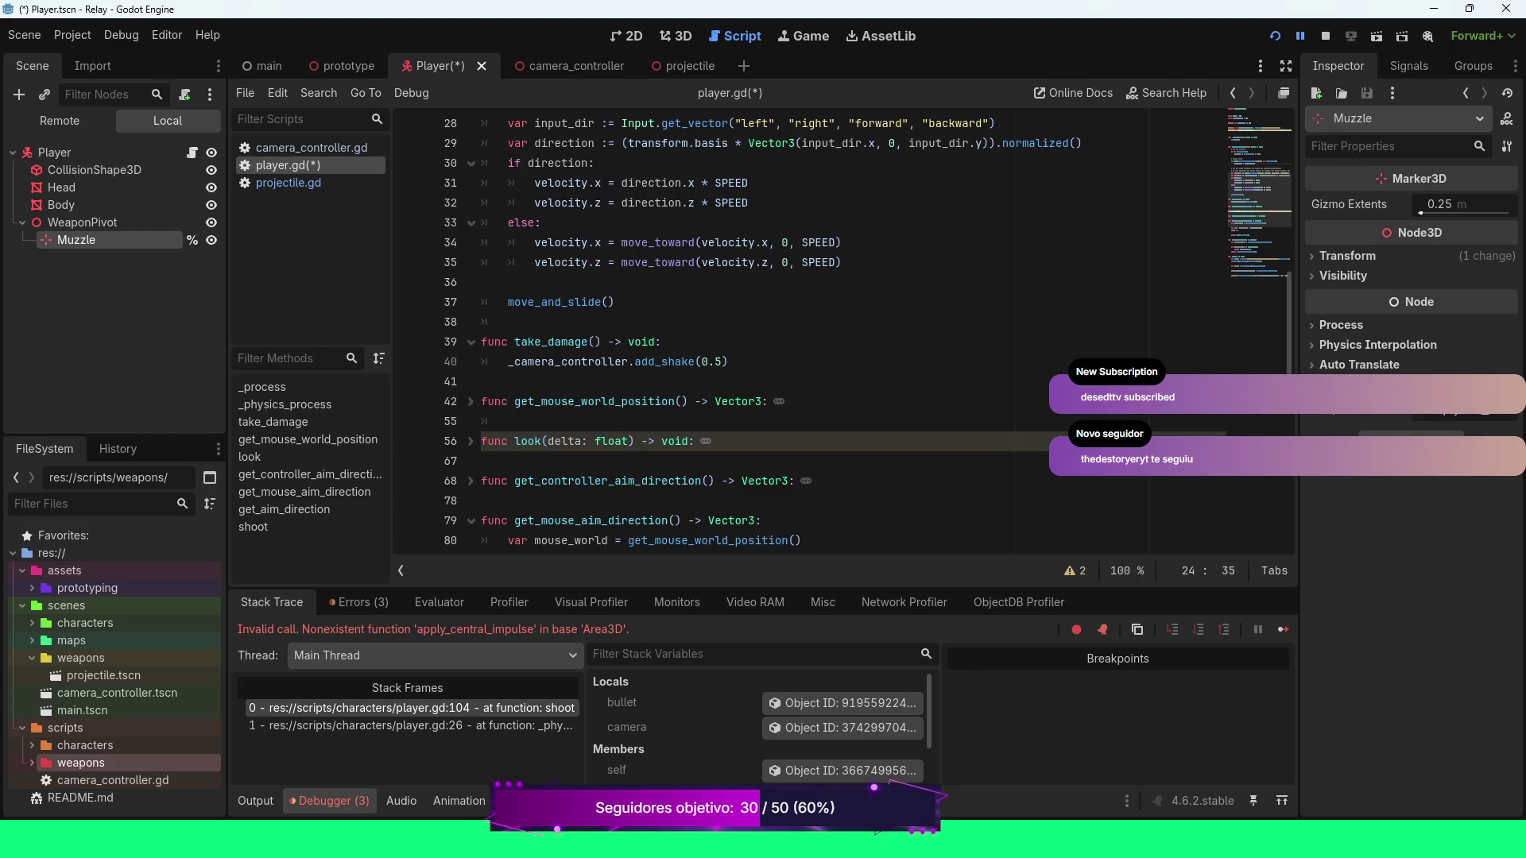
left_click(471, 342)
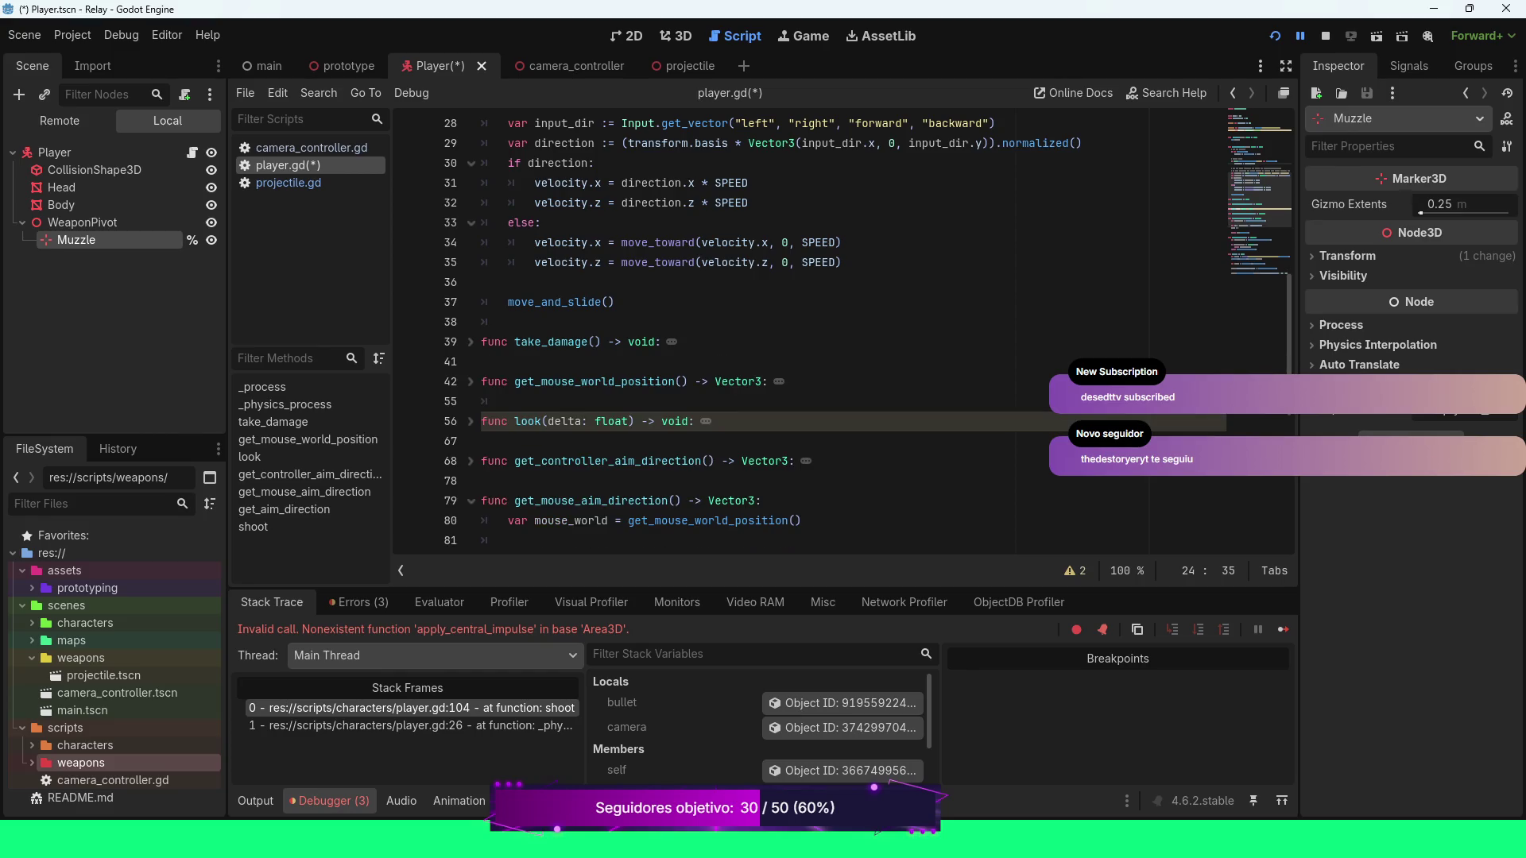
scroll(842, 322, "down", 2)
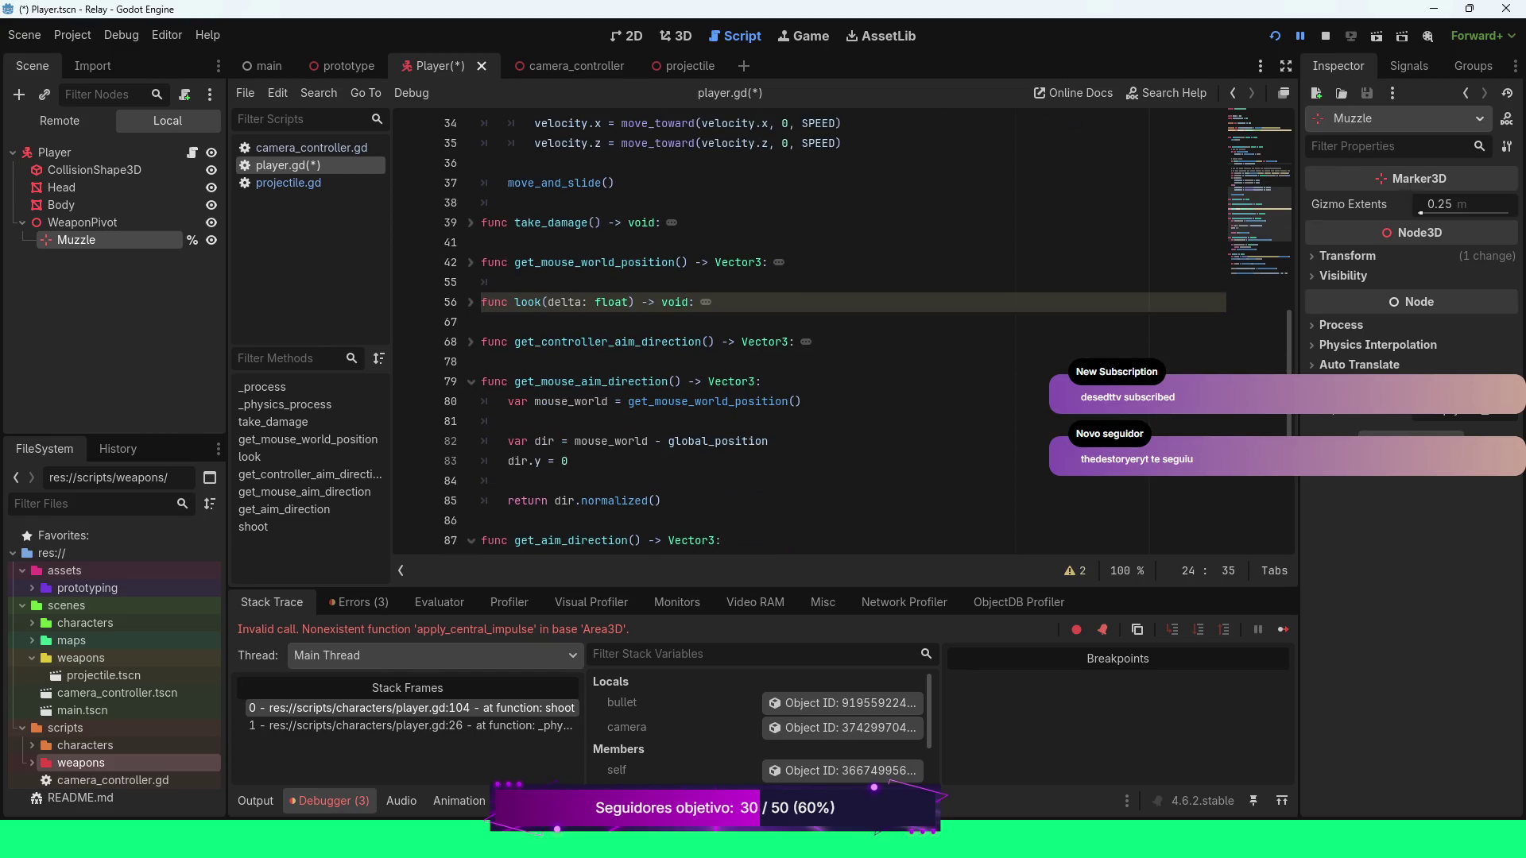
left_click(471, 381)
left_click(472, 421)
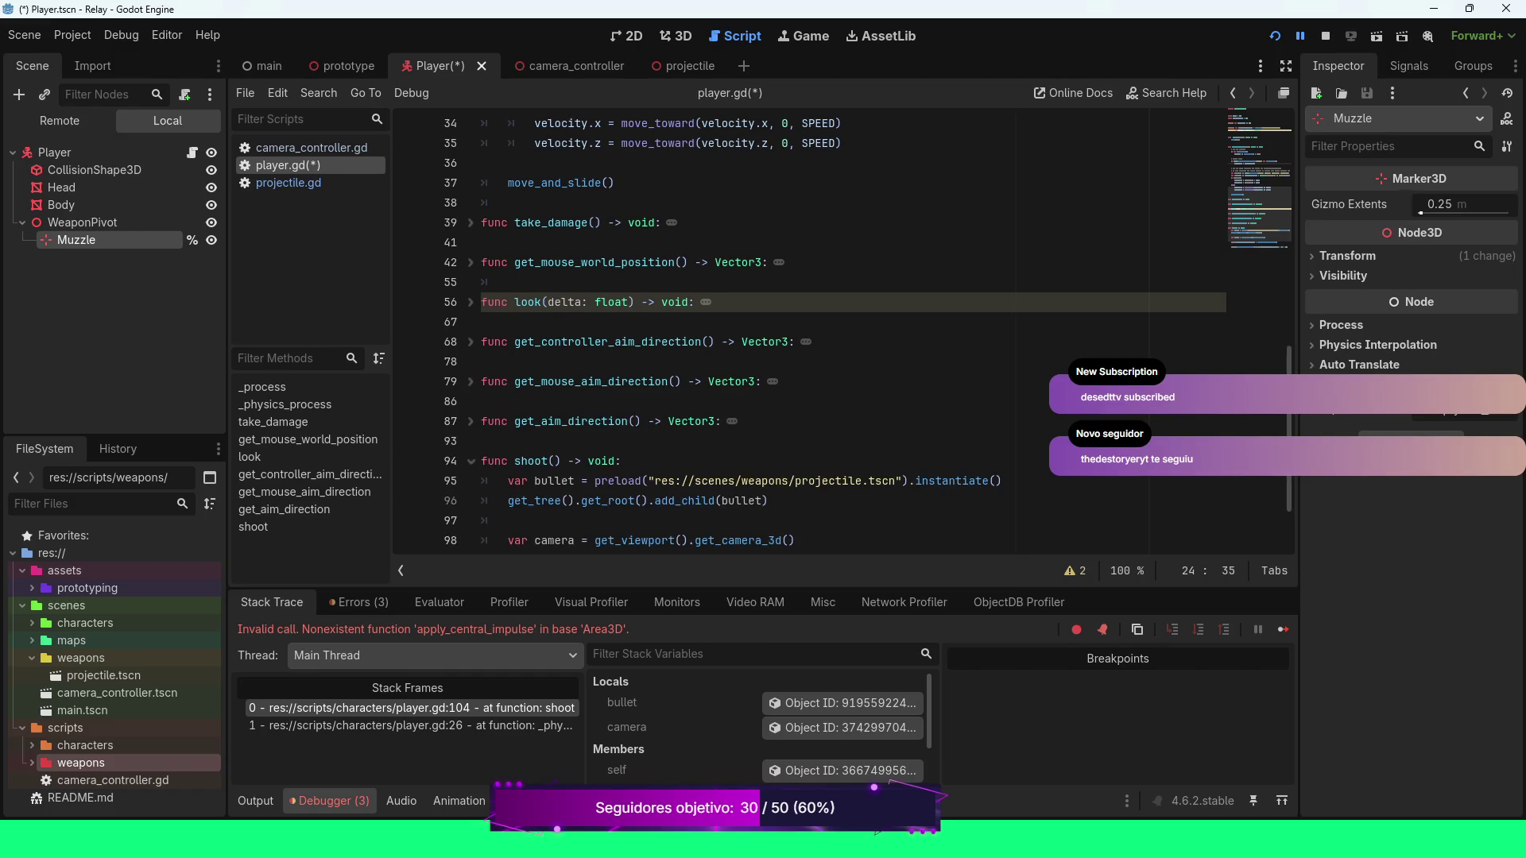
scroll(842, 334, "down", 2)
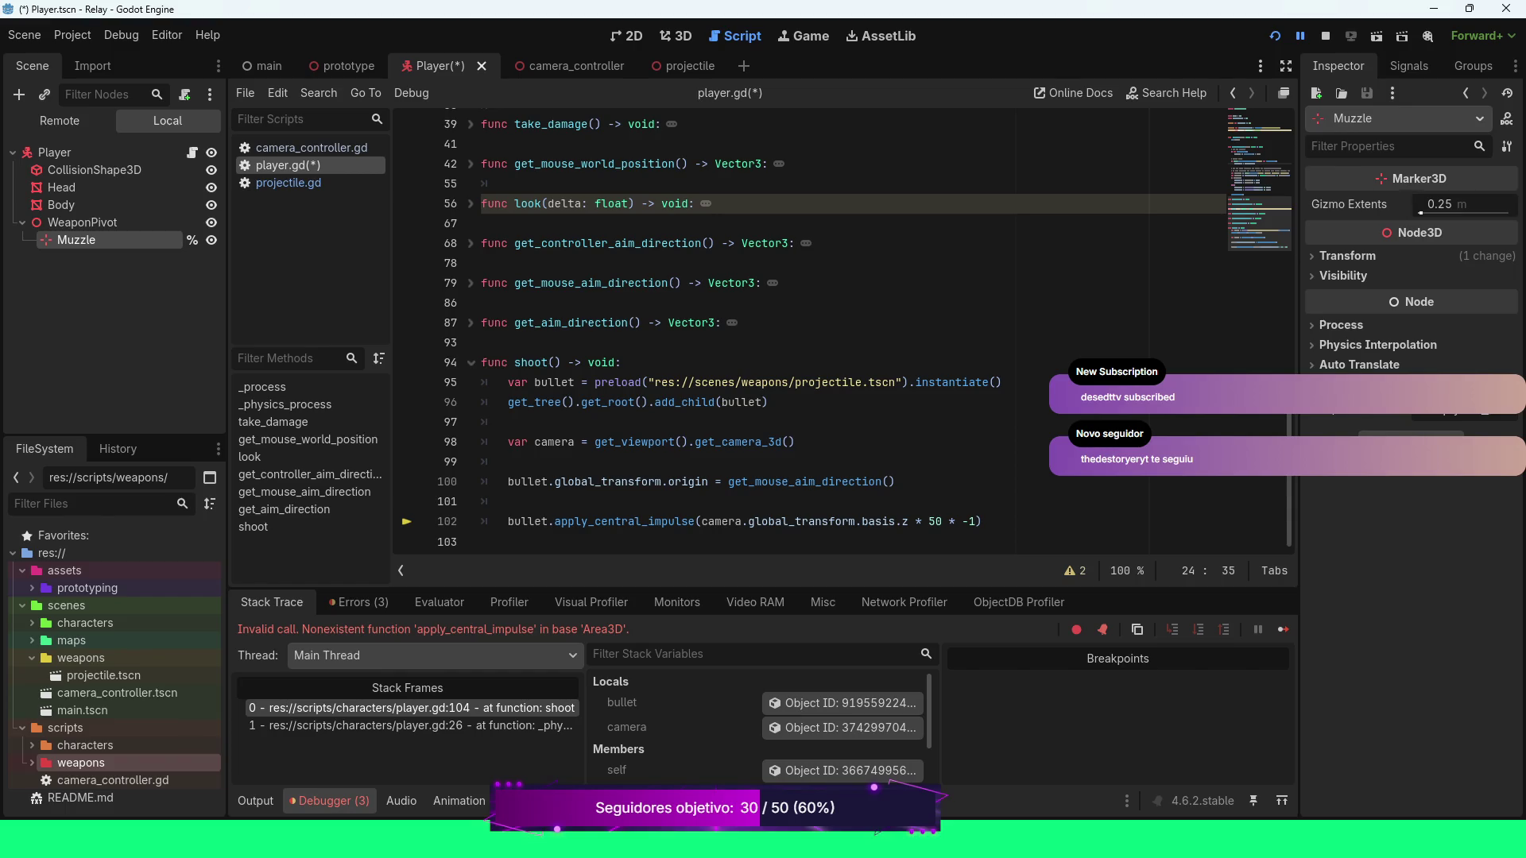
scroll(847, 327, "up", 8)
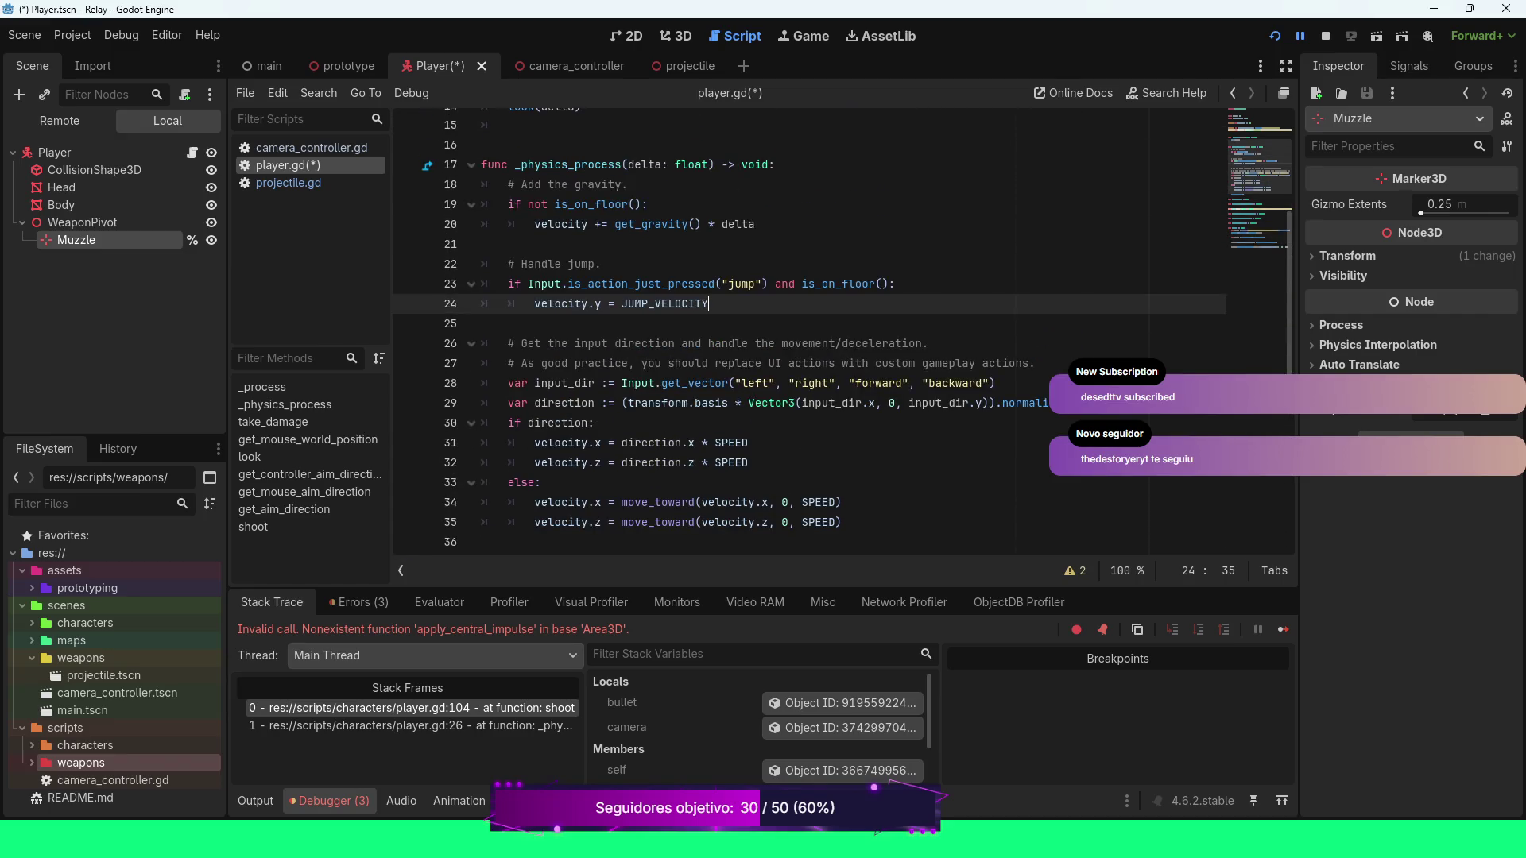
scroll(847, 328, "up", 5)
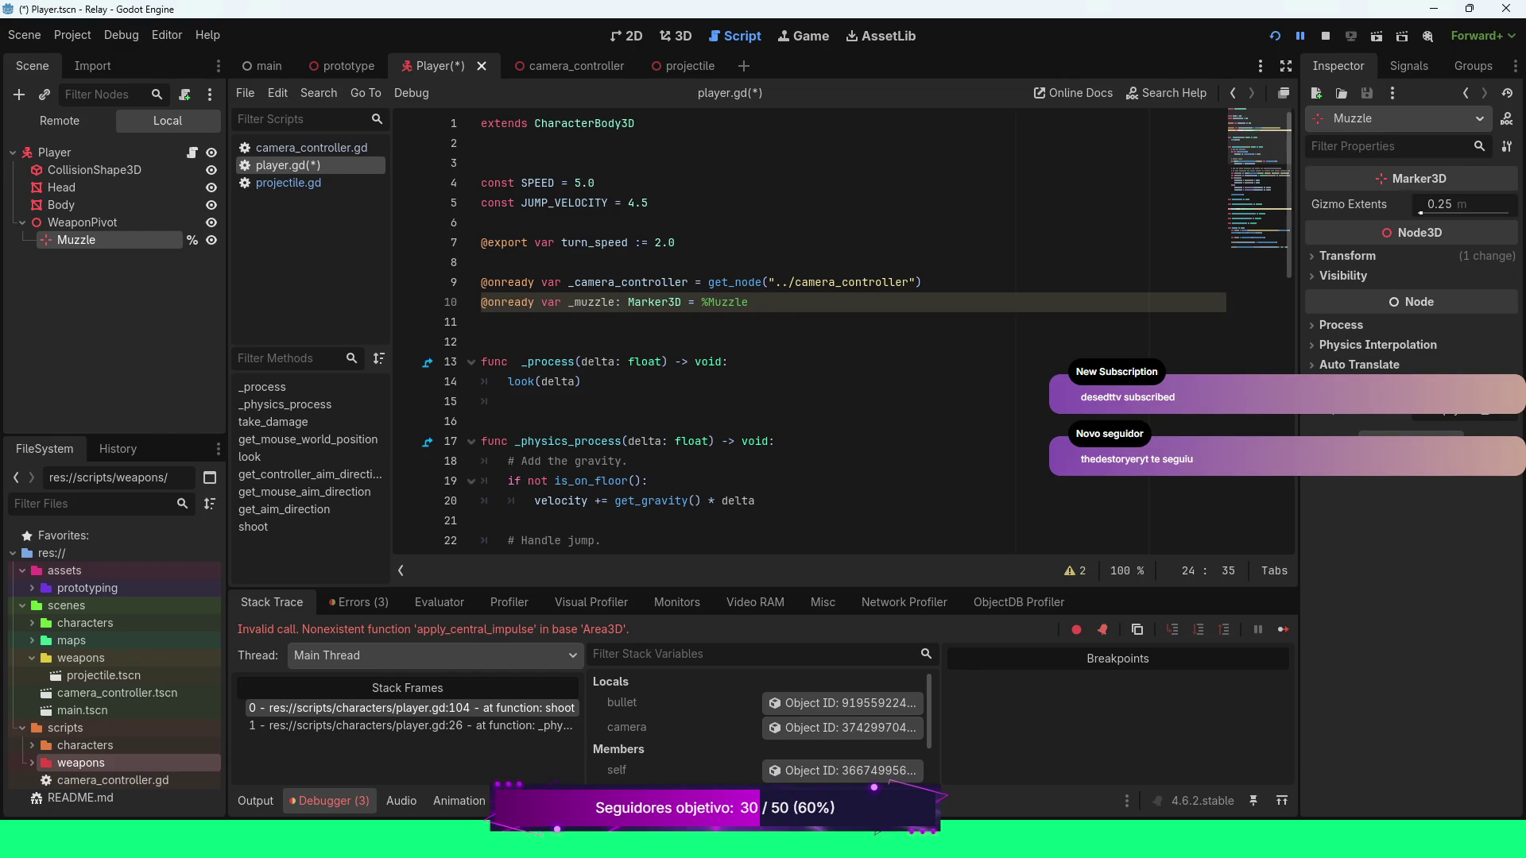
left_click(676, 243)
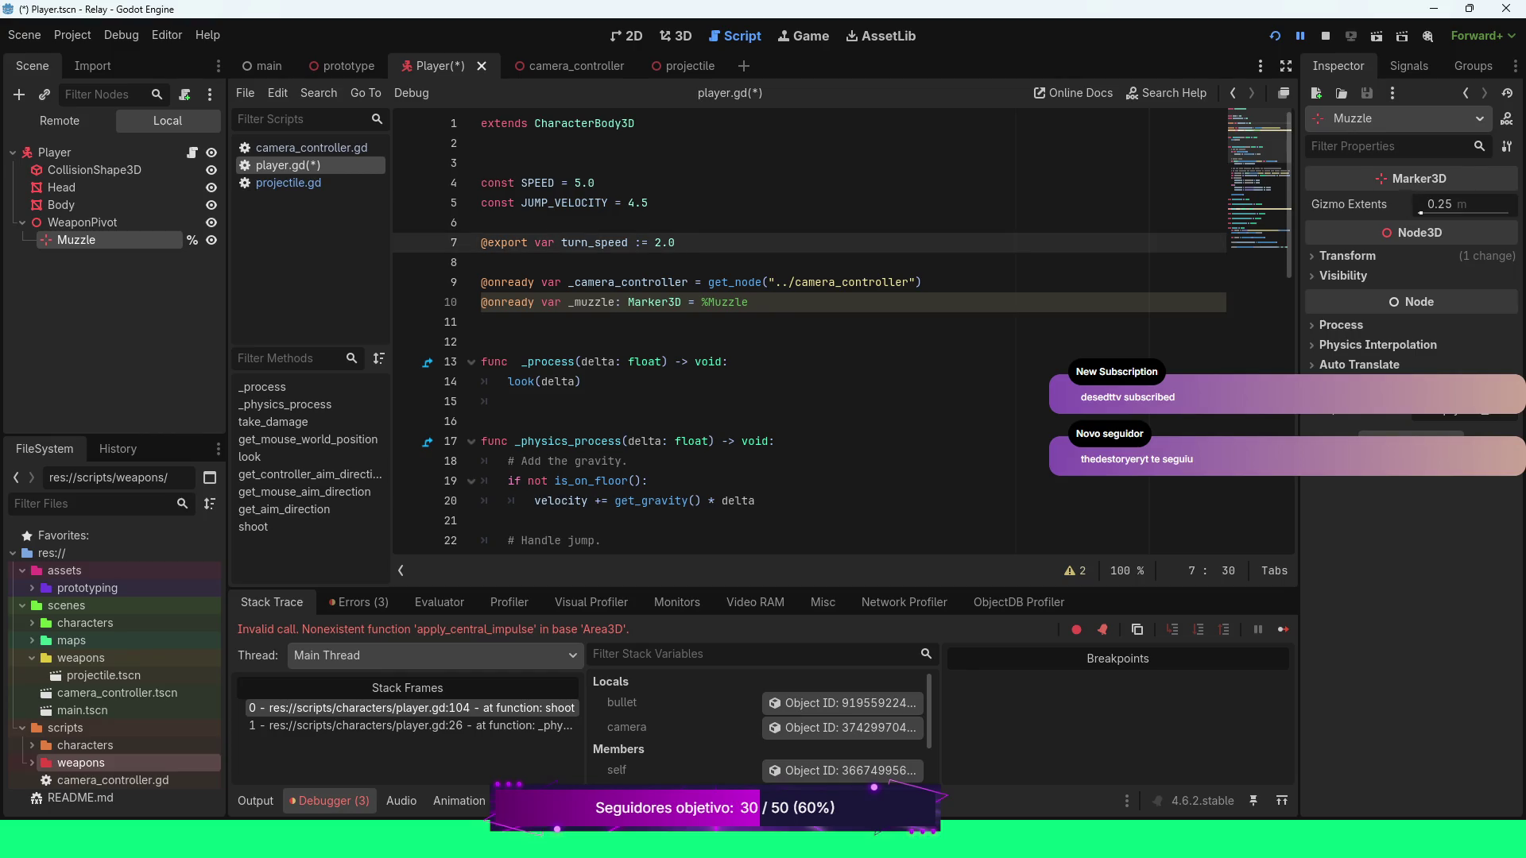
key("Return")
key("Return")
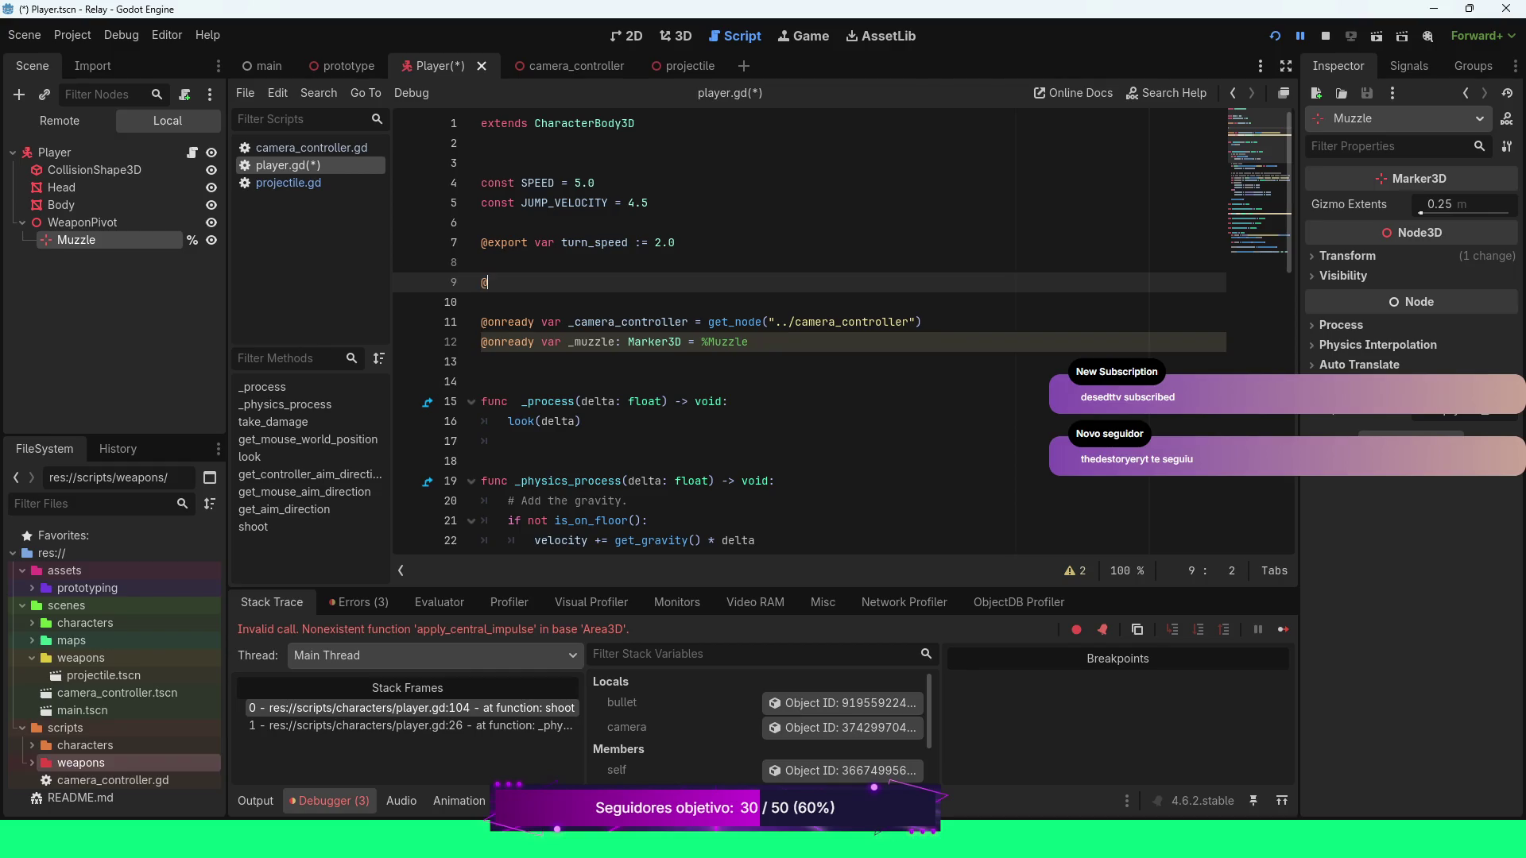
type("@export")
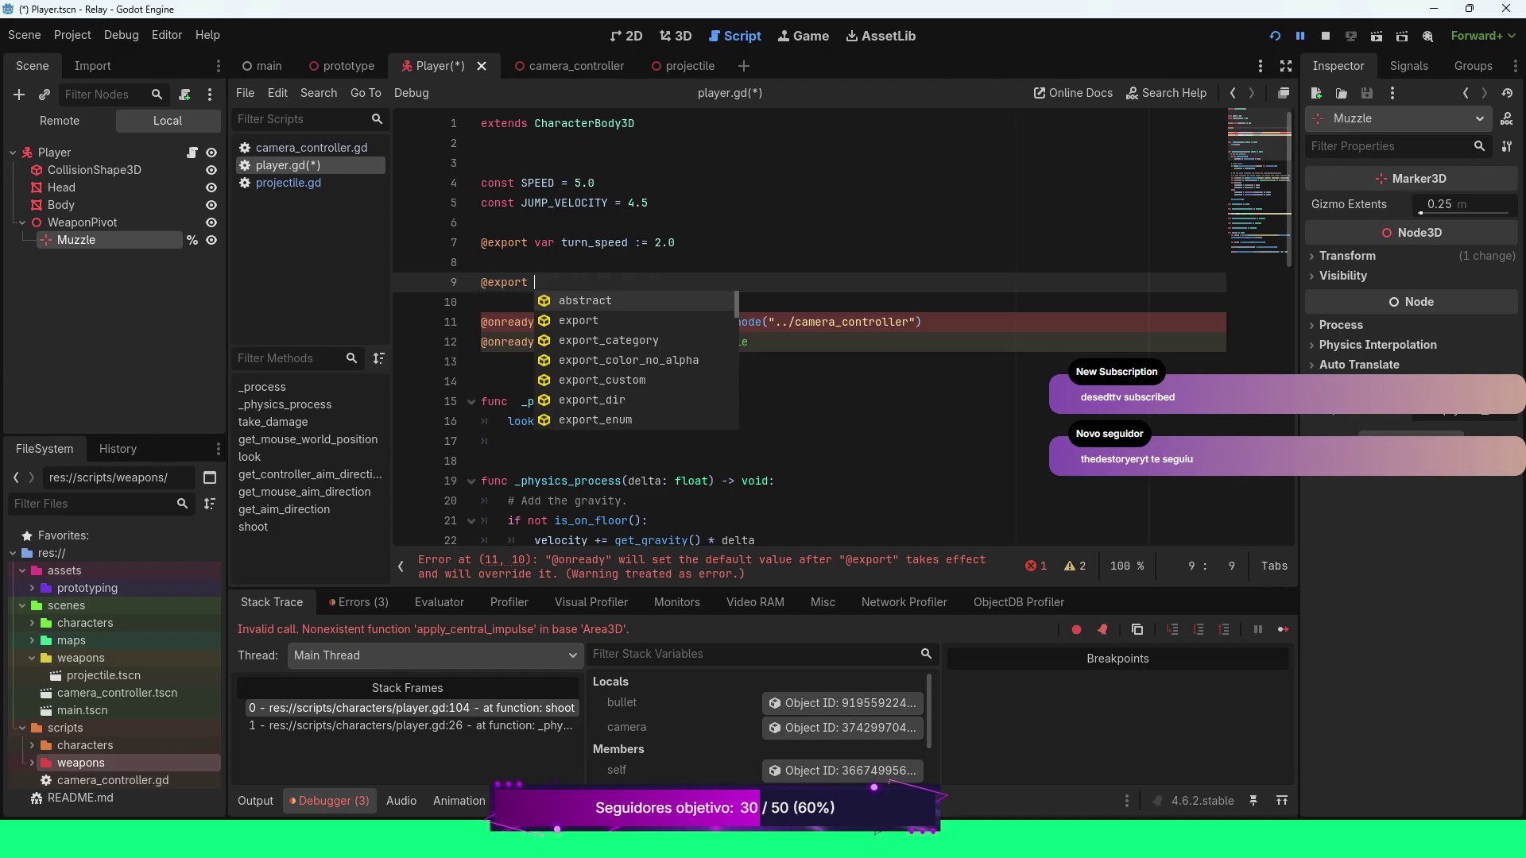
type(" var pro")
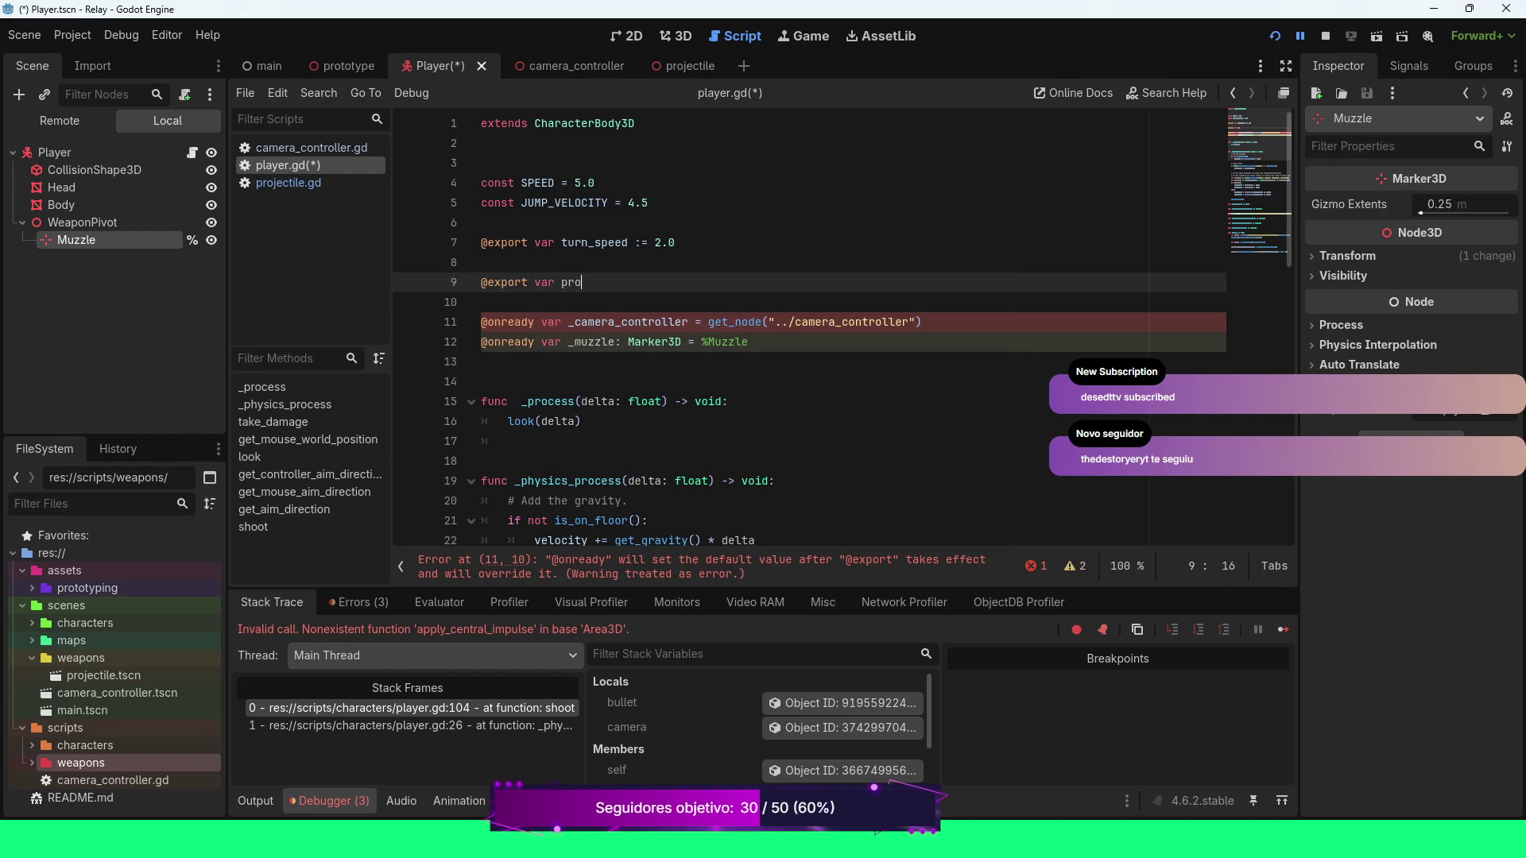
type("jectile")
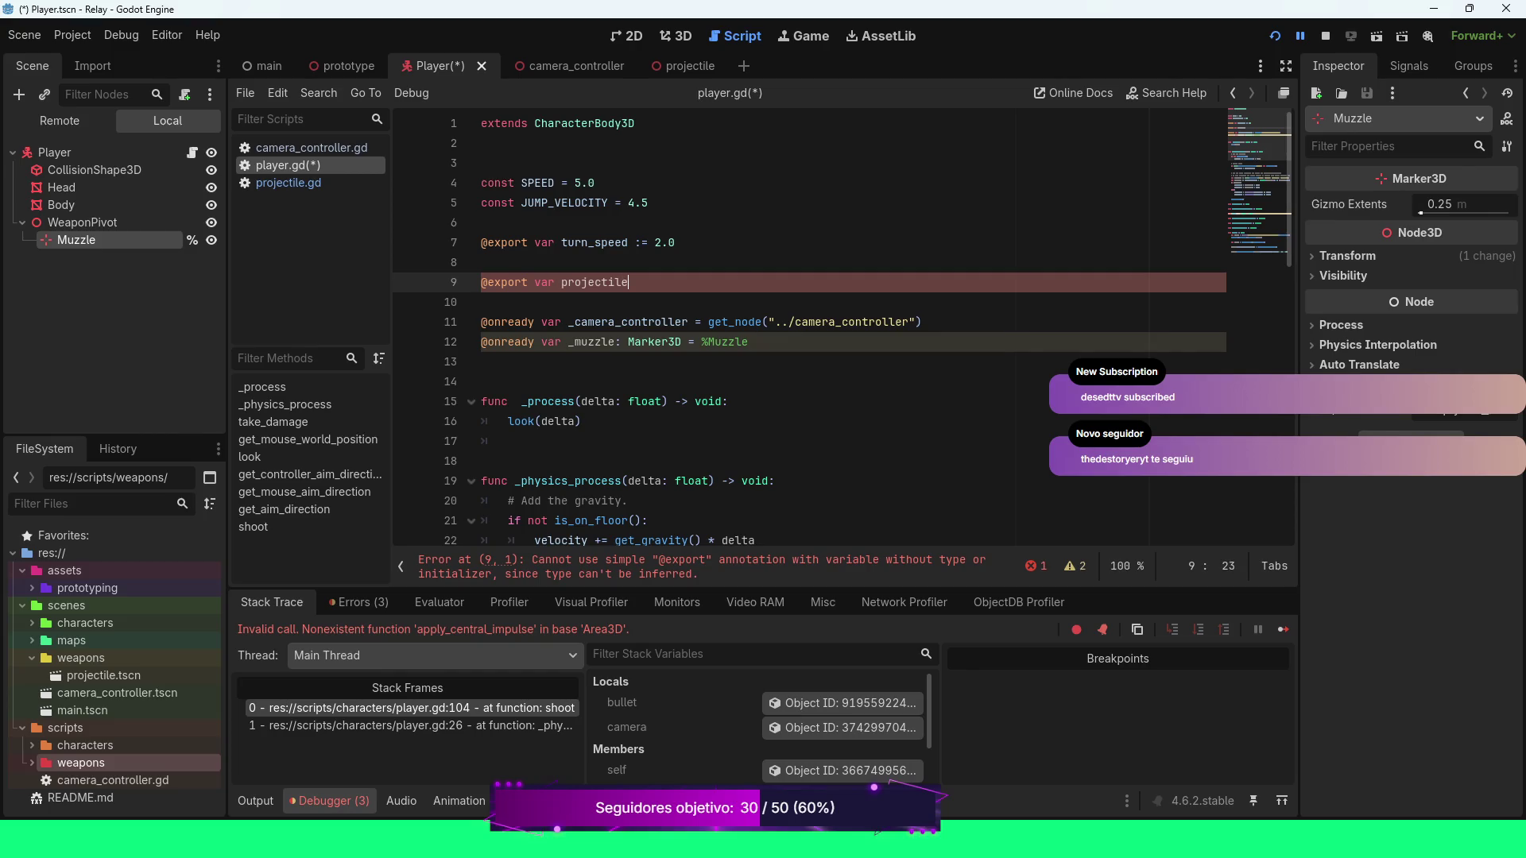
type("_scene: ")
type("pack")
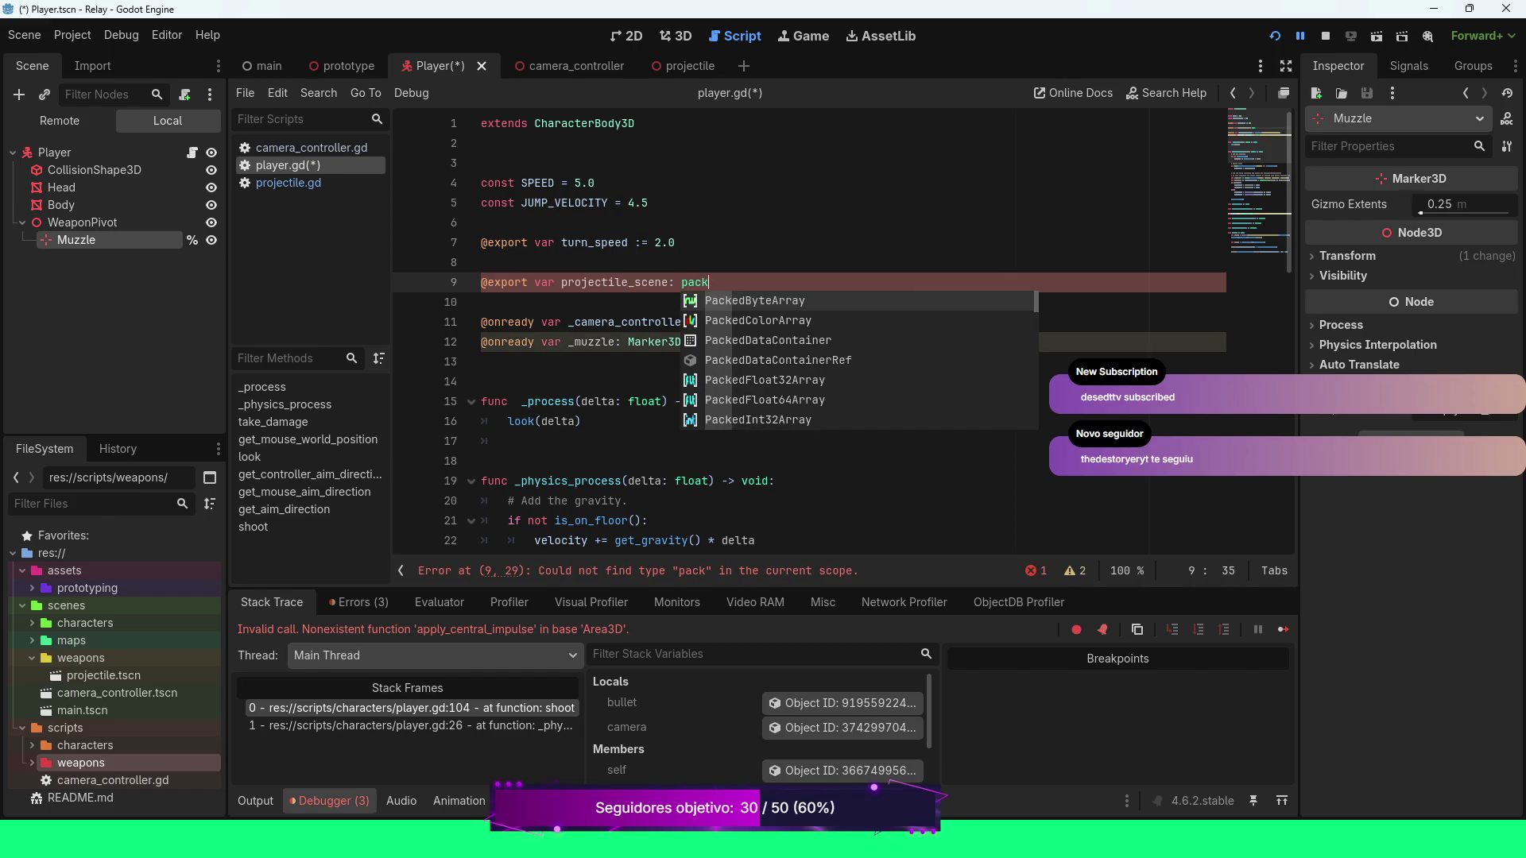
key("BackSpace")
key("BackSpace")
key("BackSpace")
type("Packed")
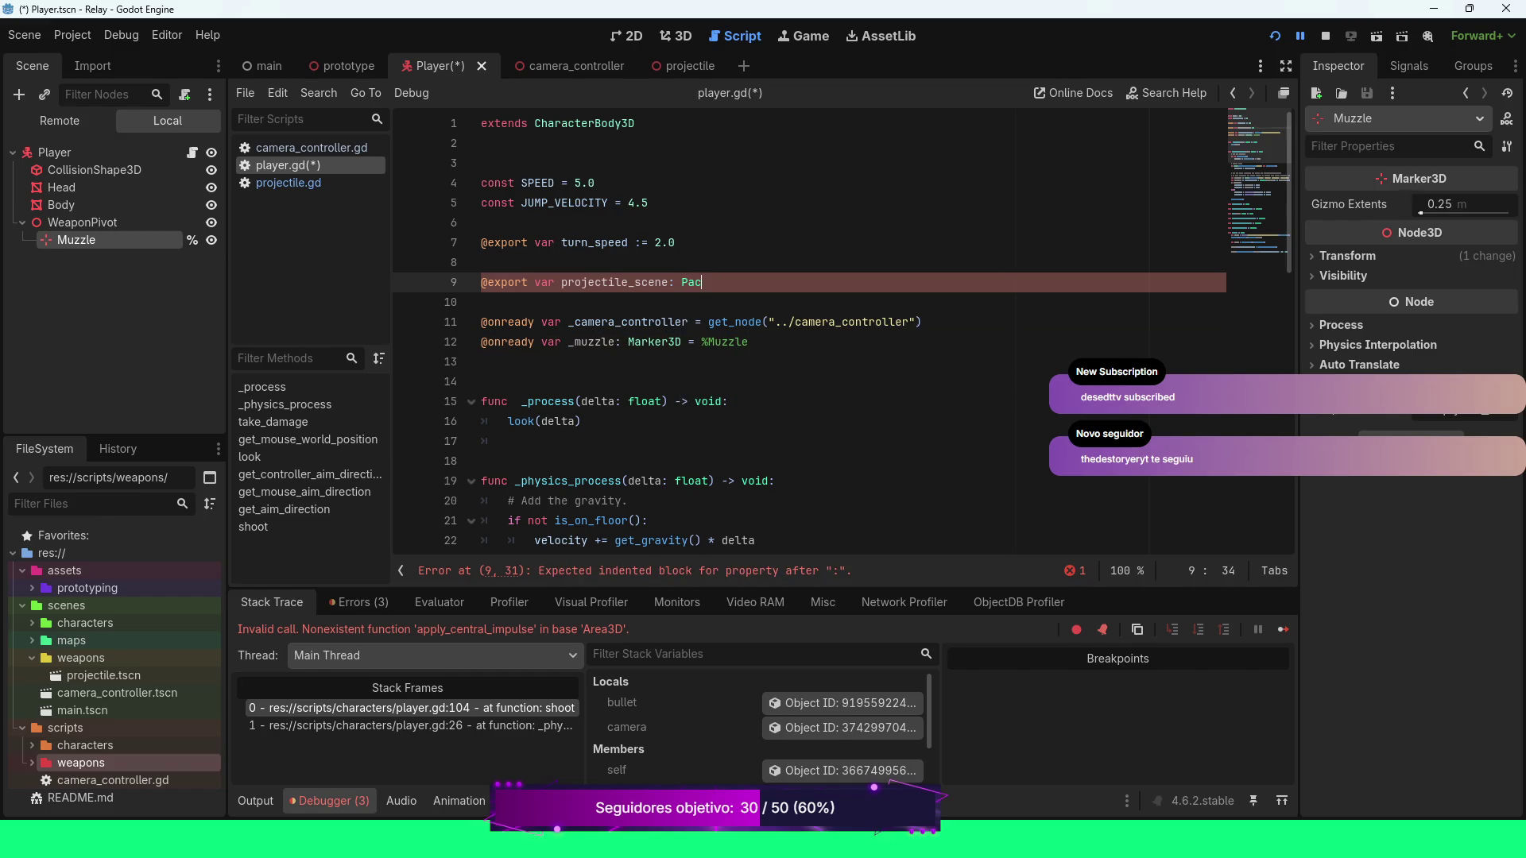
type("Sc")
key("Return")
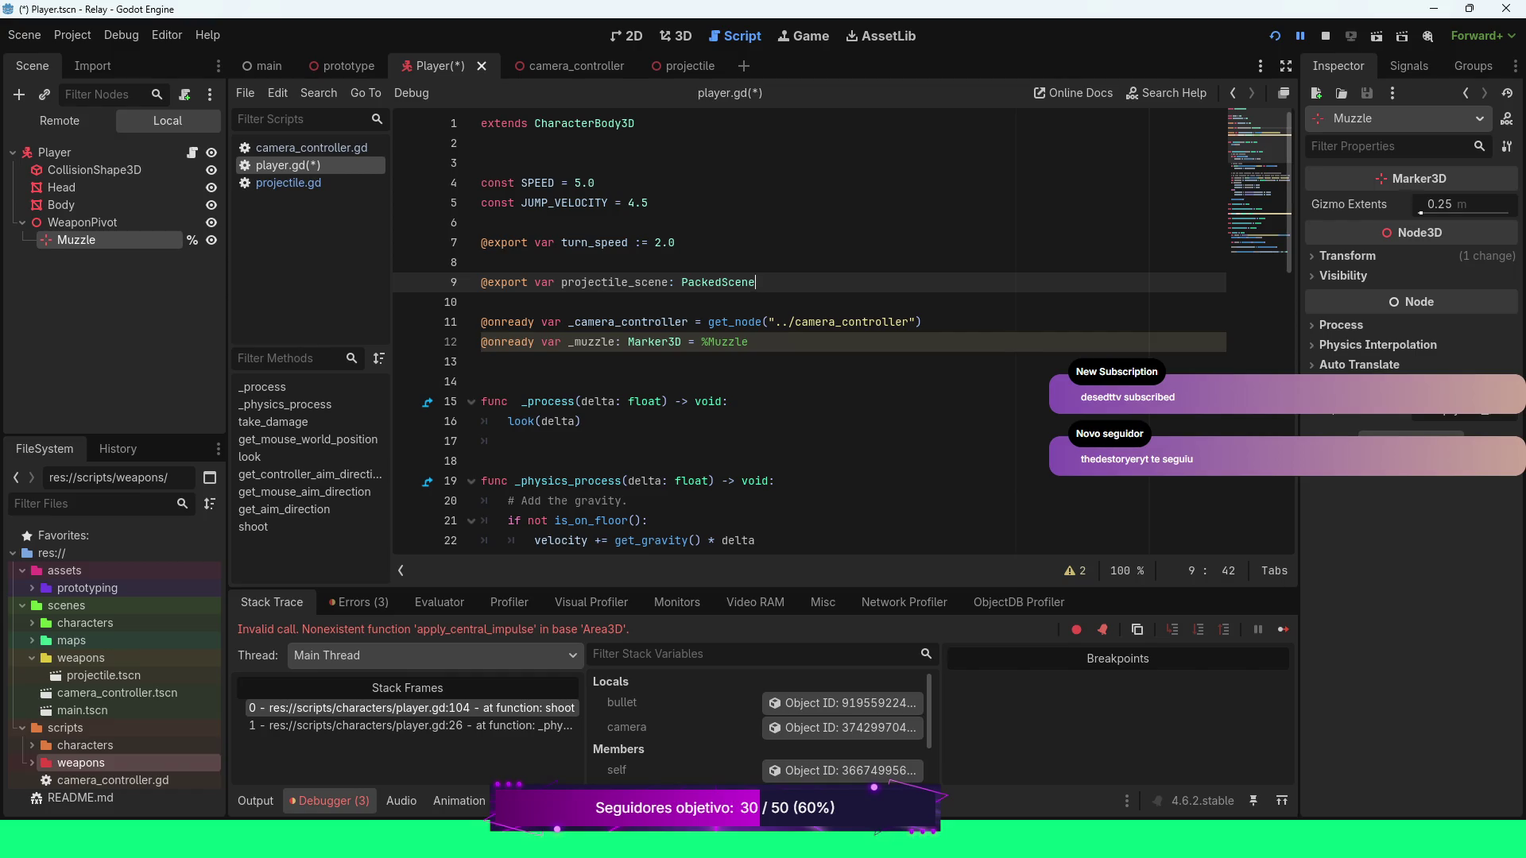
scroll(842, 328, "down", 1)
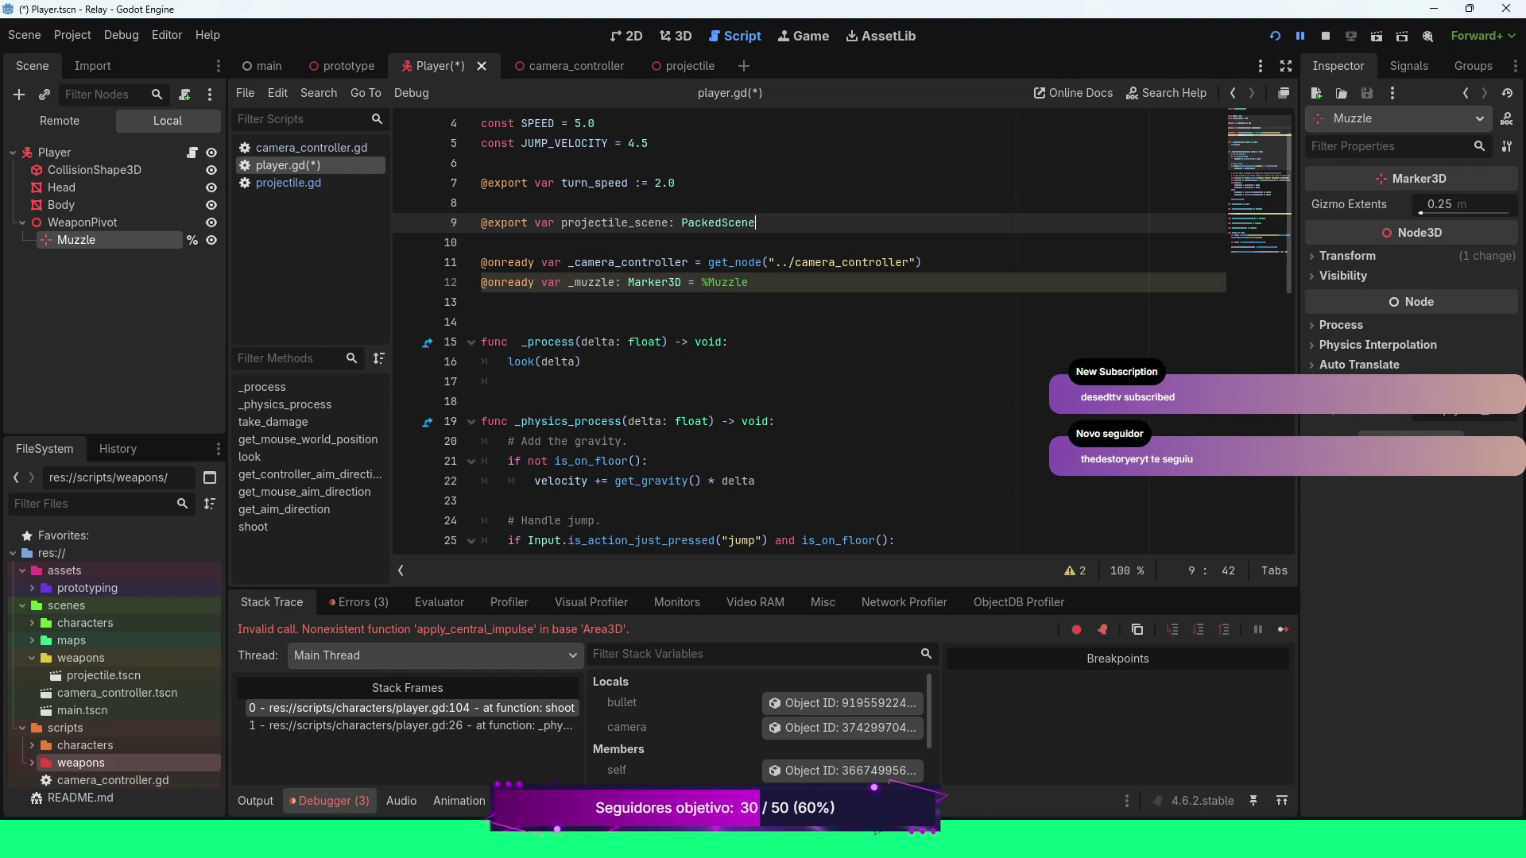
scroll(842, 332, "down", 4)
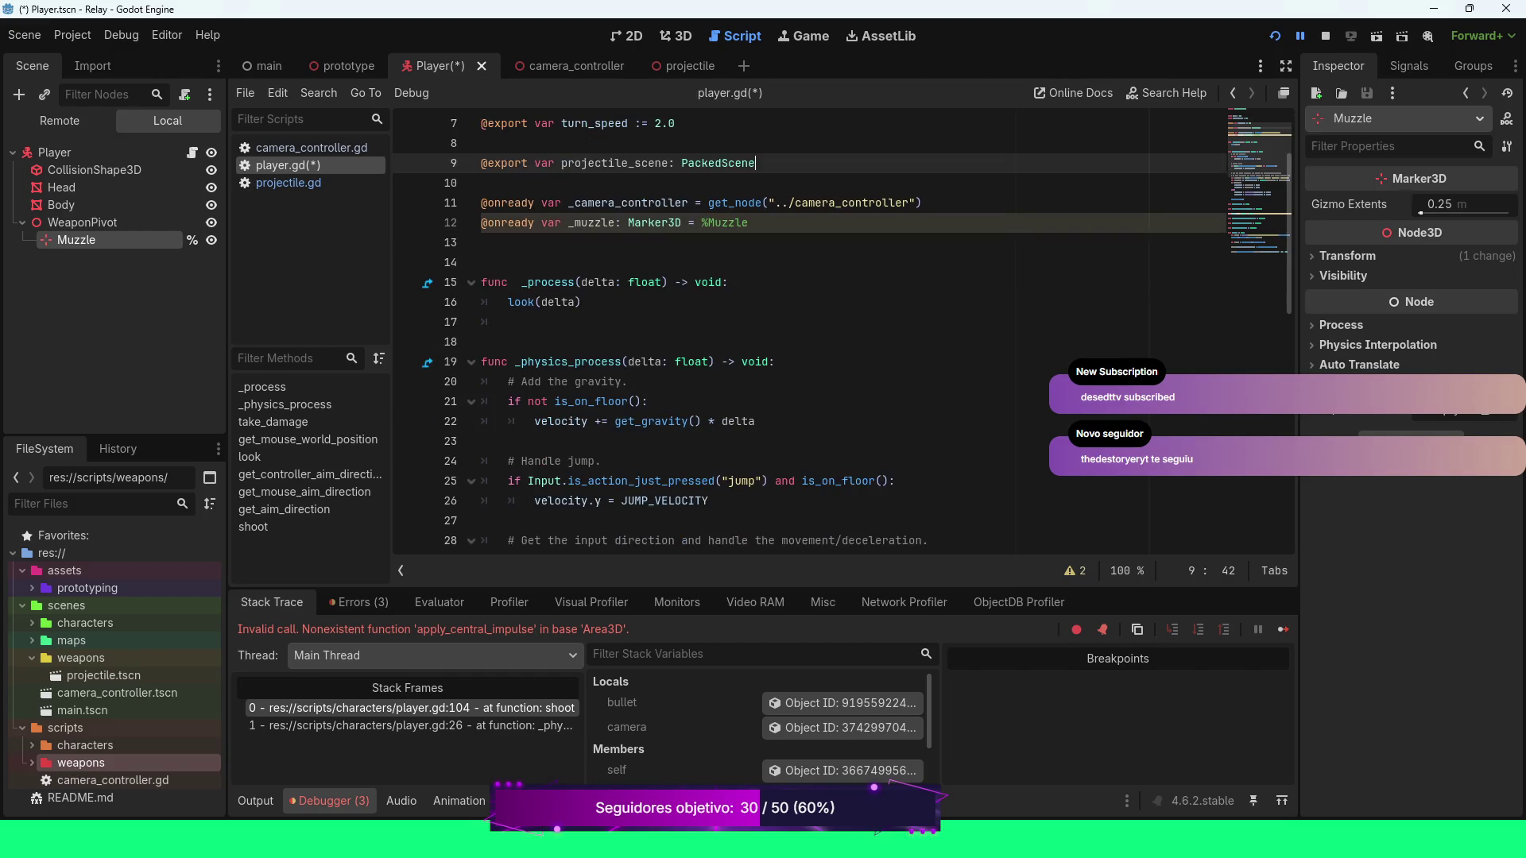
- Delete the old shoot() function from player.gd
scroll(842, 332, "down", 8)
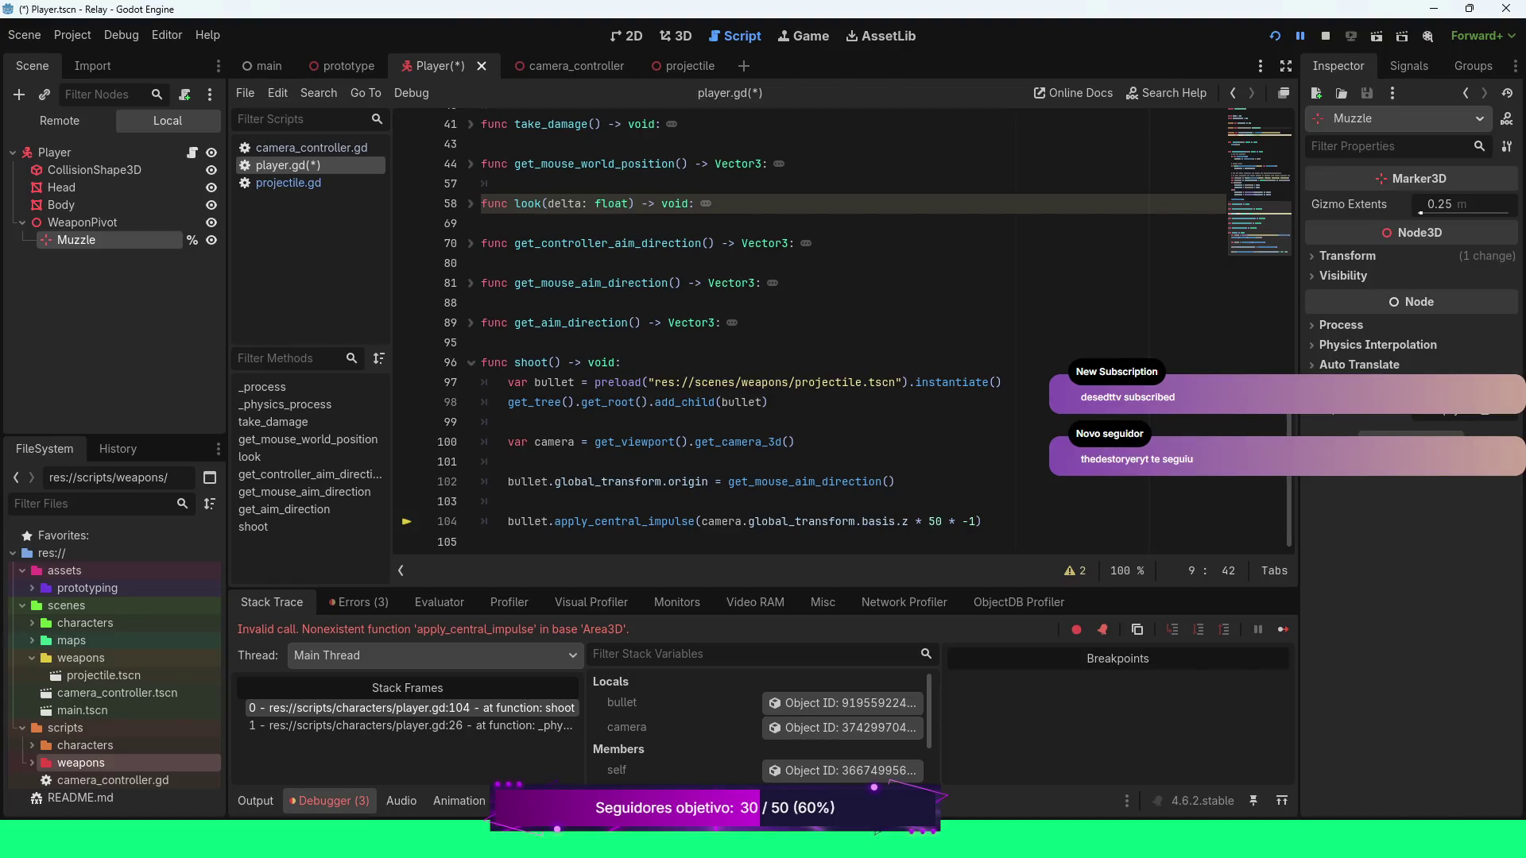
mouse_move(982, 521)
left_mouse_down()
mouse_move(556, 481)
mouse_move(508, 363)
mouse_move(481, 363)
left_mouse_up()
key("BackSpace")
key("BackSpace")
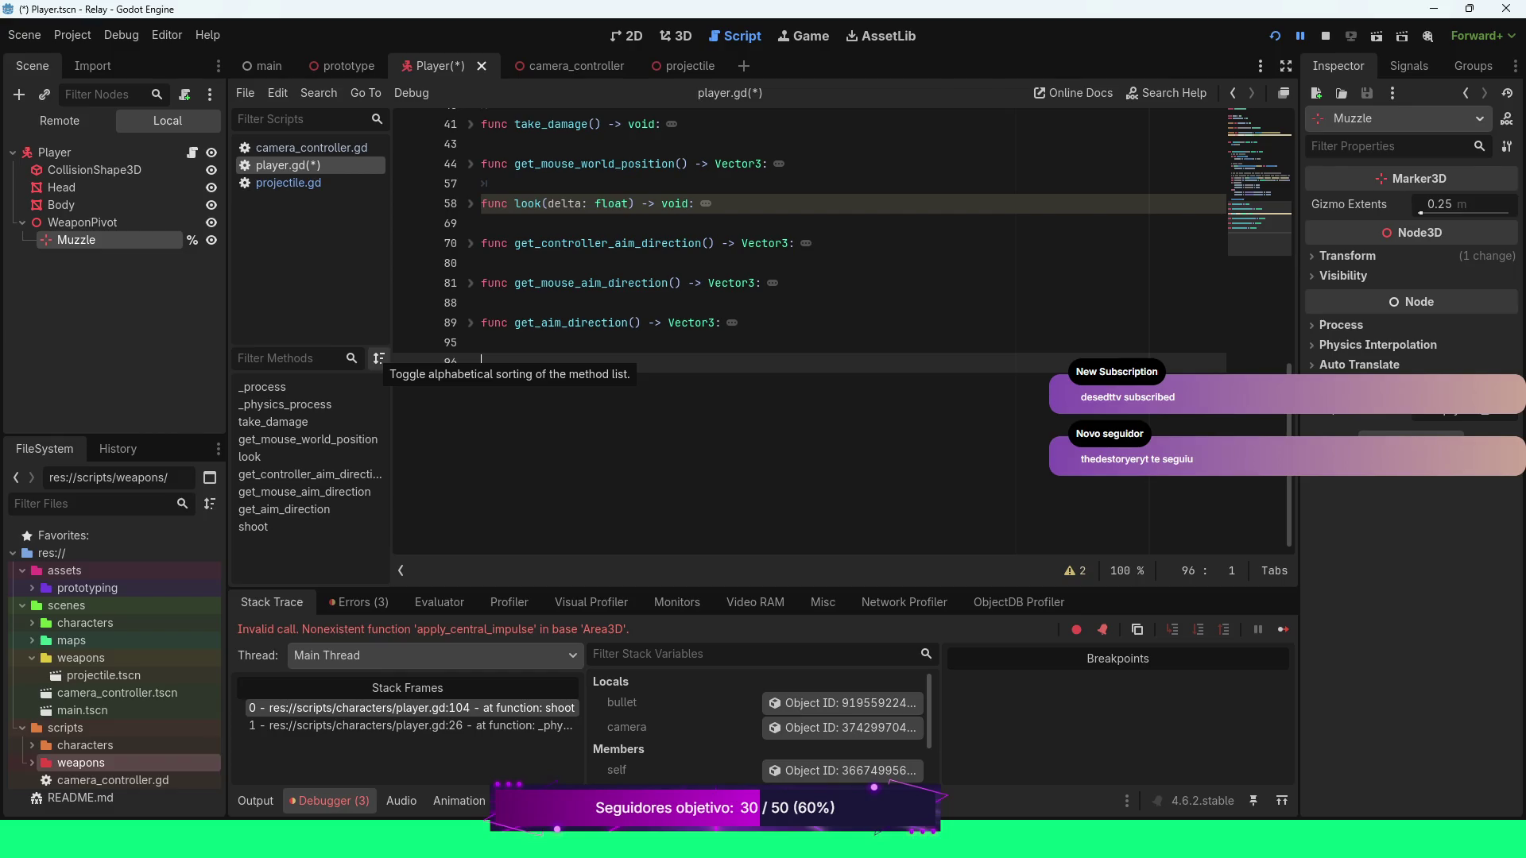
key("Return")
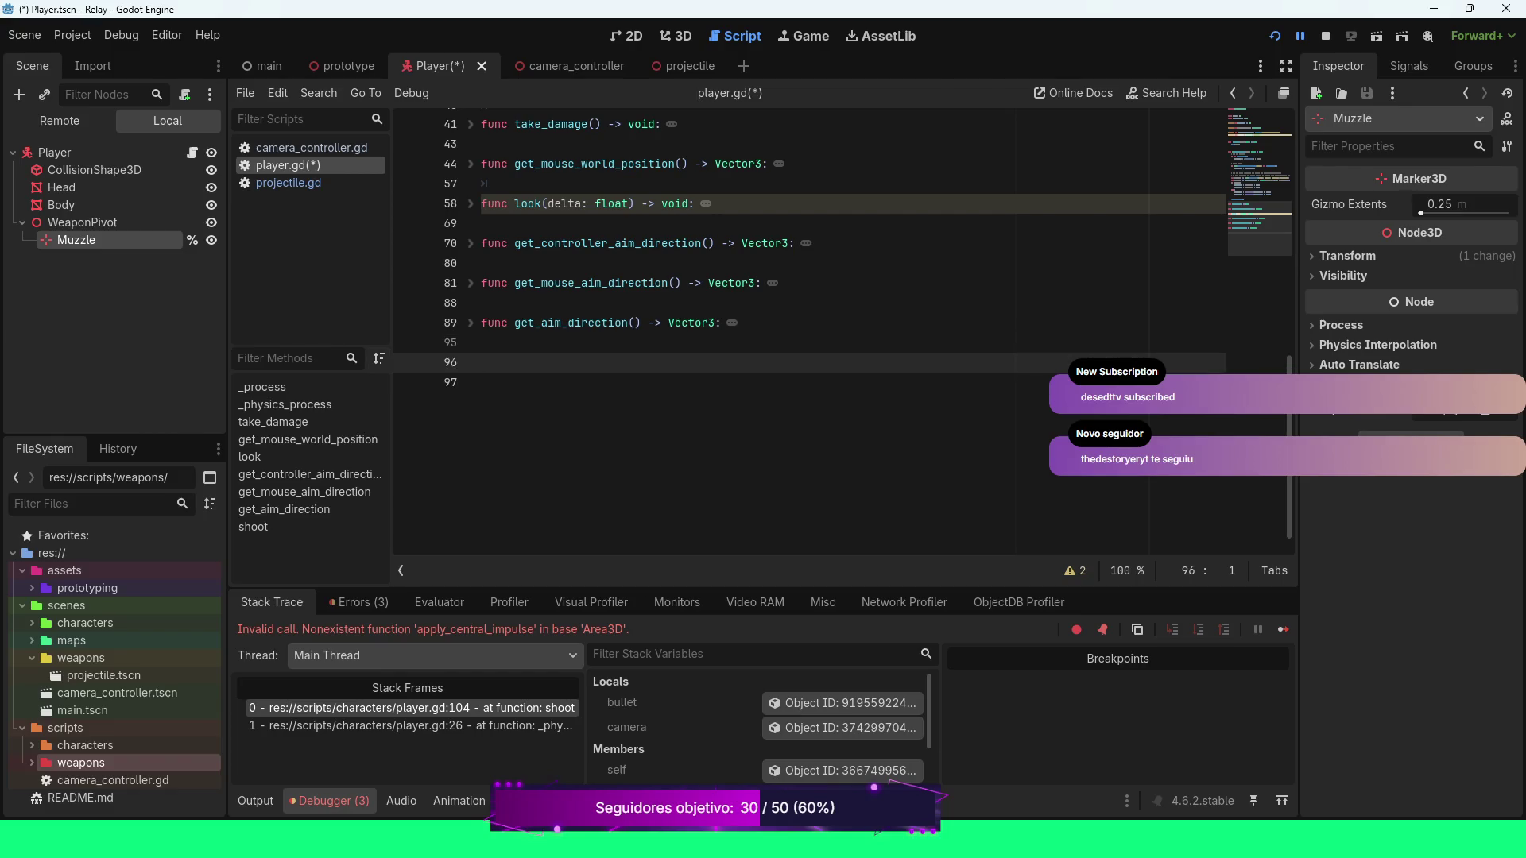
- Write 'func fire() -> void:' whose body starts with 'var projectile := projectile_scene.instantiate()'
type("func fire")
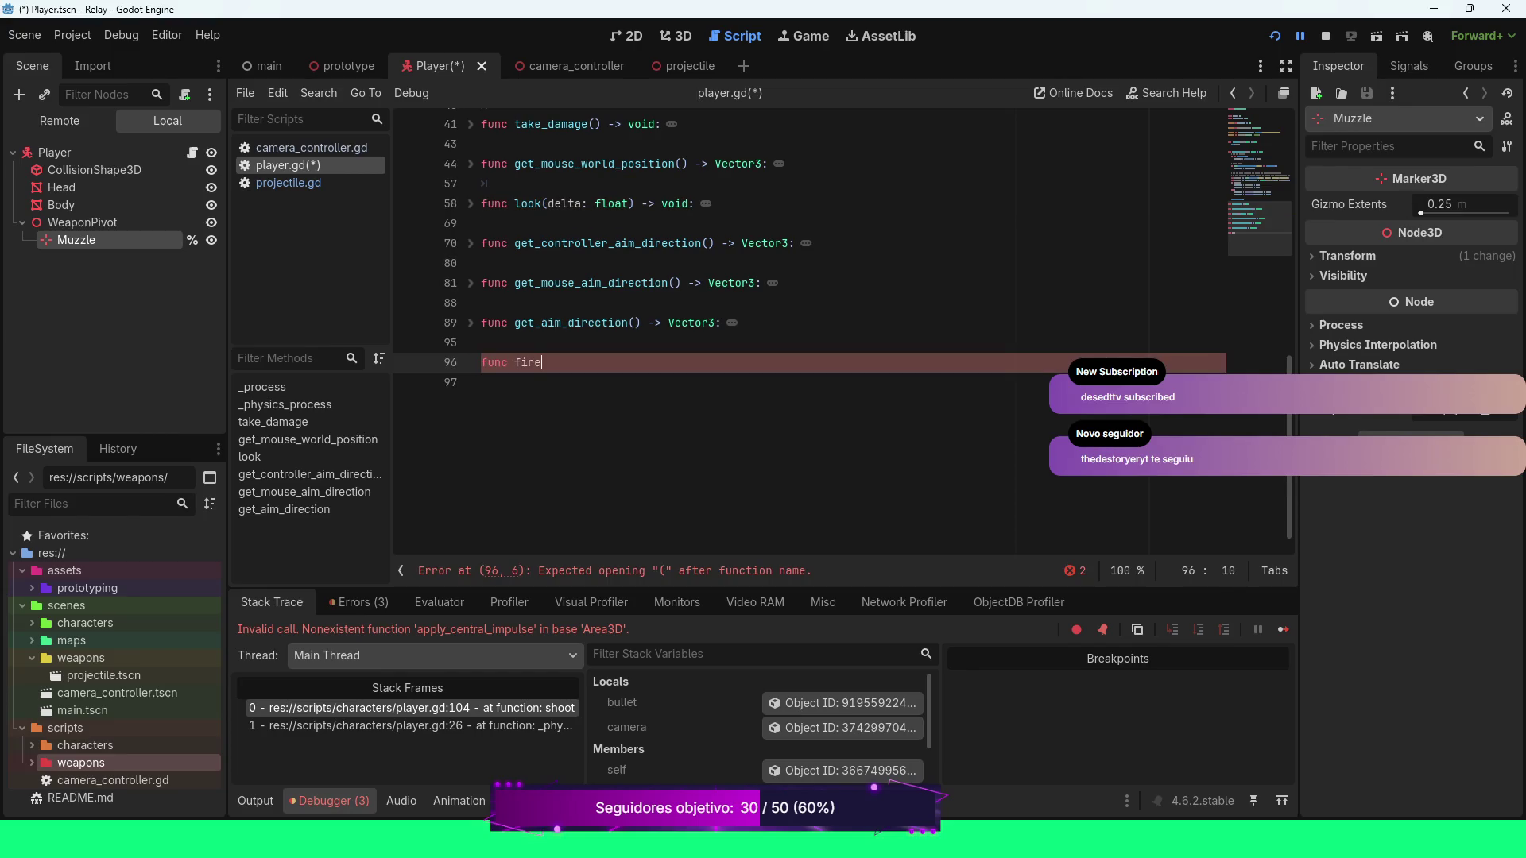
type("(")
scroll(795, 318, "up", 3)
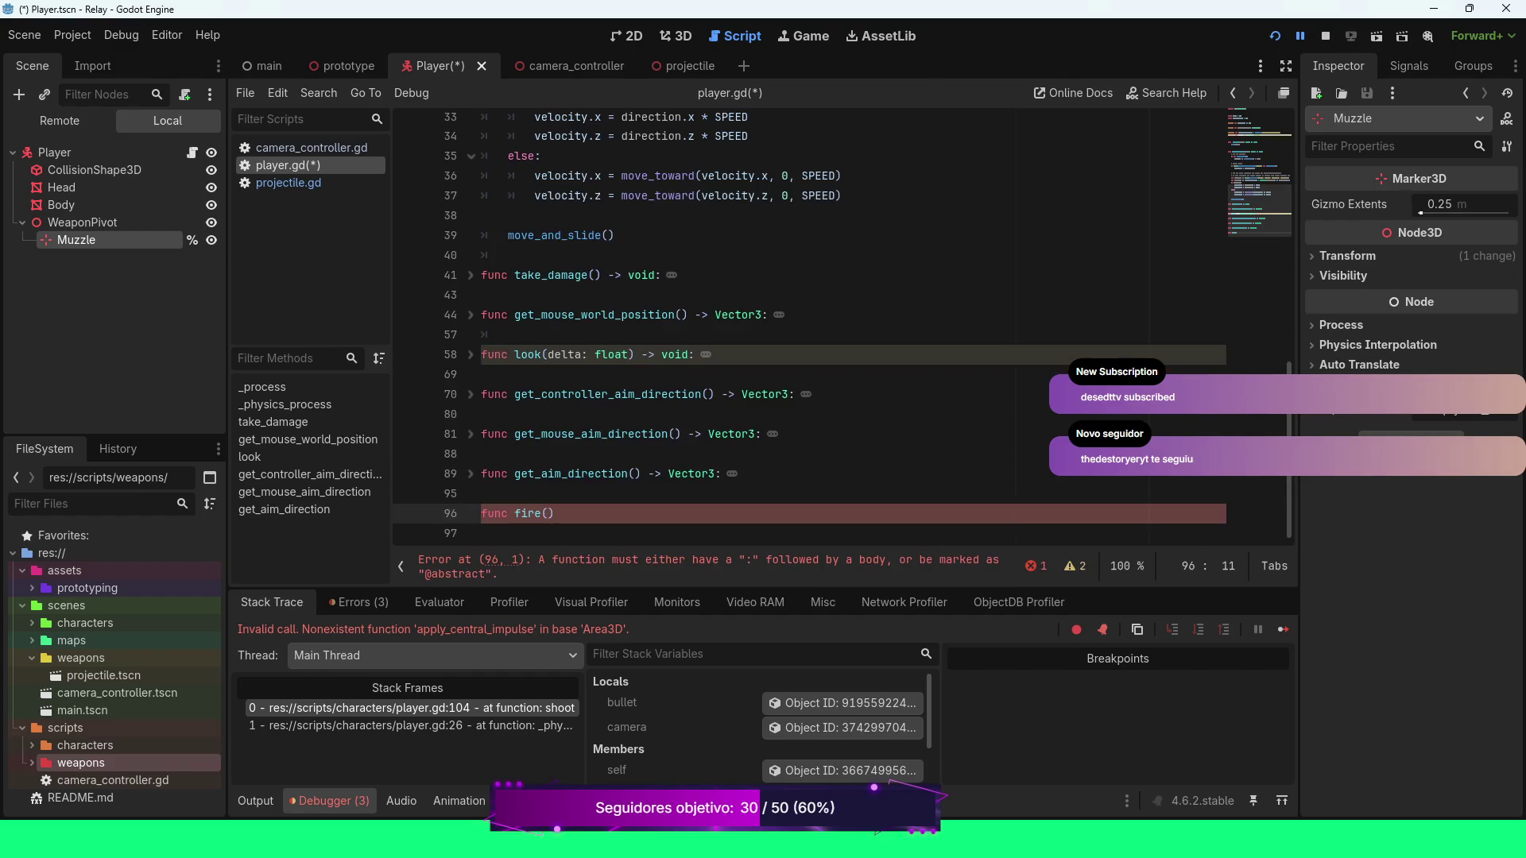
type(") -> ")
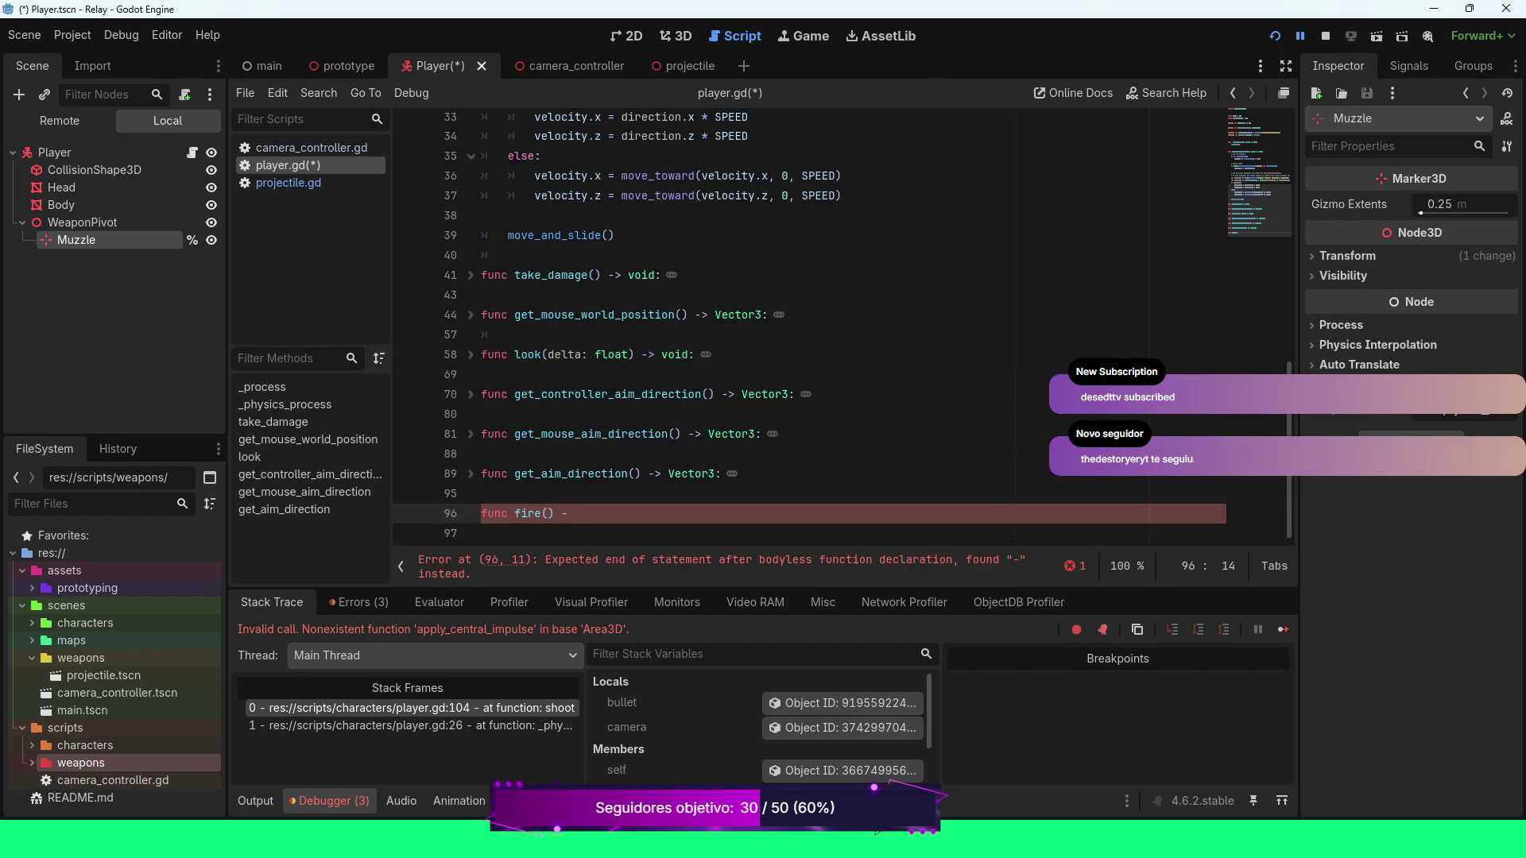
type("void:")
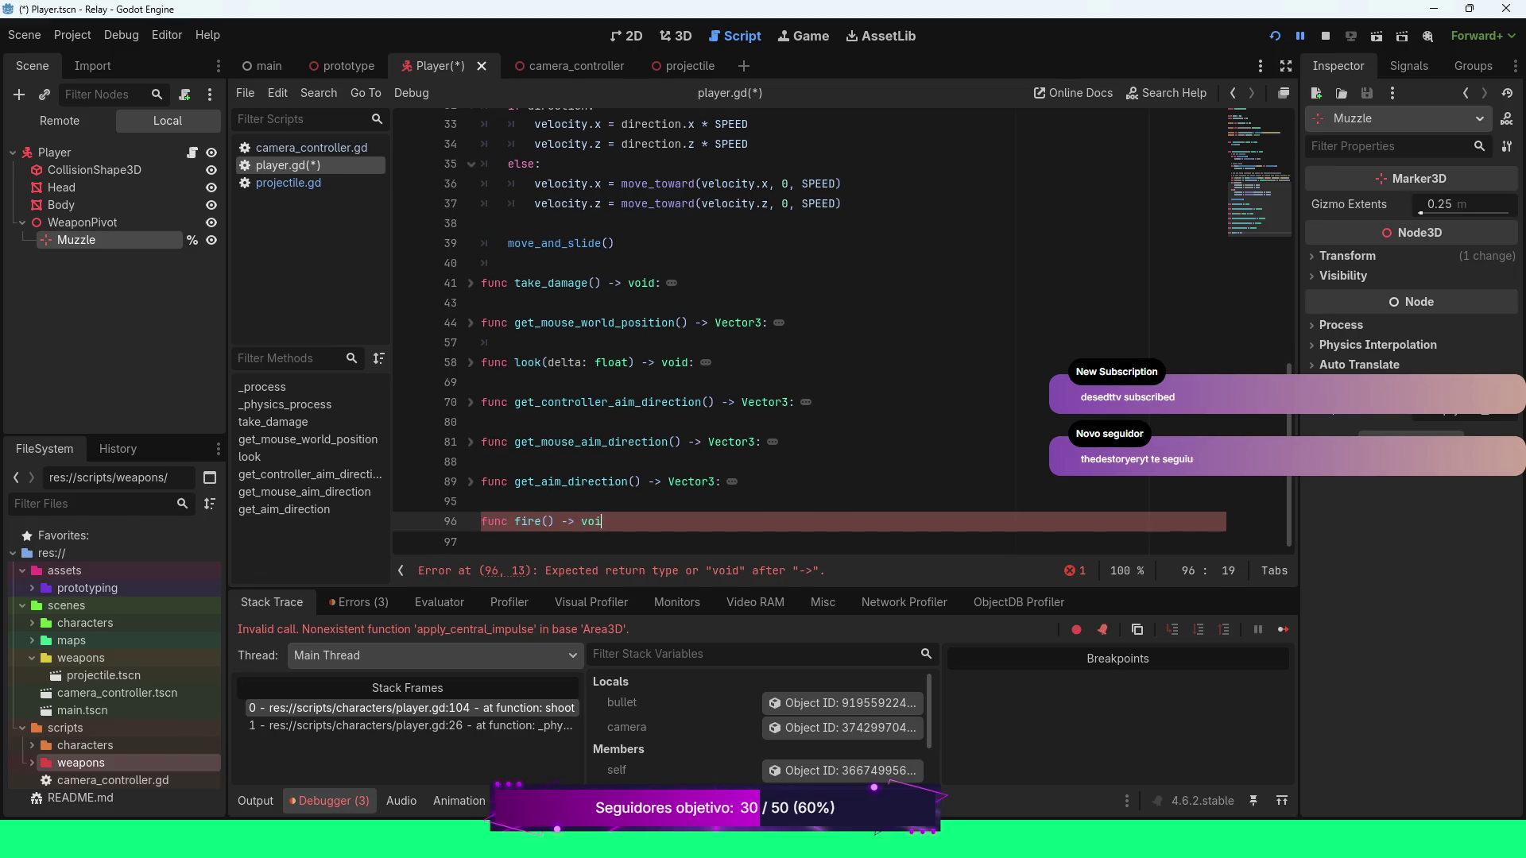
key("Return")
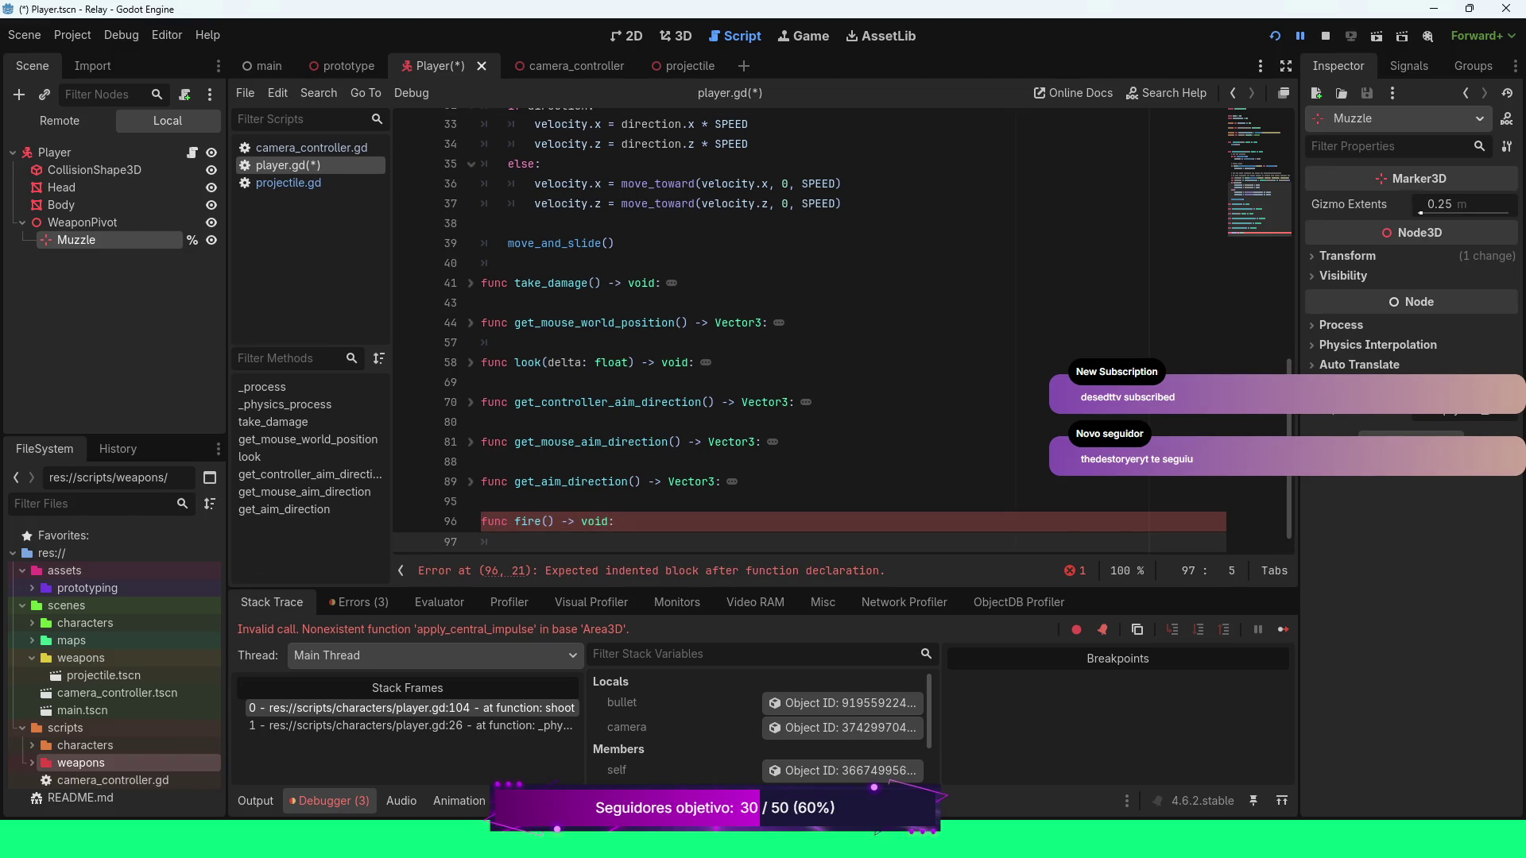
type("var pr")
type("ojectile ")
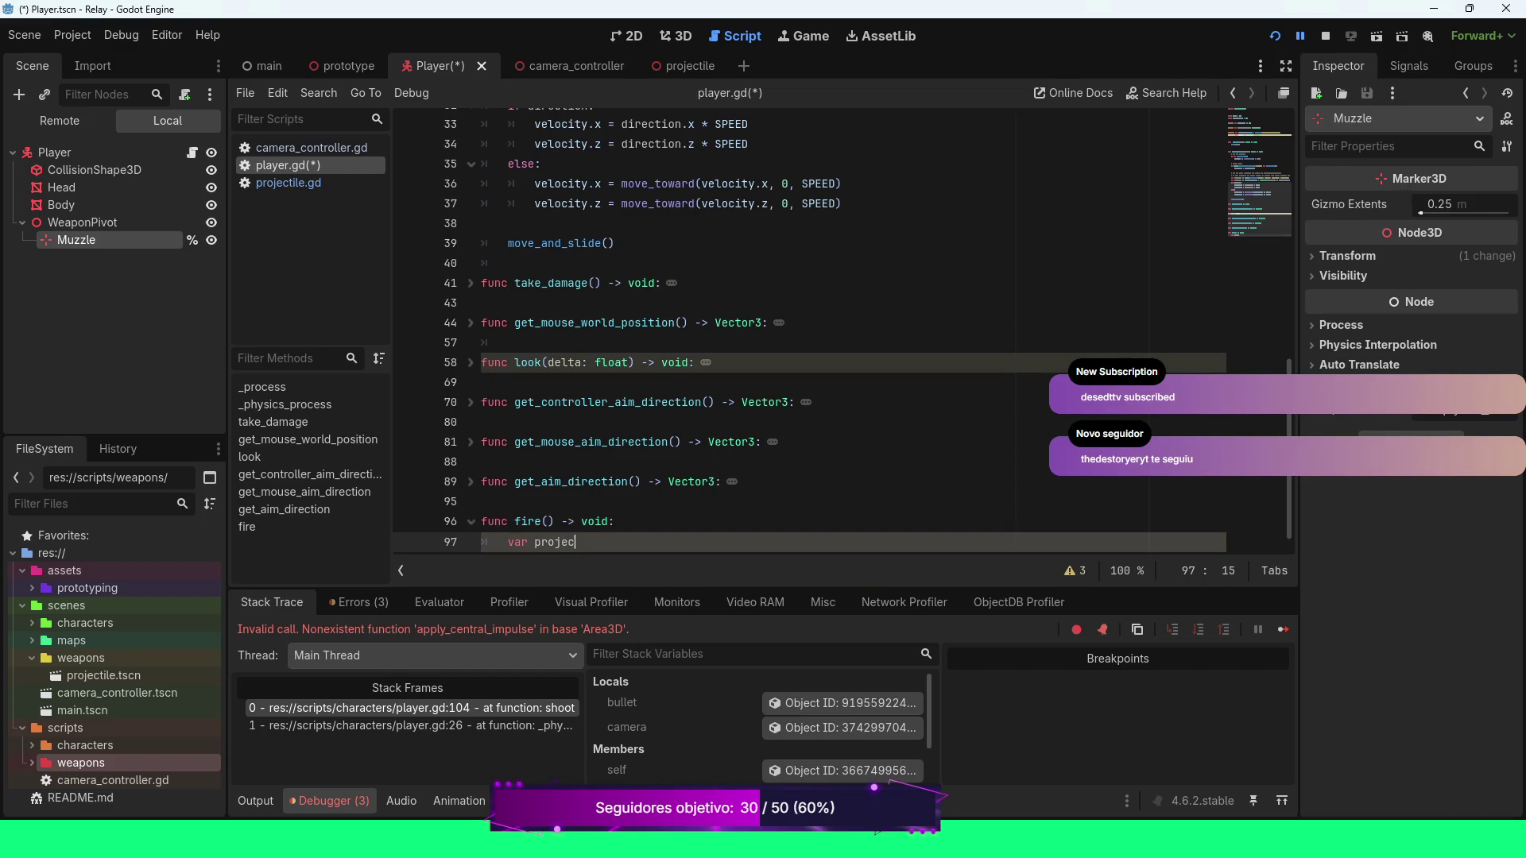
type(":= p")
type("ro")
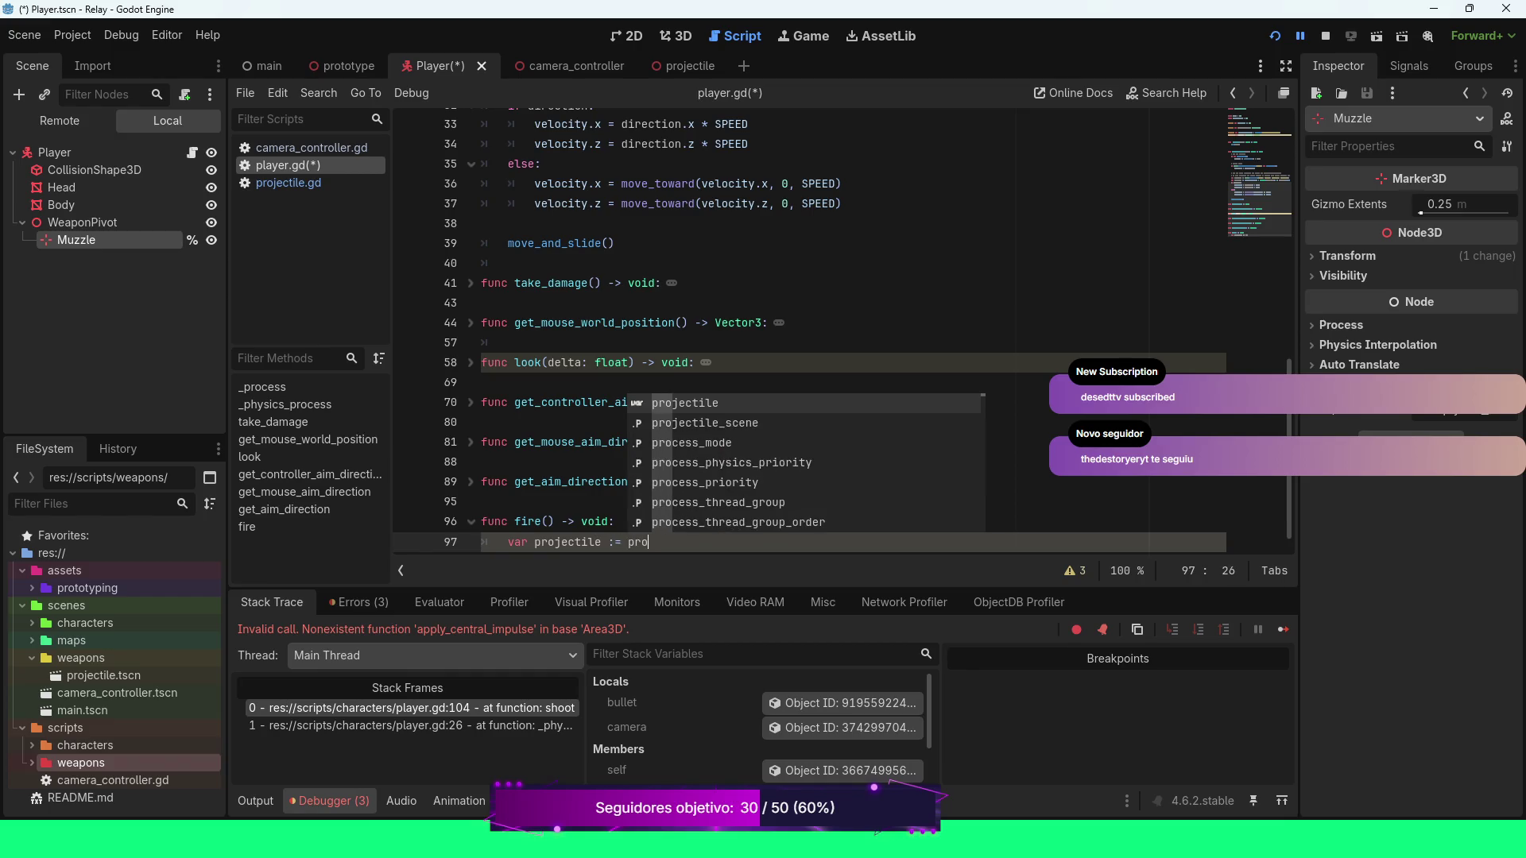
key("Down")
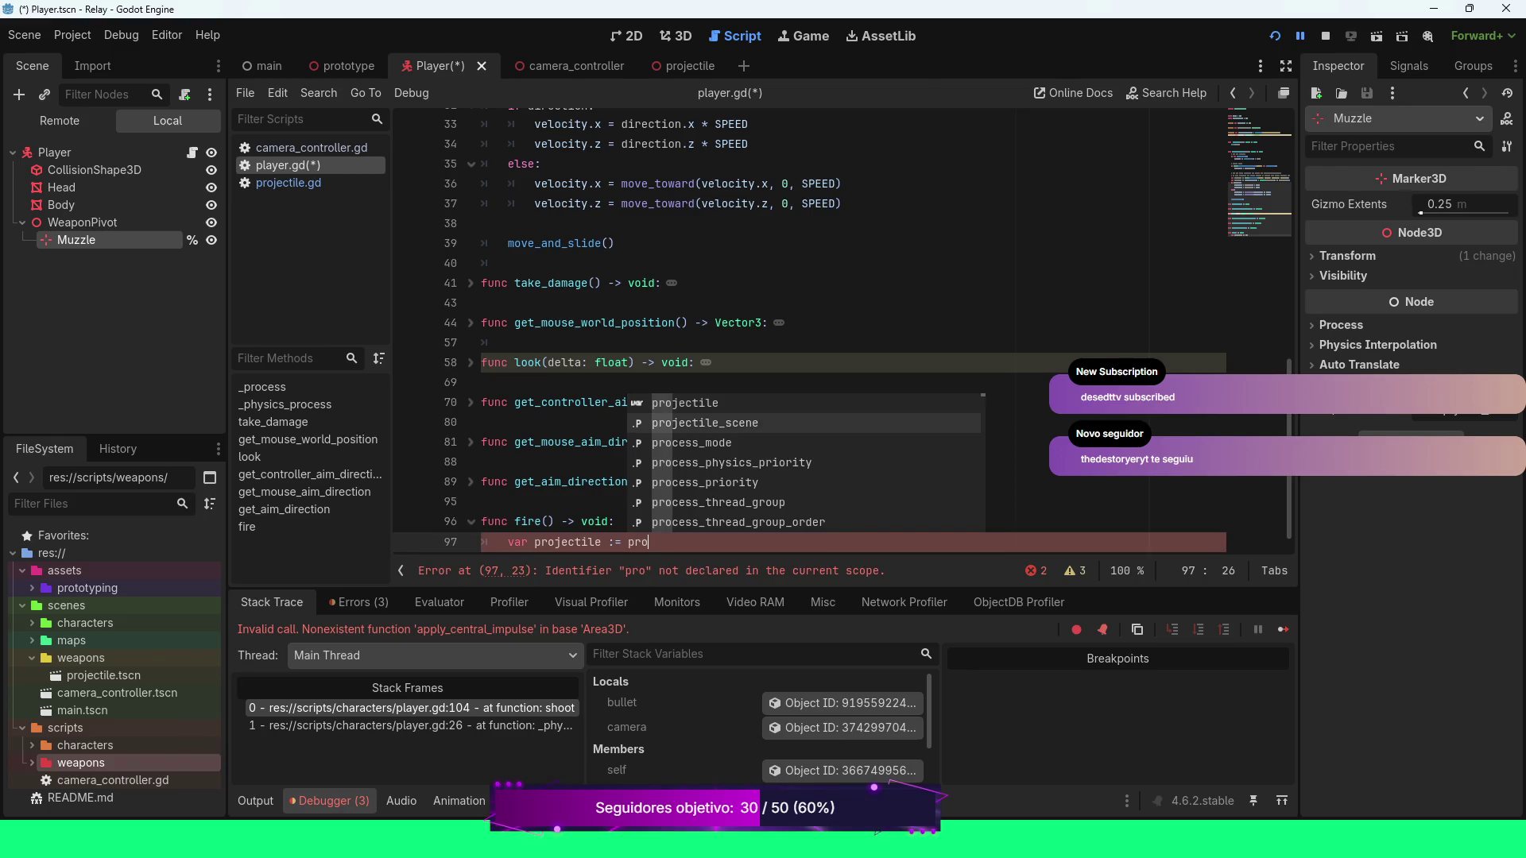
key("Return")
type(".")
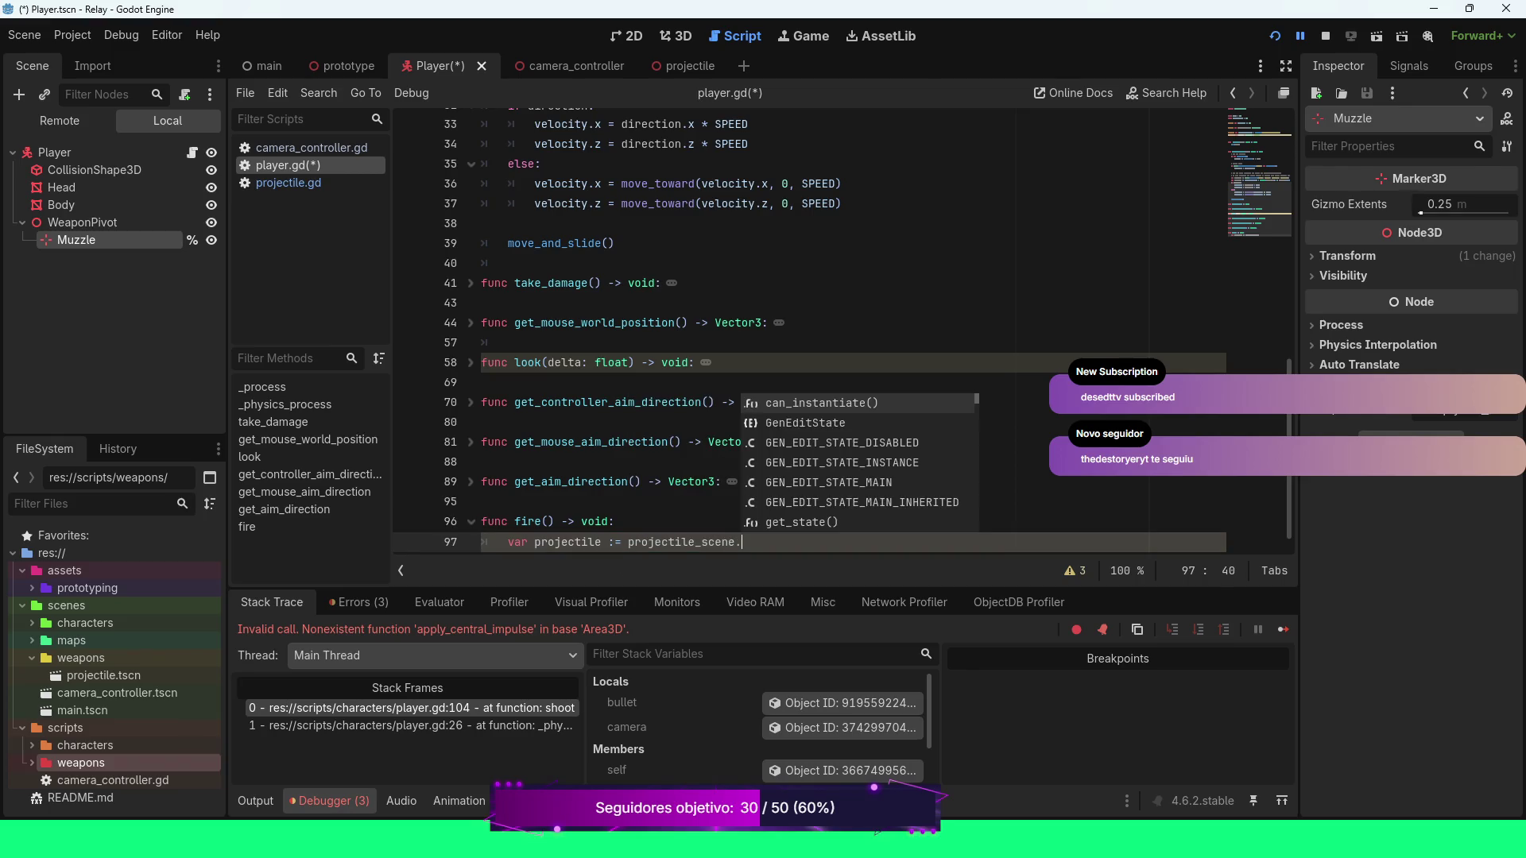
type("in")
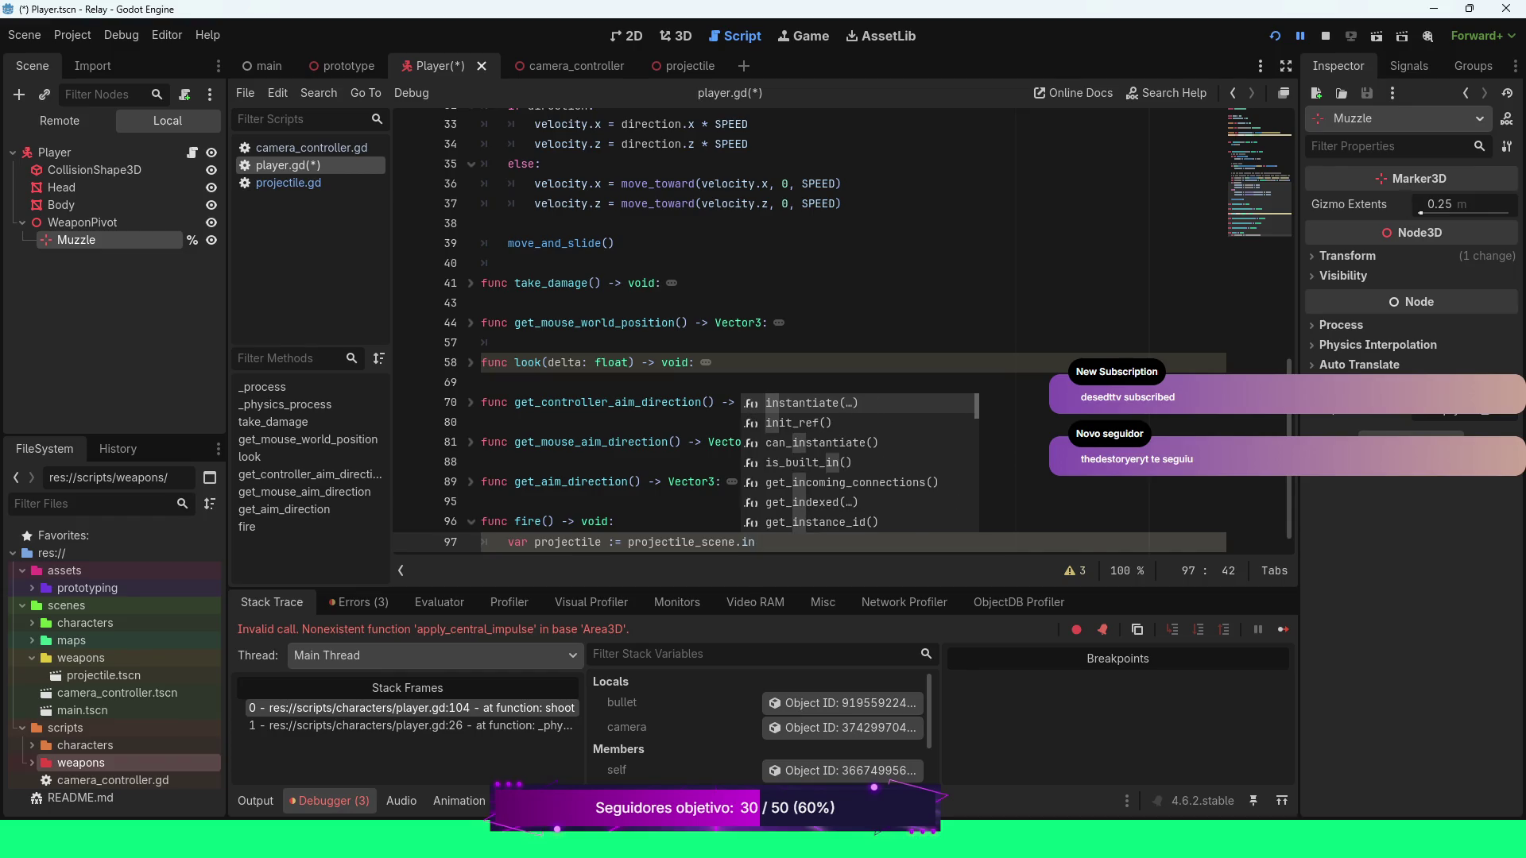
key("Return")
key("Right")
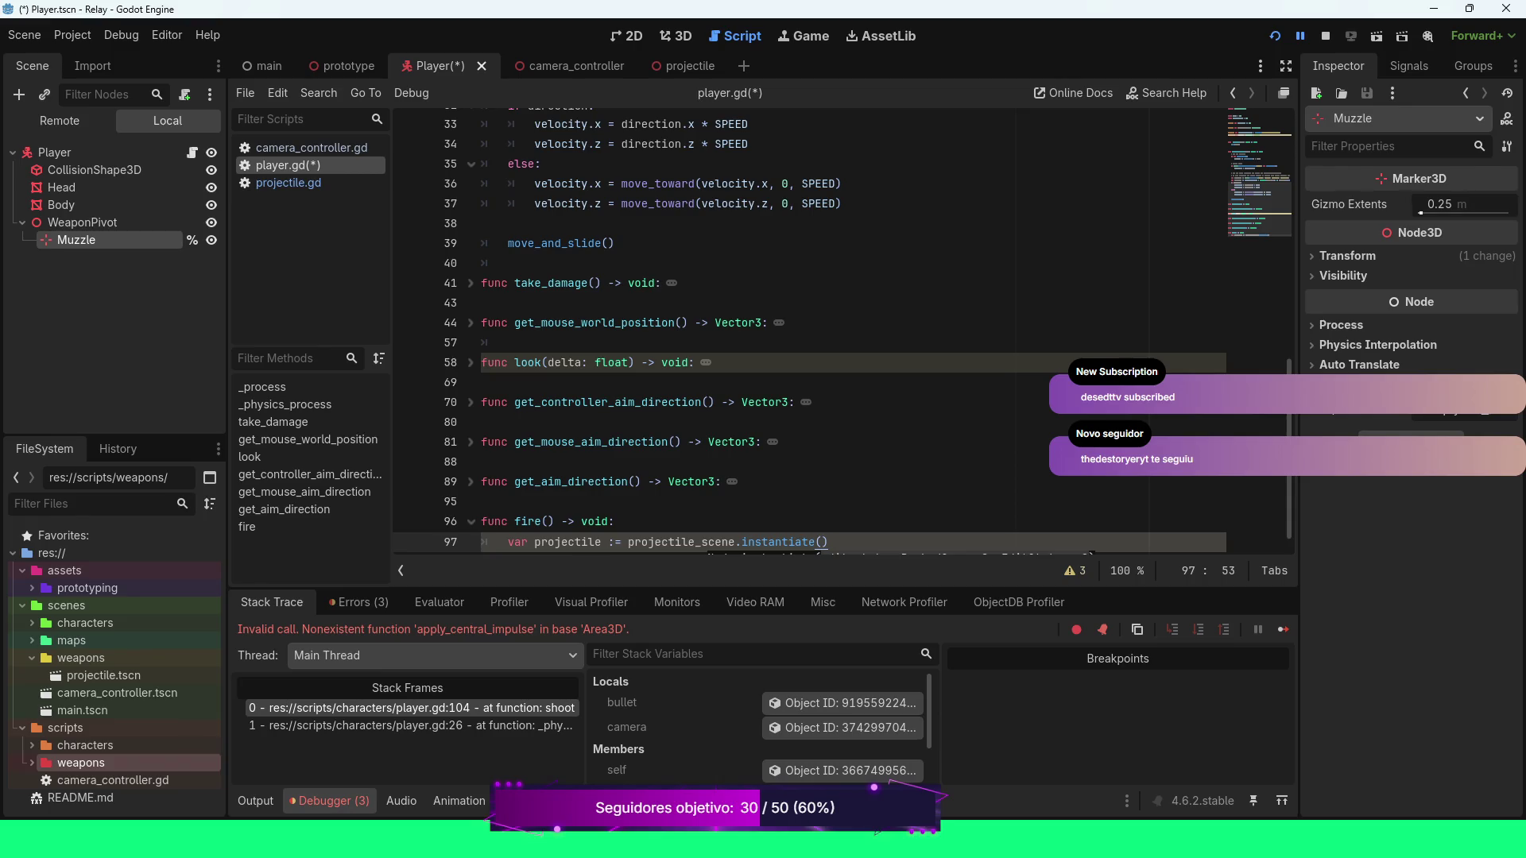
- Add 'get_tree().current_scene.add_child(projectile)' to fire()
key("Return")
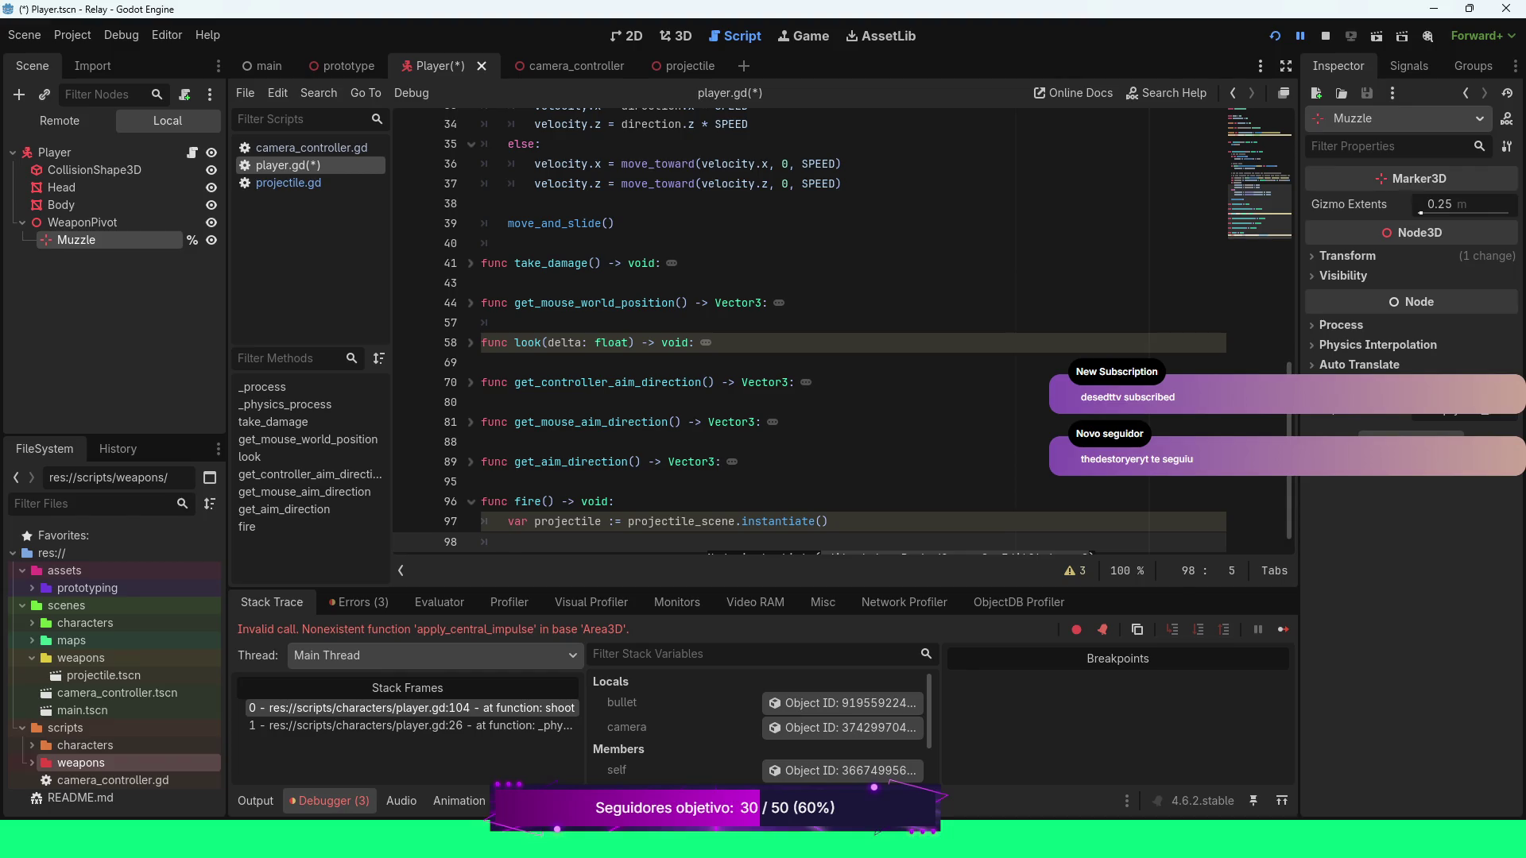
key("Return")
type("get")
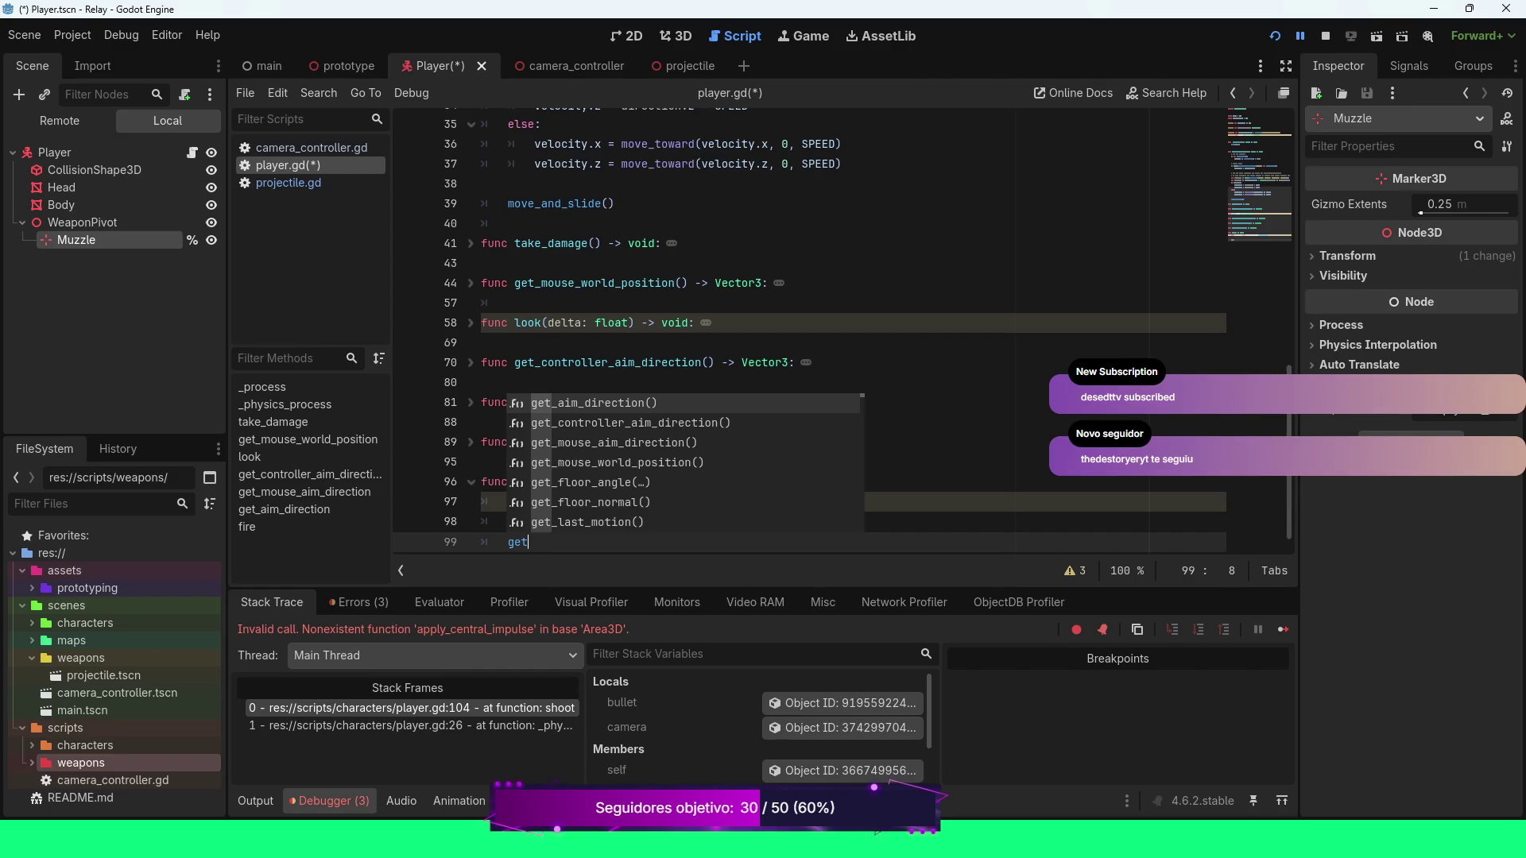
type("_tr")
key("Return")
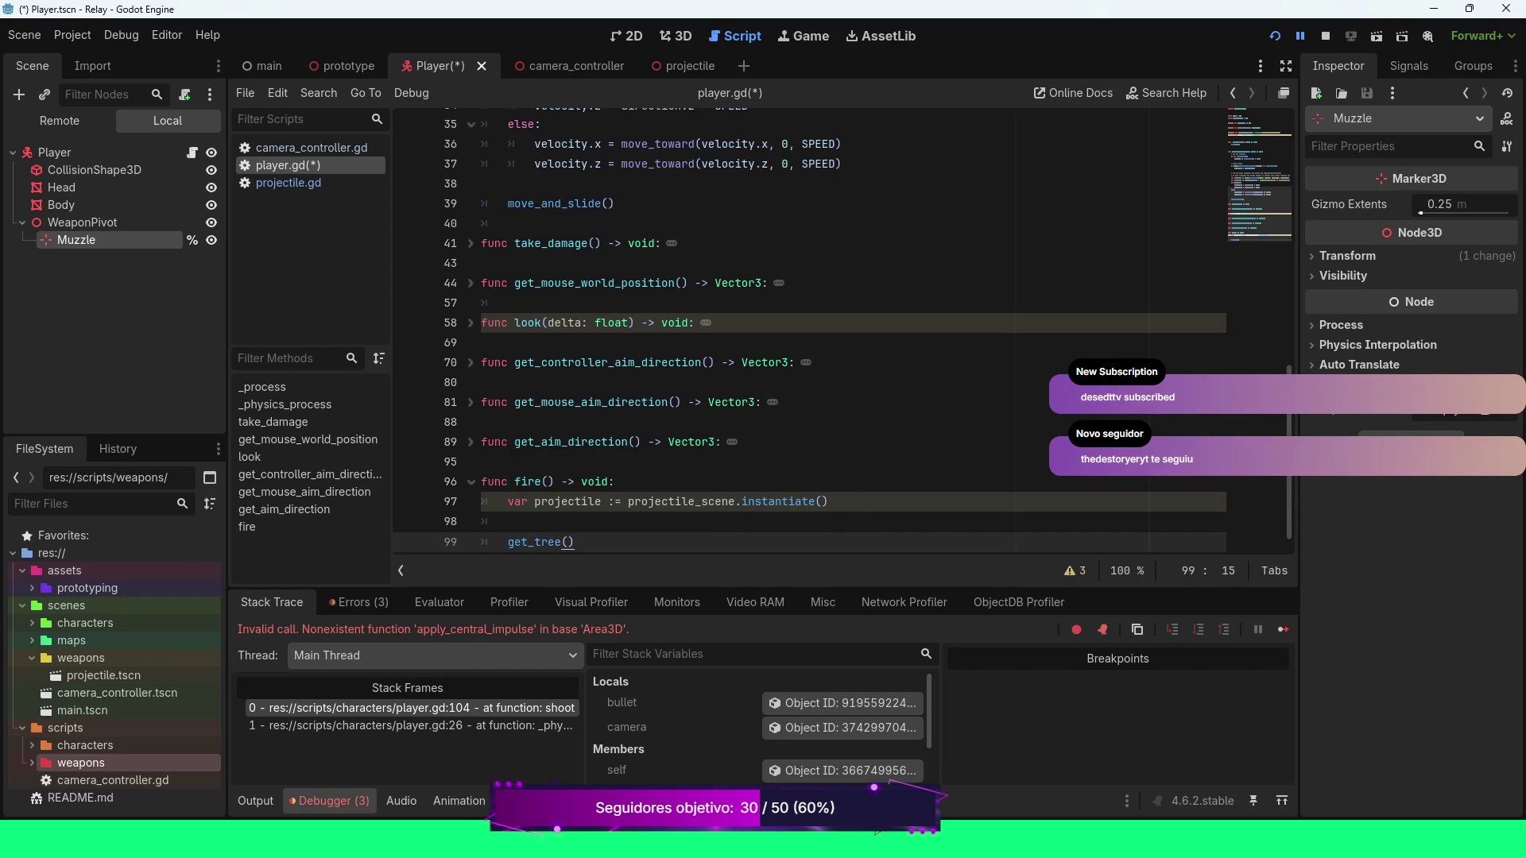
type(".curr")
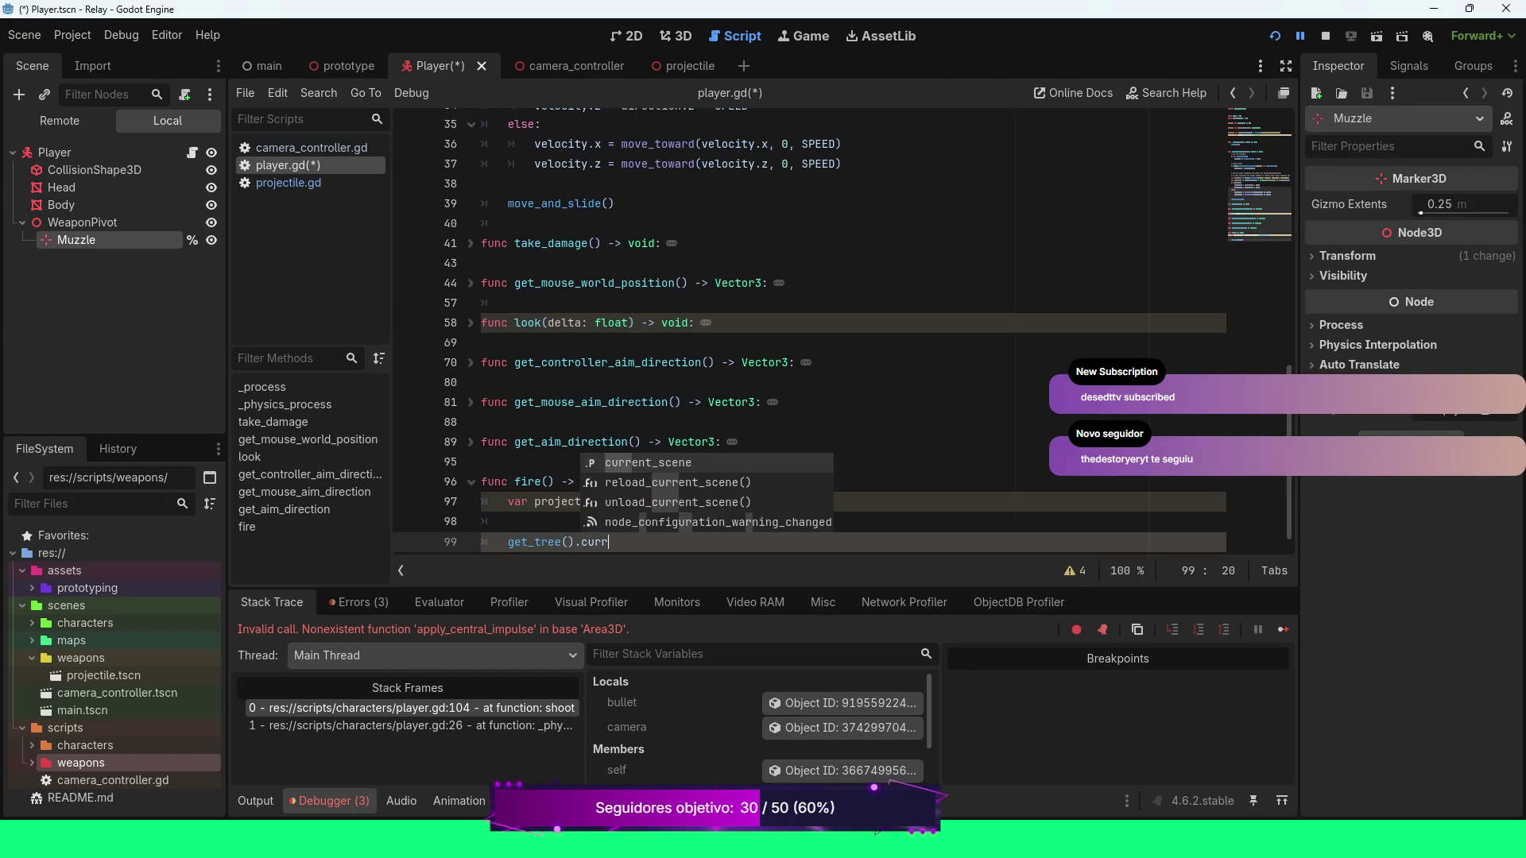
key("Return")
type(".ad")
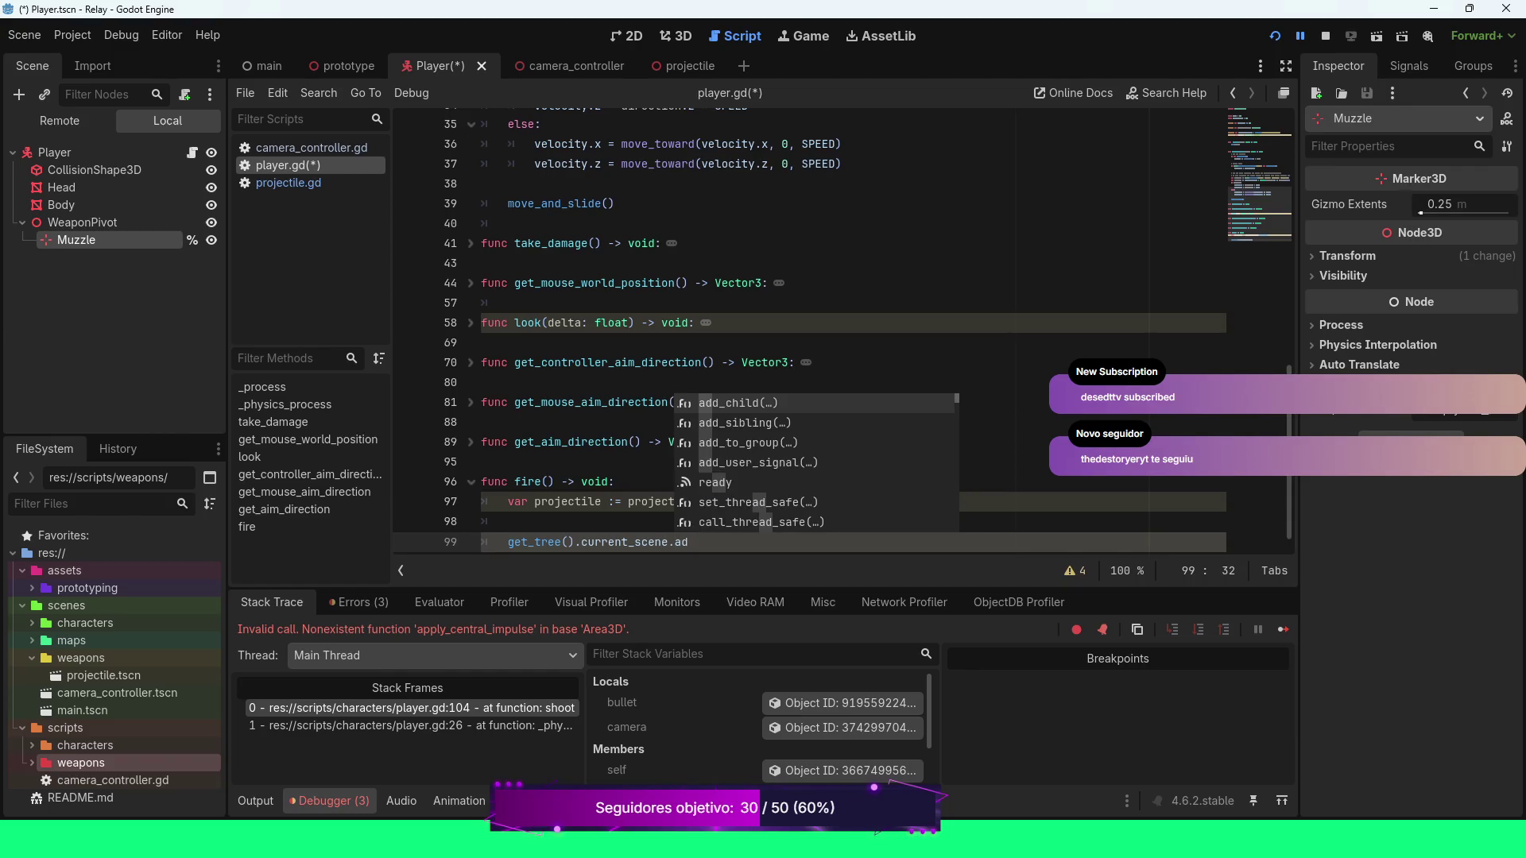
key("Return")
type("proj")
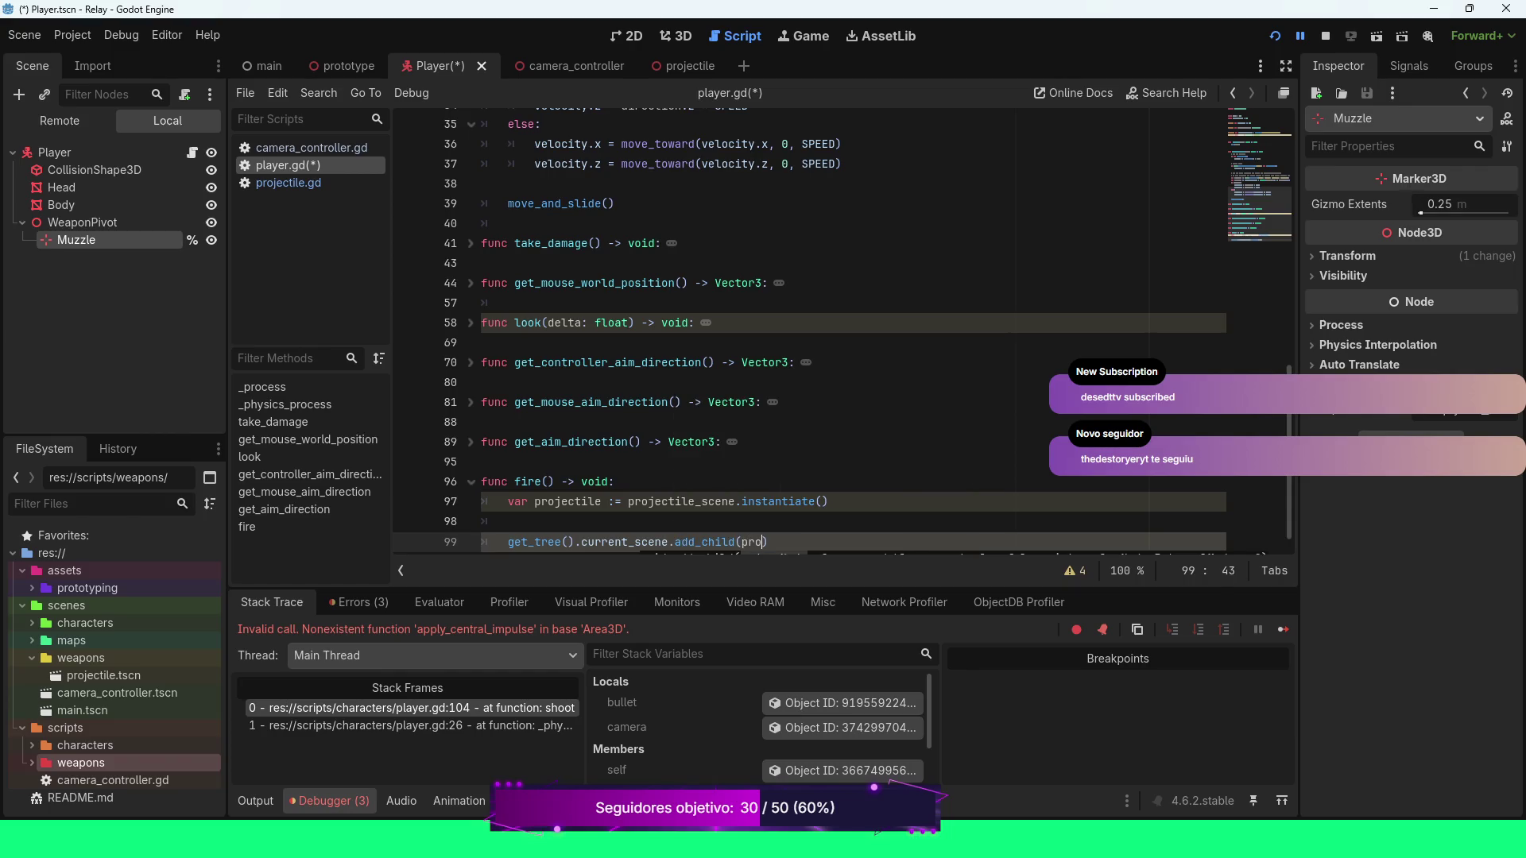
key("Return")
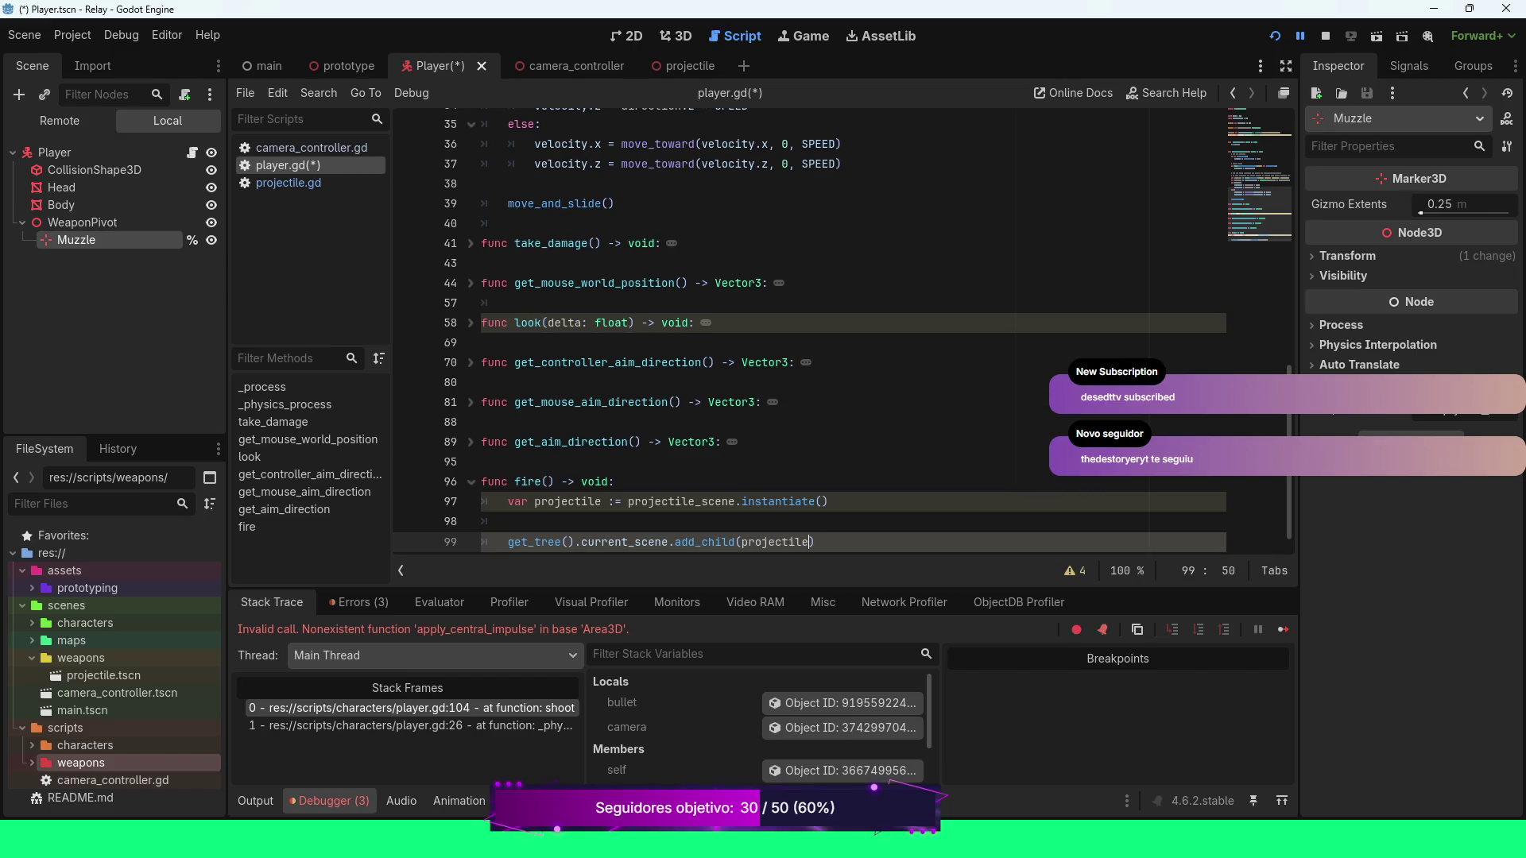
key("Right")
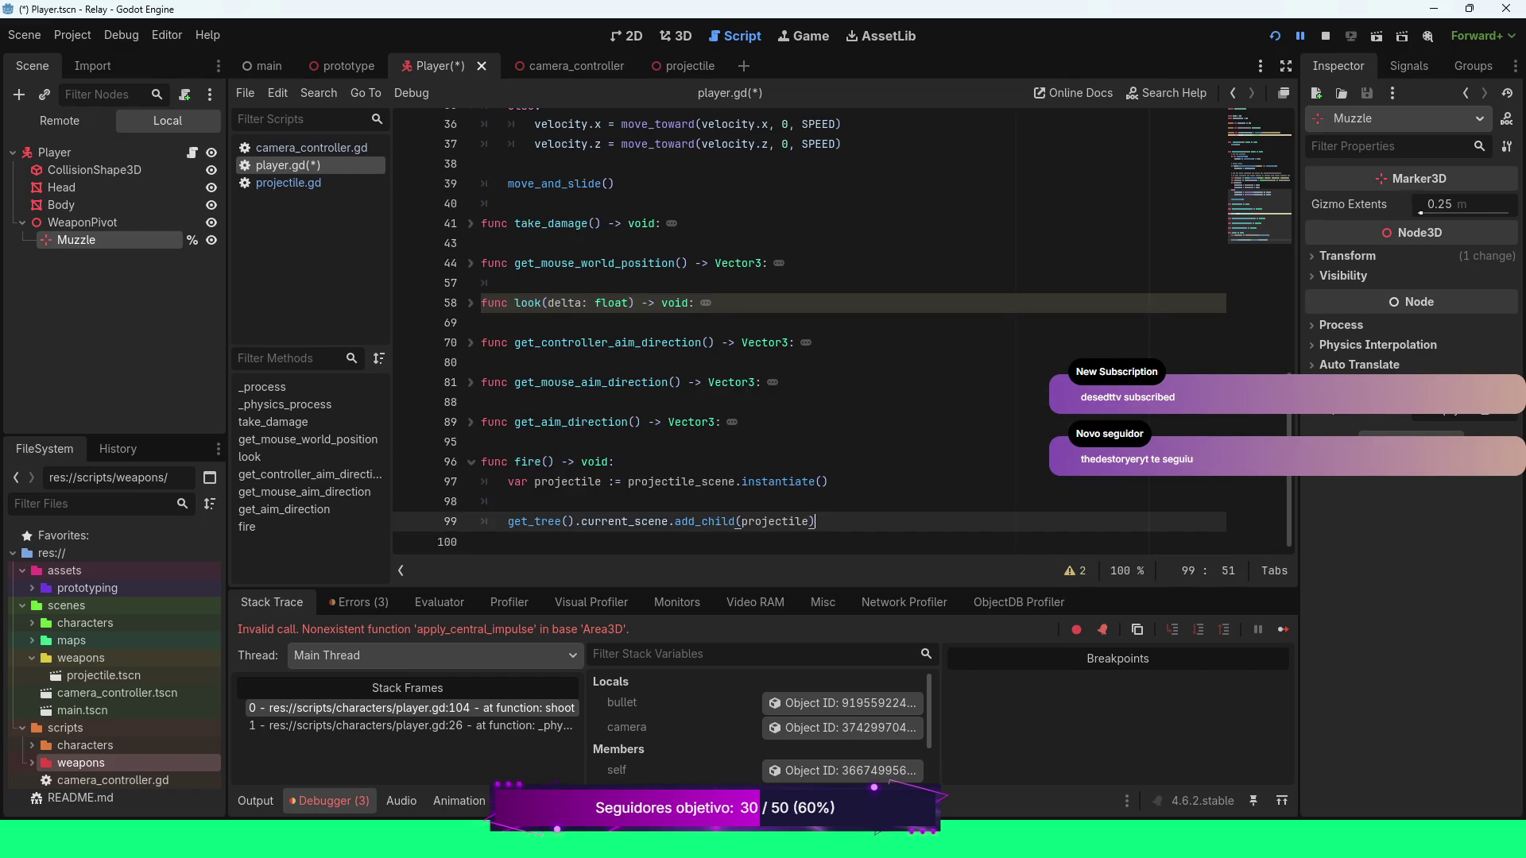
- Set 'projectile.global_position = _muzzle.global_position' on line 101
key("Return")
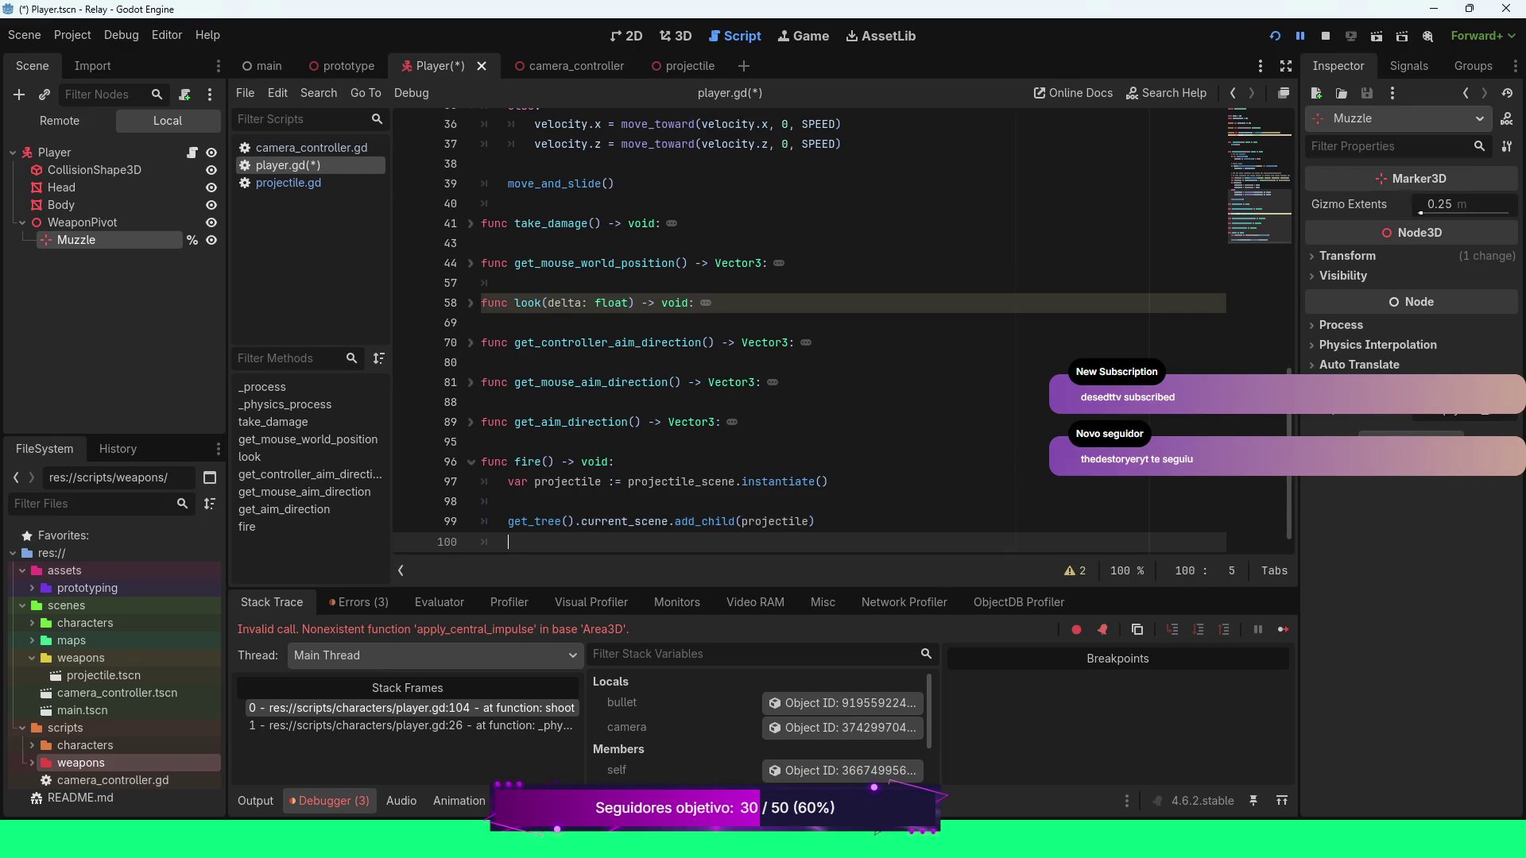
key("Return")
type("projectile.")
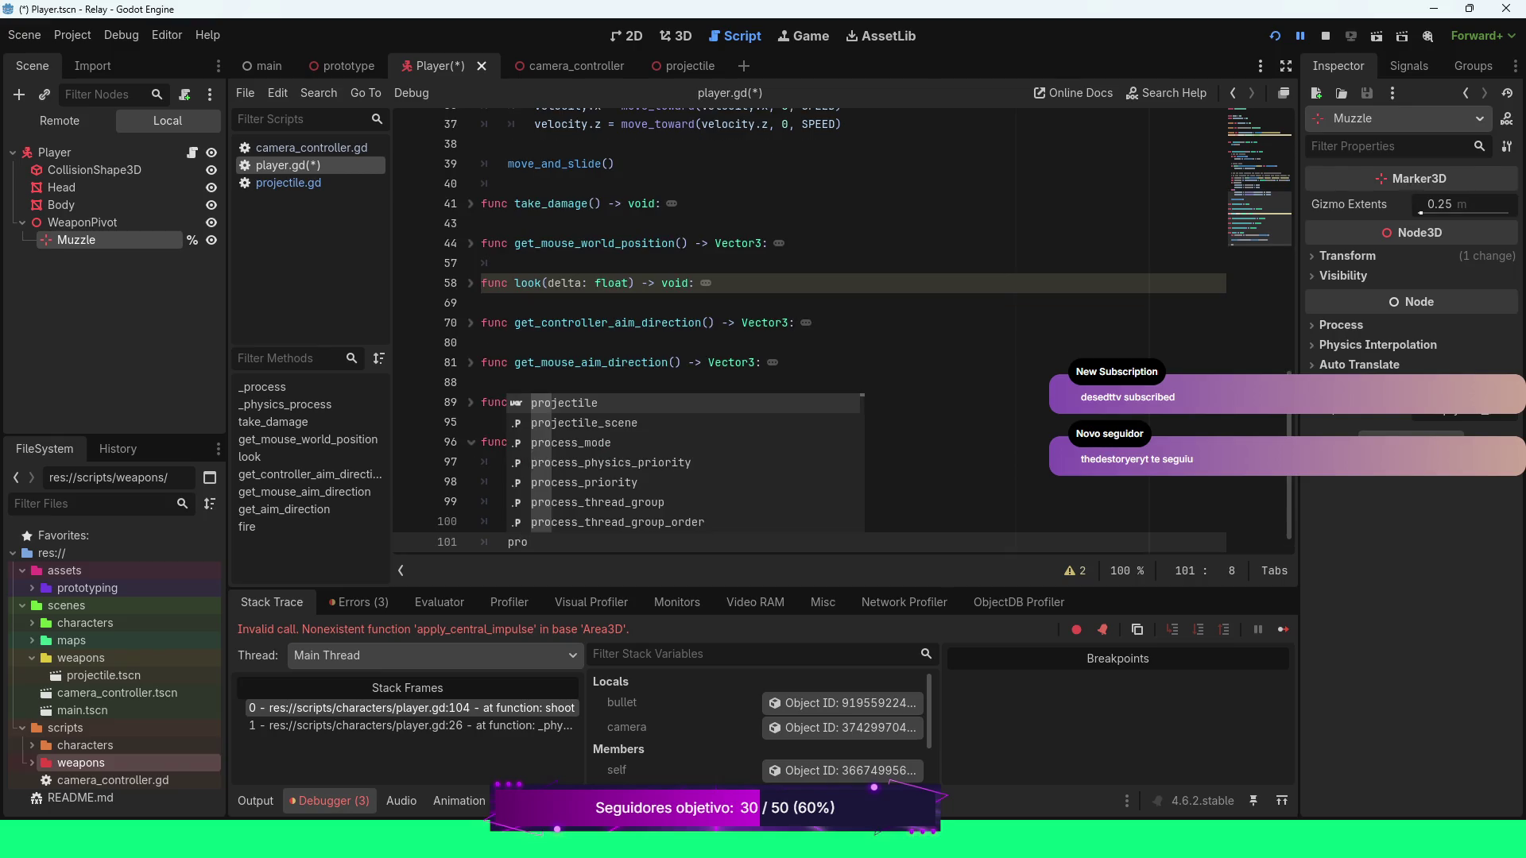
type("glo")
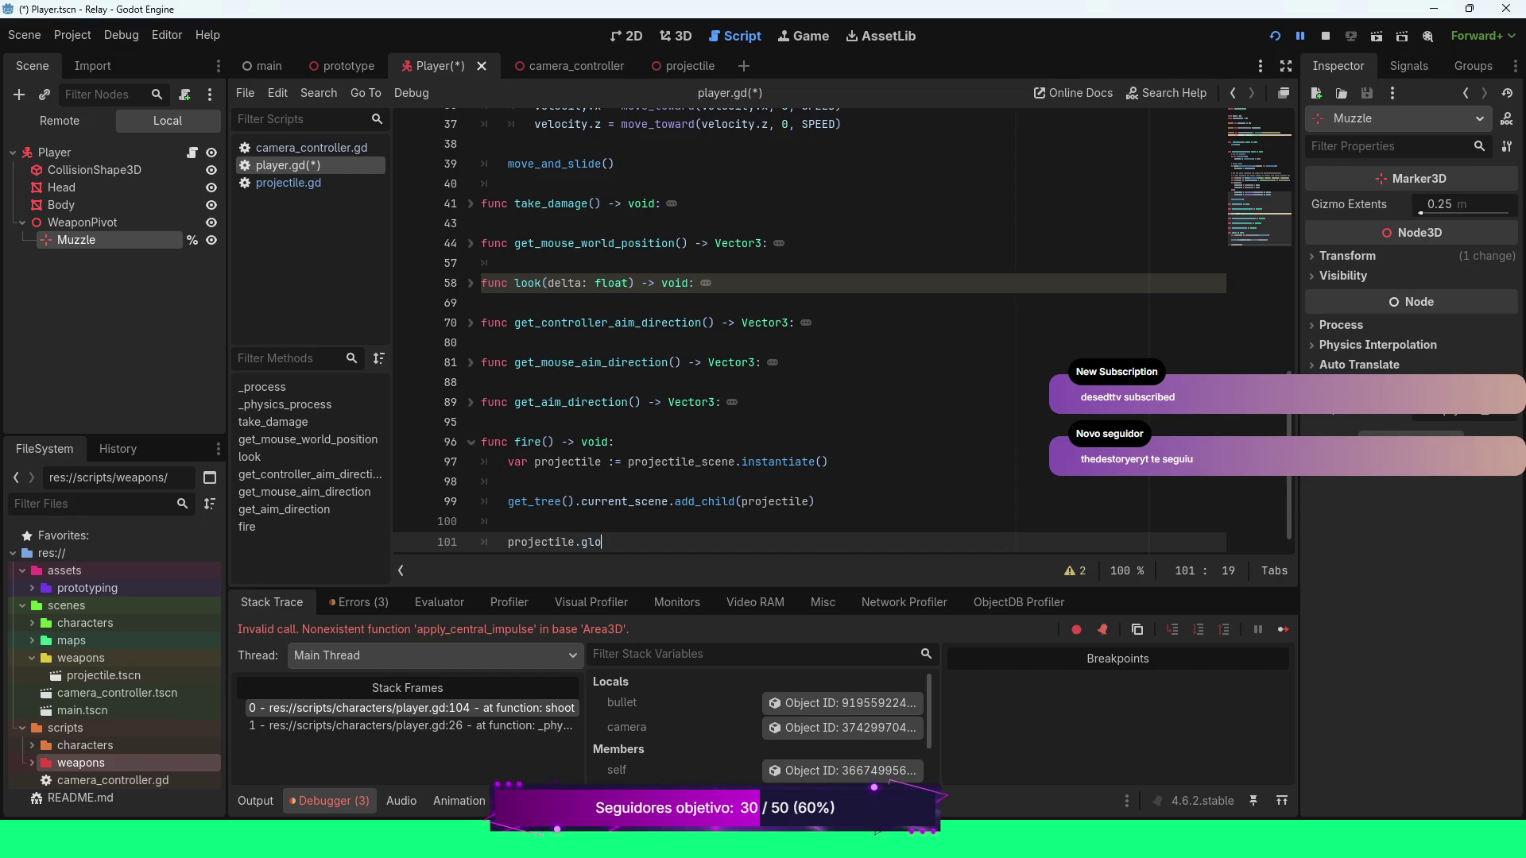
type("ba")
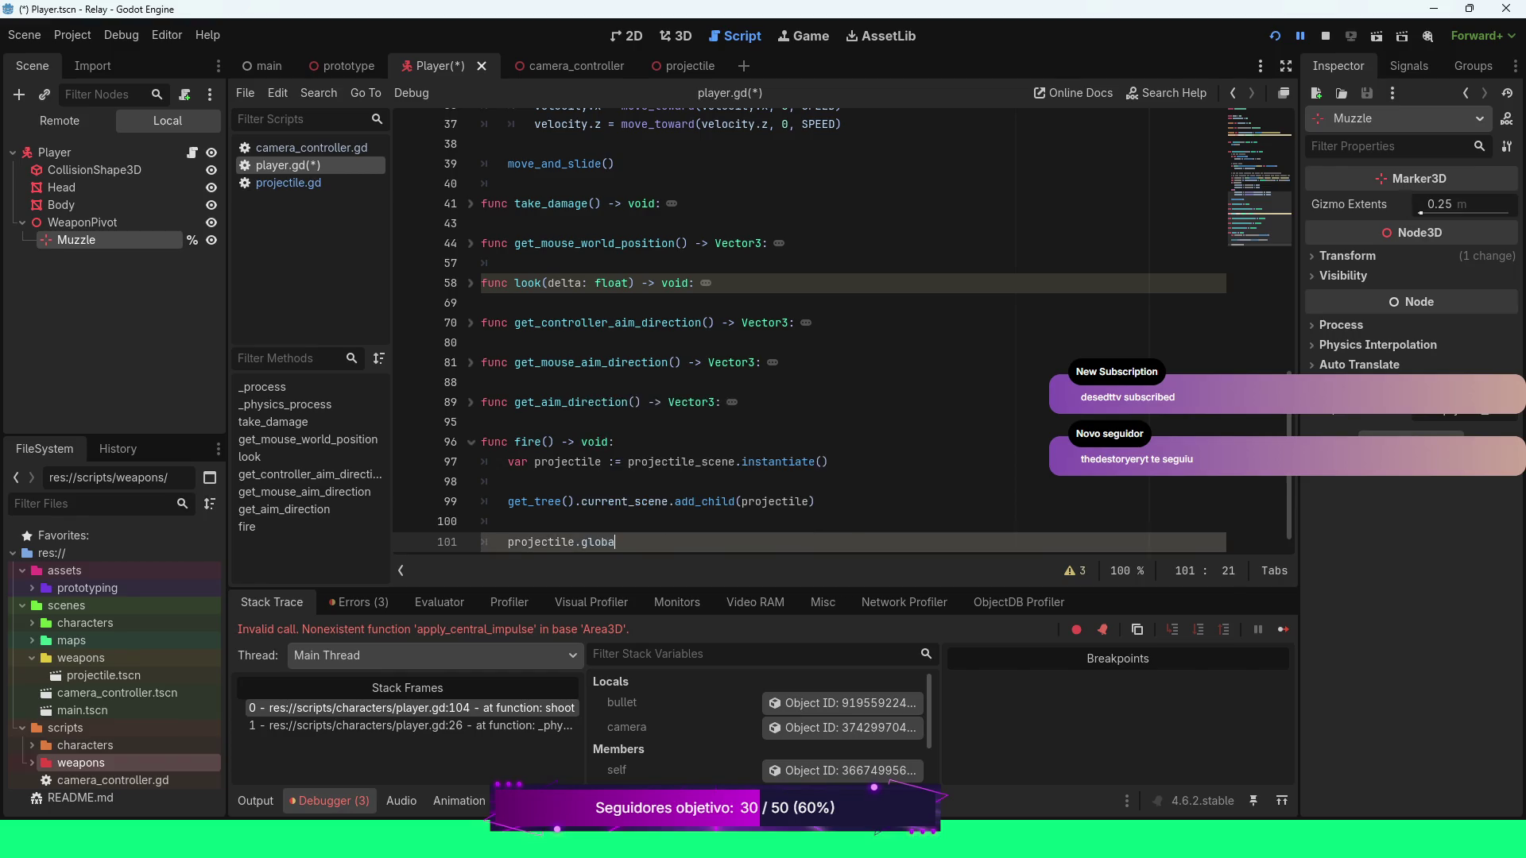
type("l_")
type("position = ")
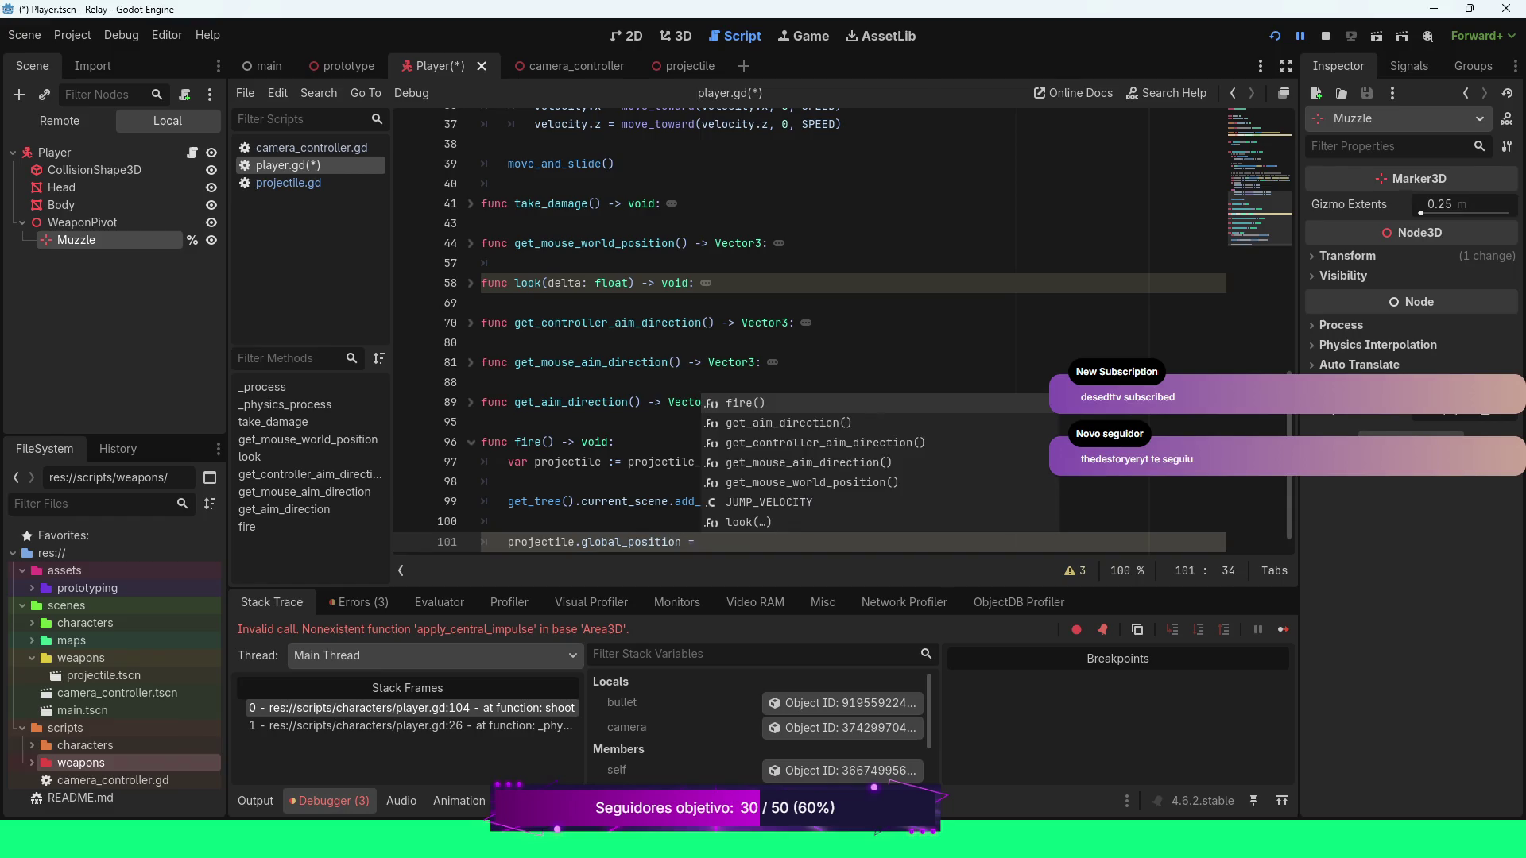
type("_m")
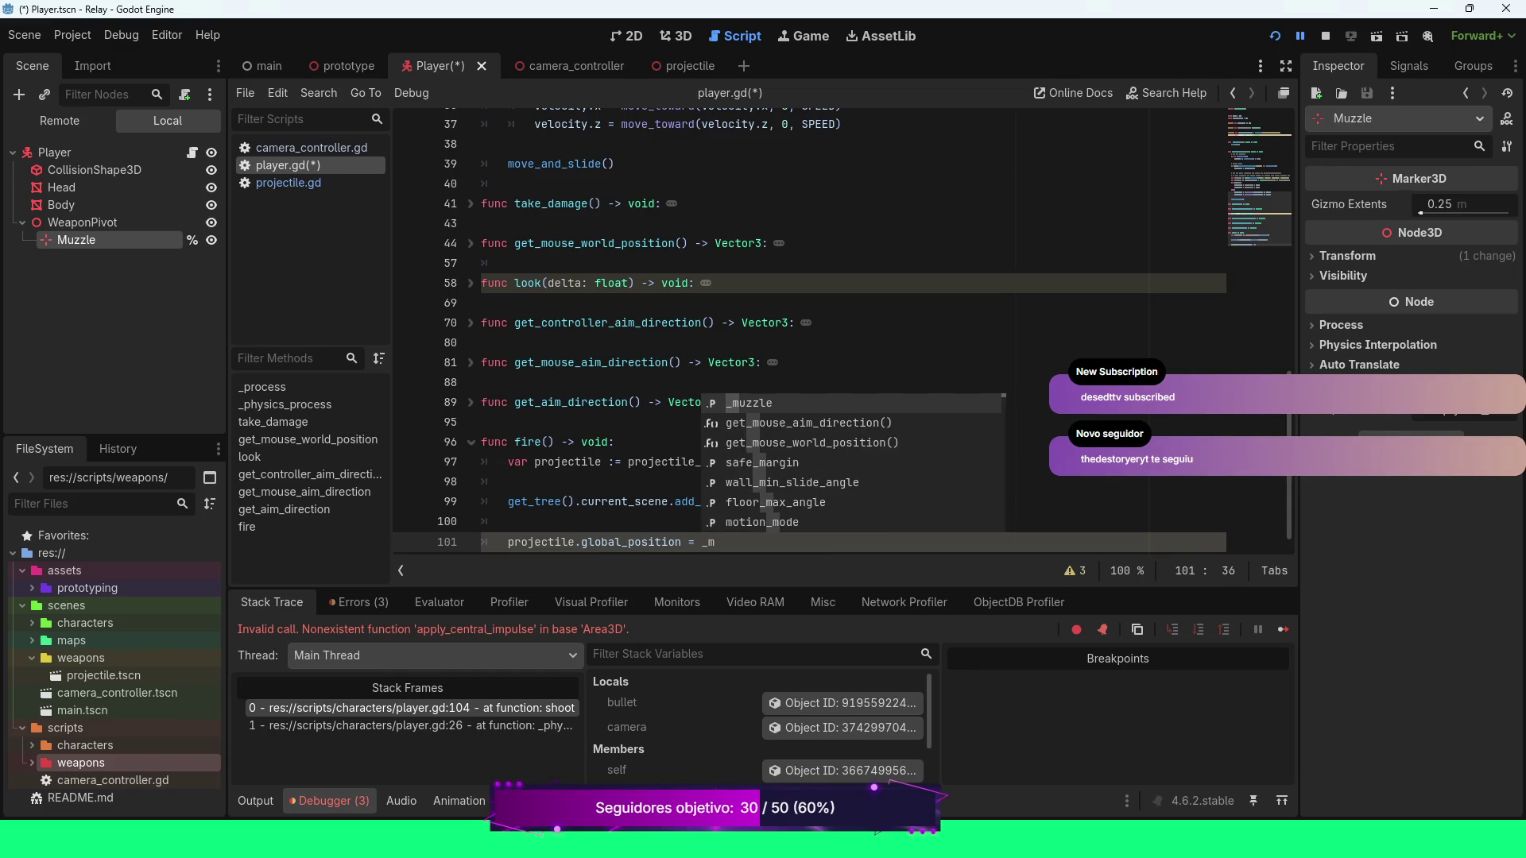
key("Return")
type("glo")
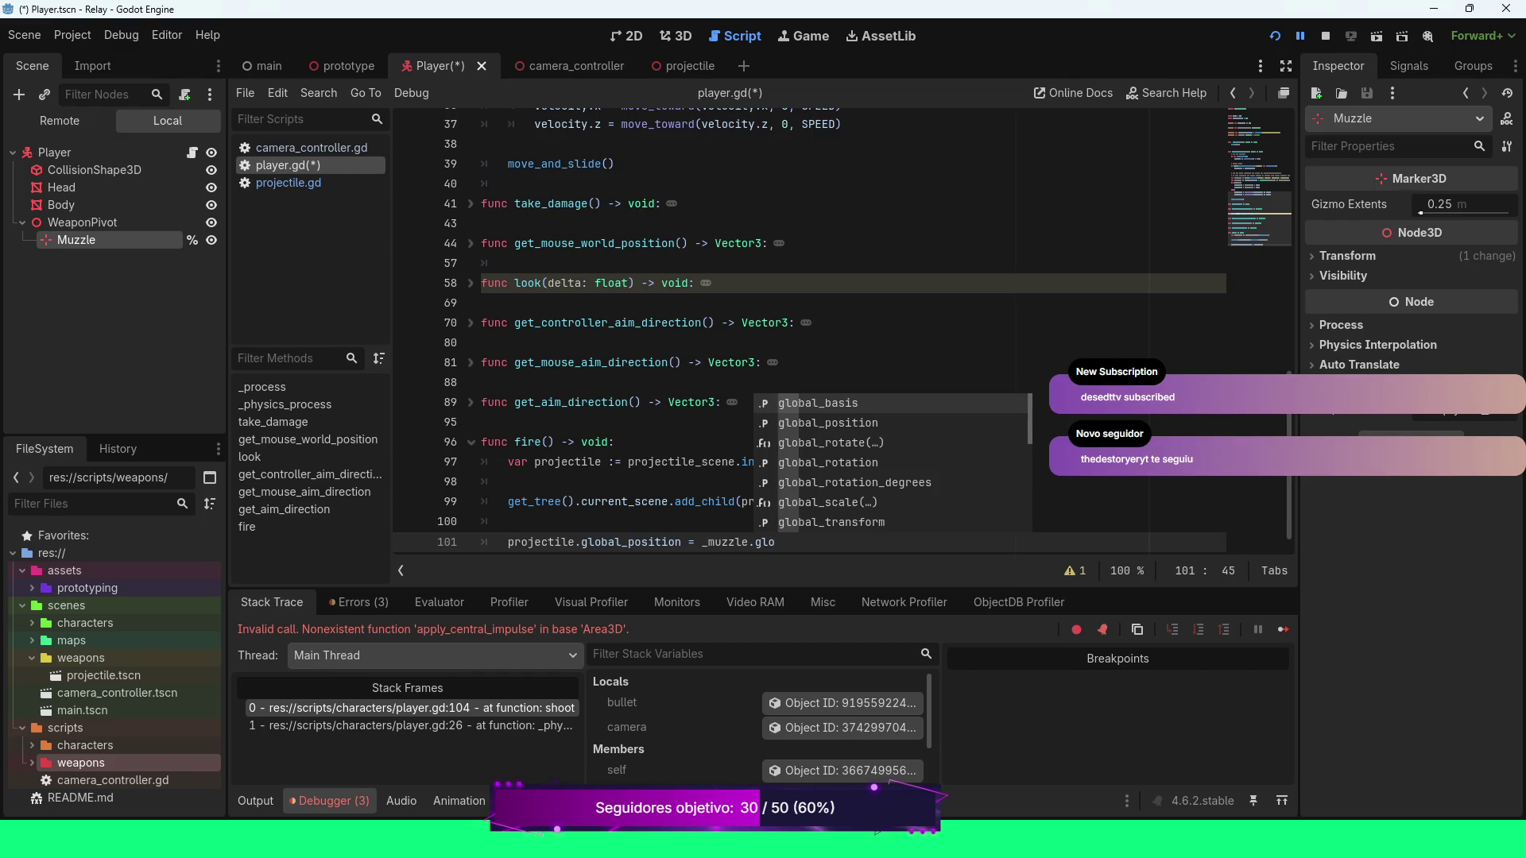
key("Down")
key("Return")
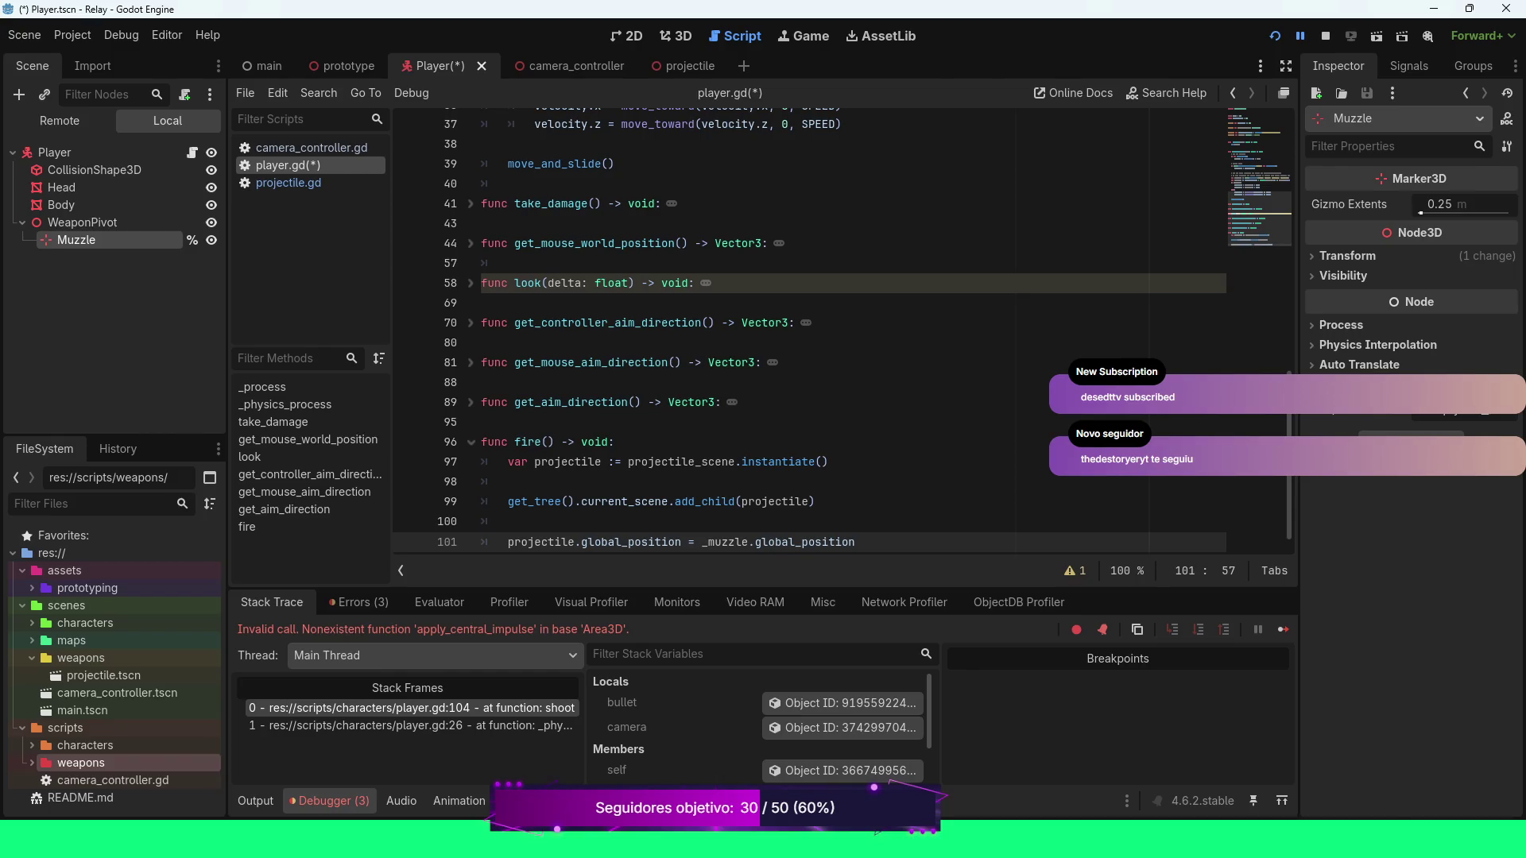
- Set 'projectile.global_rotation = _muzzle.global_rotation' on line 102
key("Return")
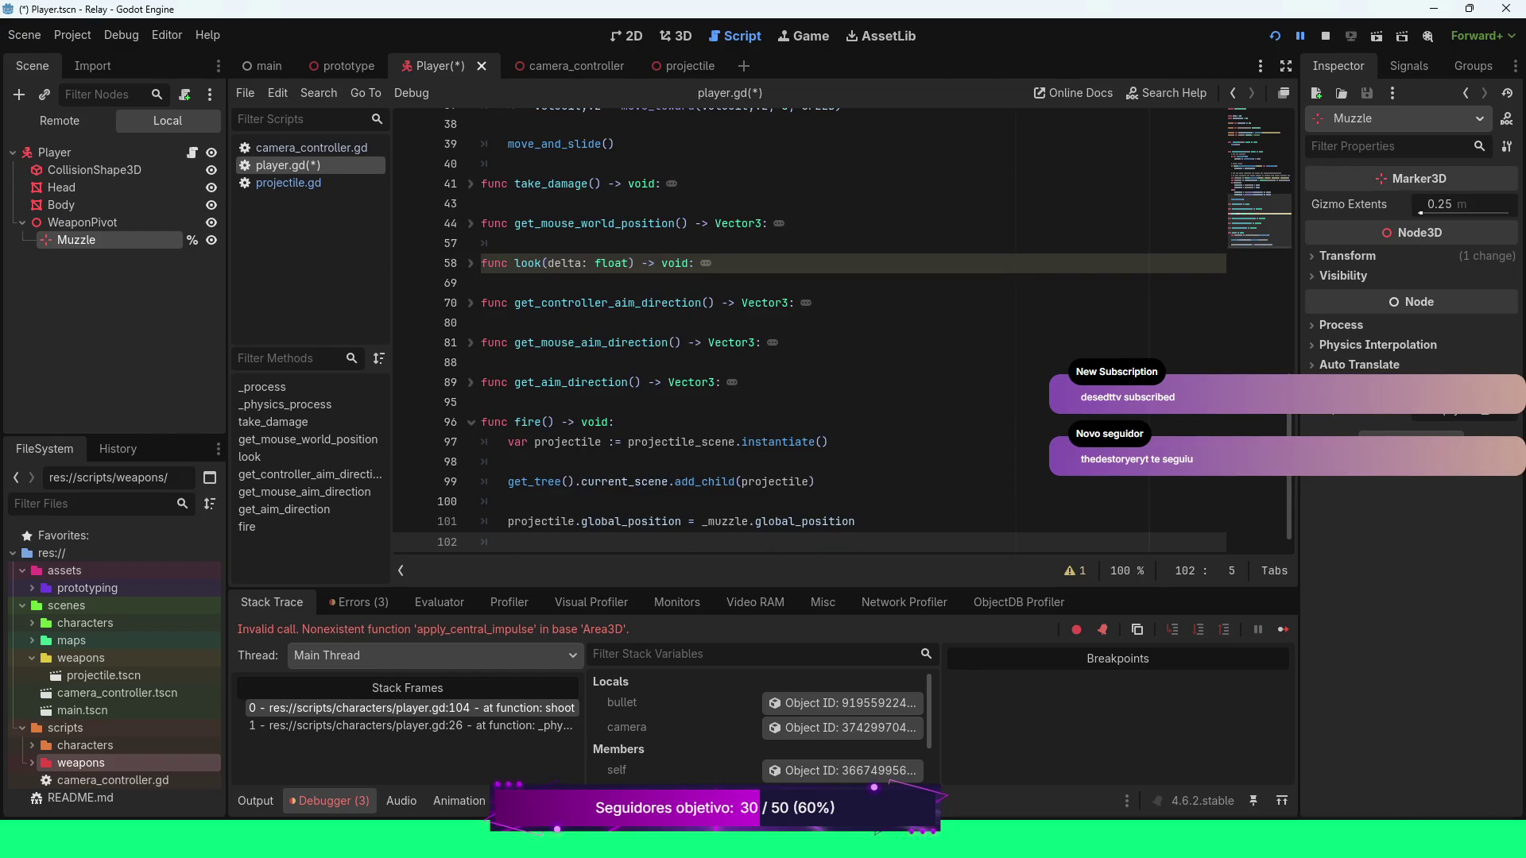
type("pro")
key("Return")
type(".glo")
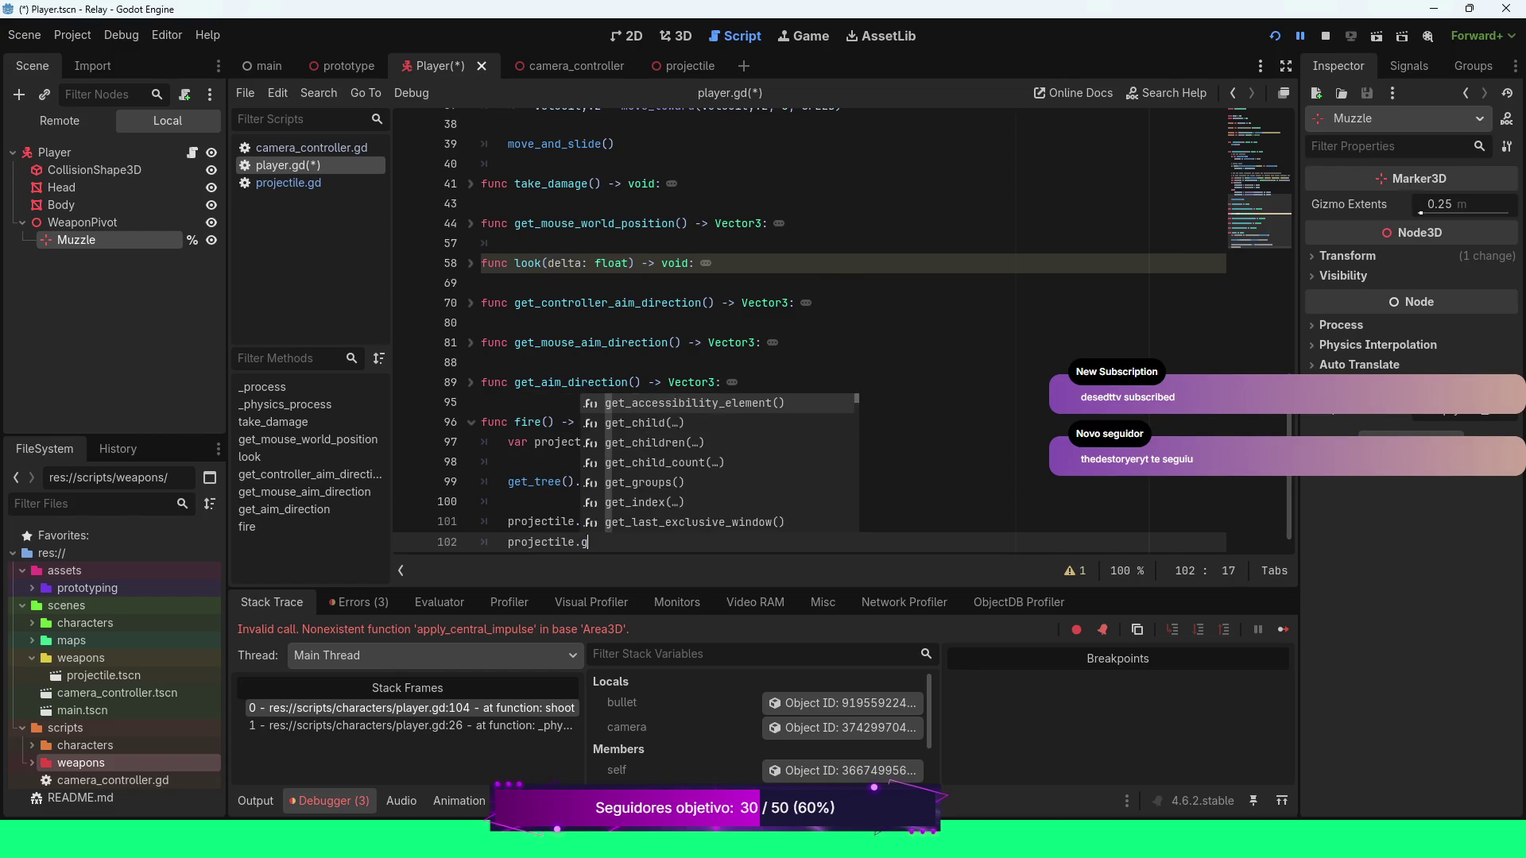
type("bal_rotation ")
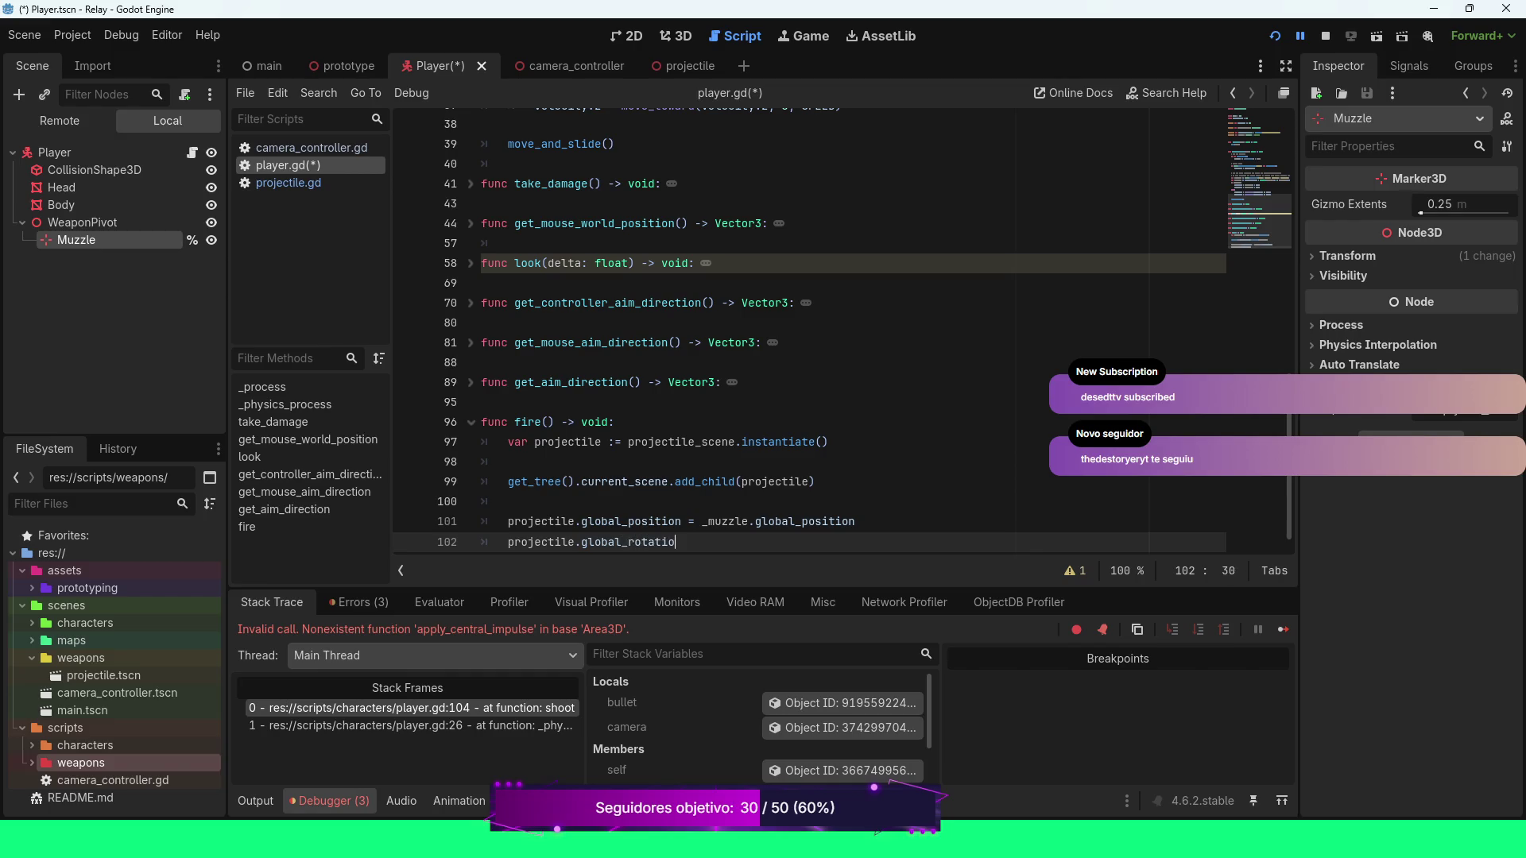
type("= _m")
type("u")
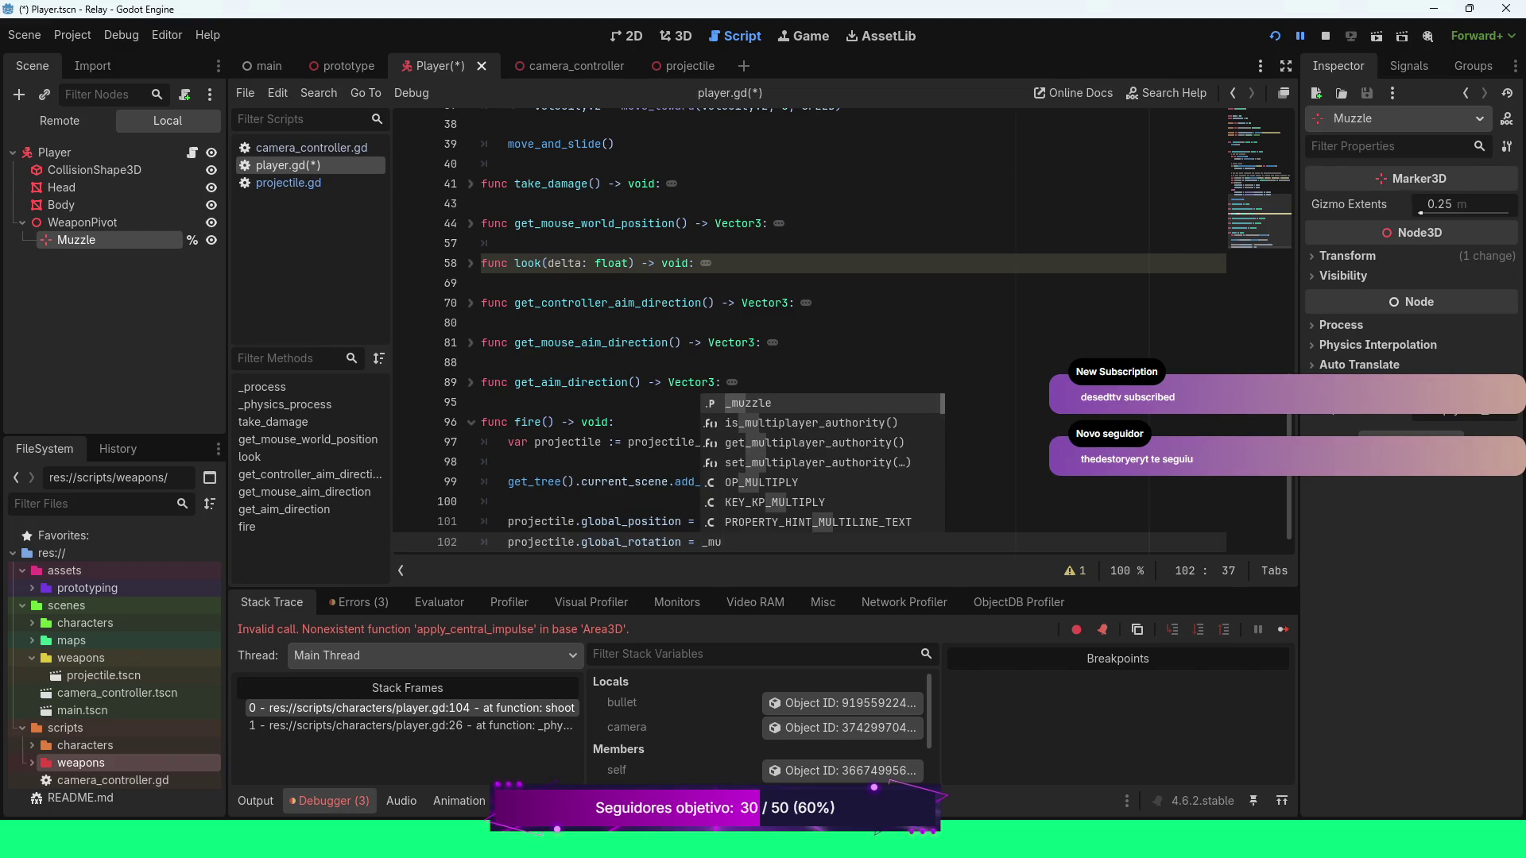
key("Return")
type("glo")
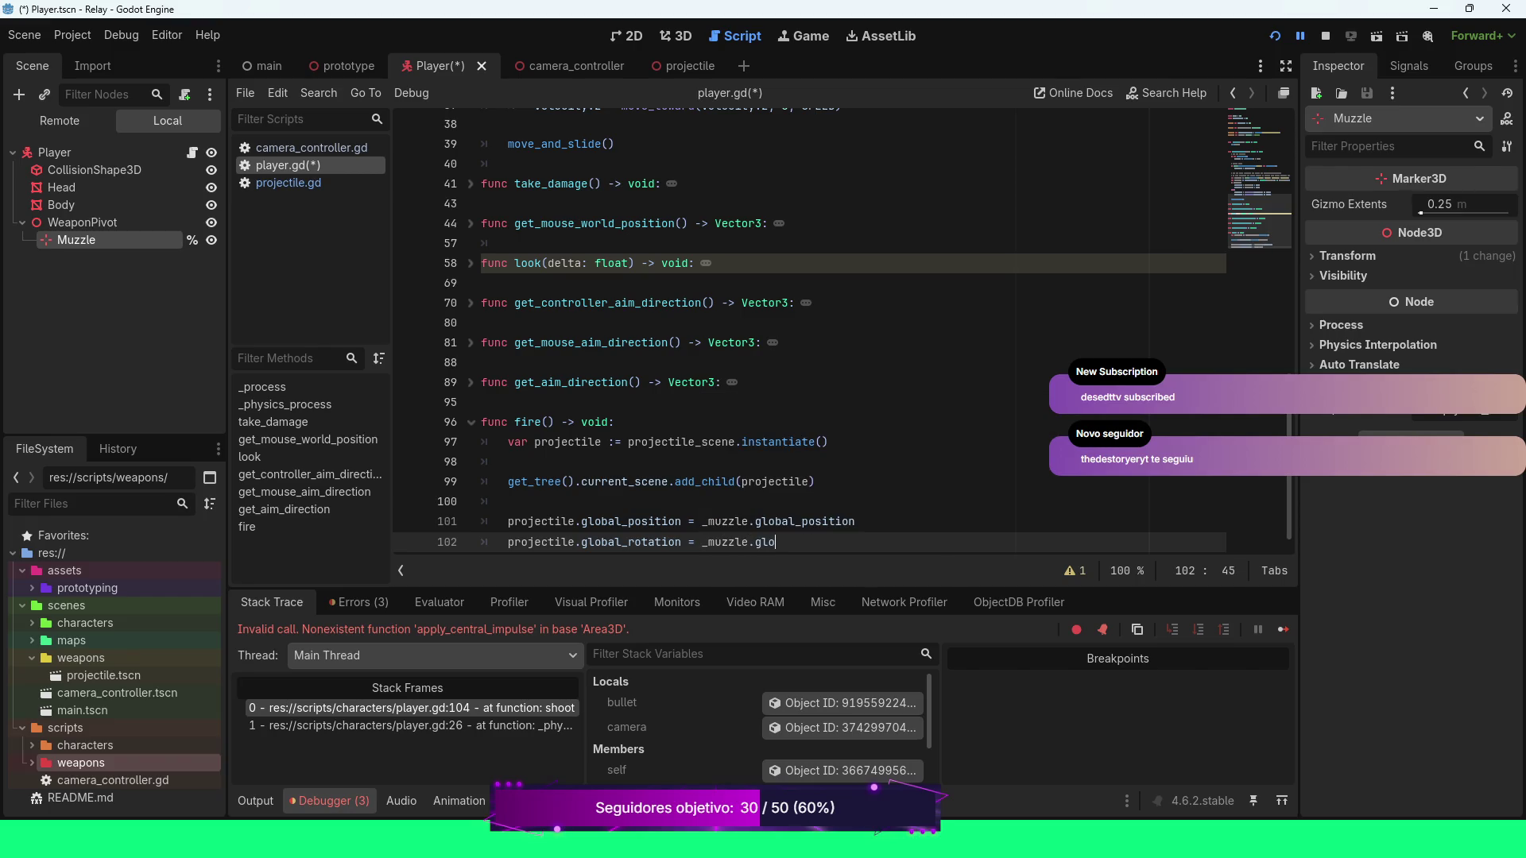
key("Down")
key("Down")
key("Down")
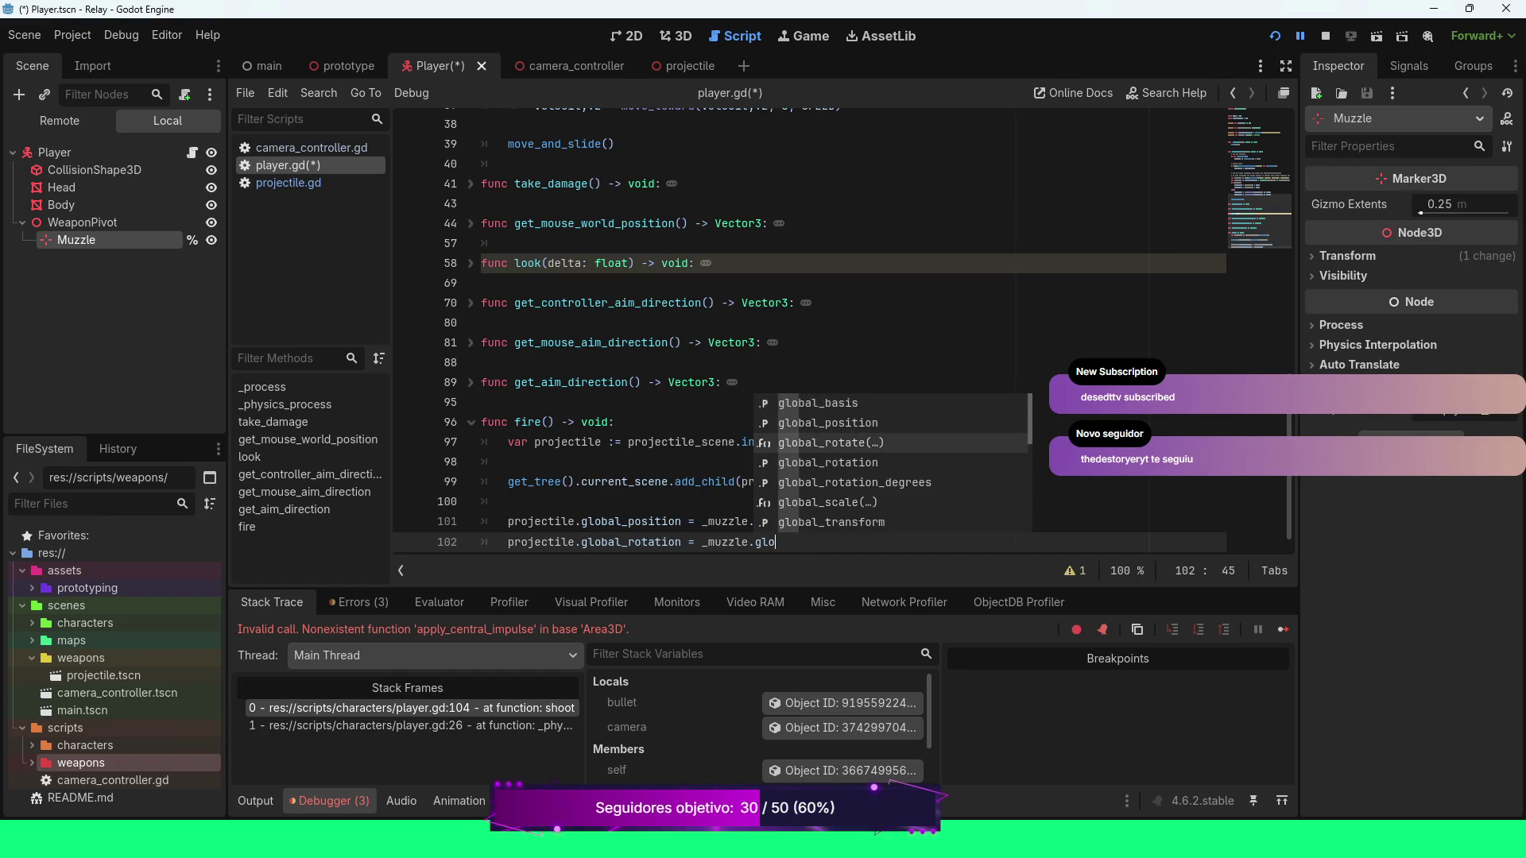
key("Return")
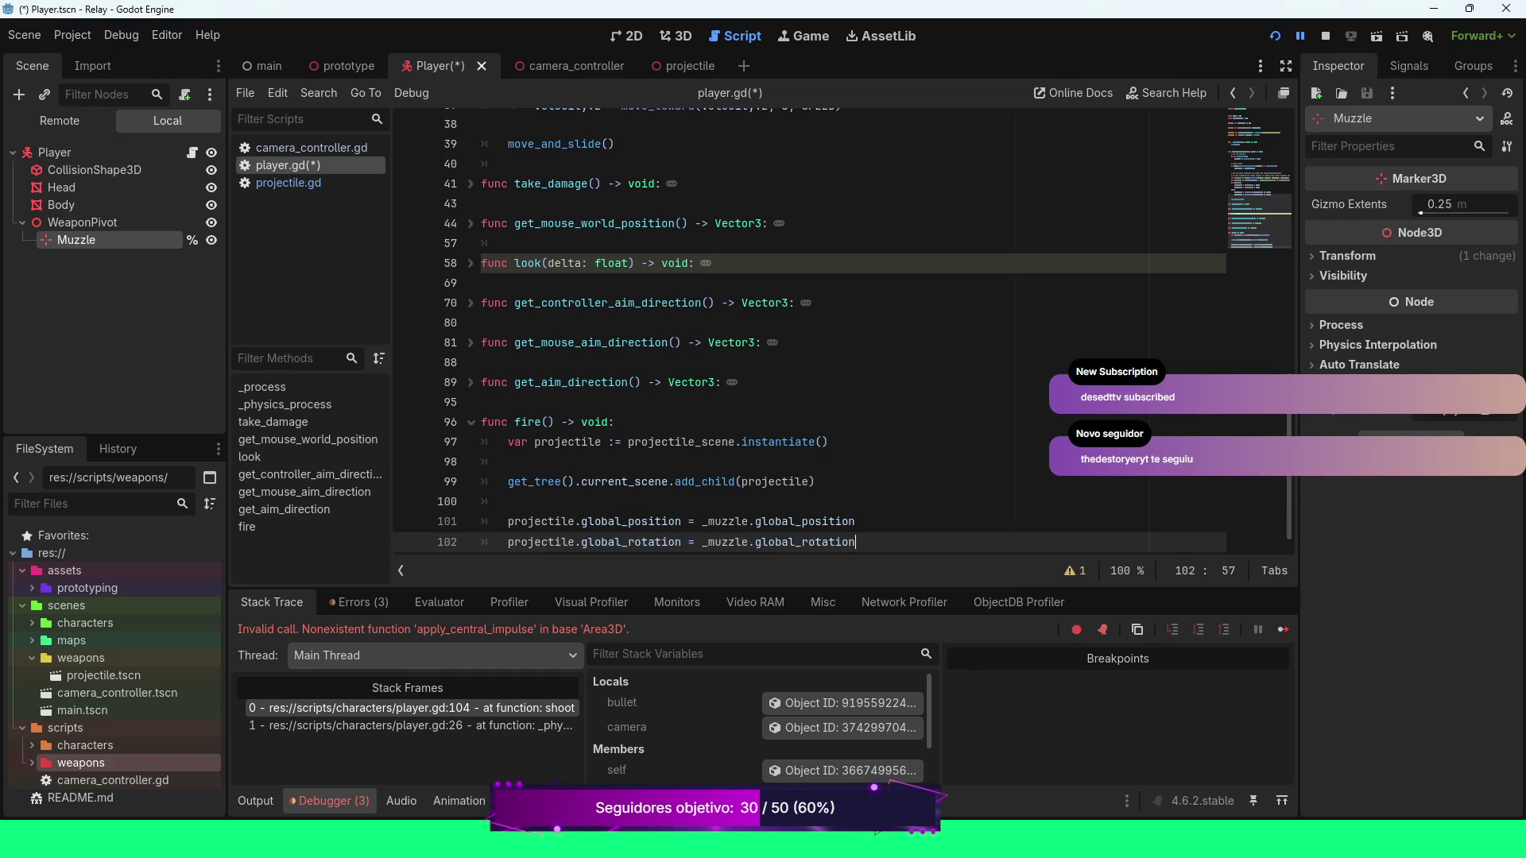
key("Return")
key("Return")
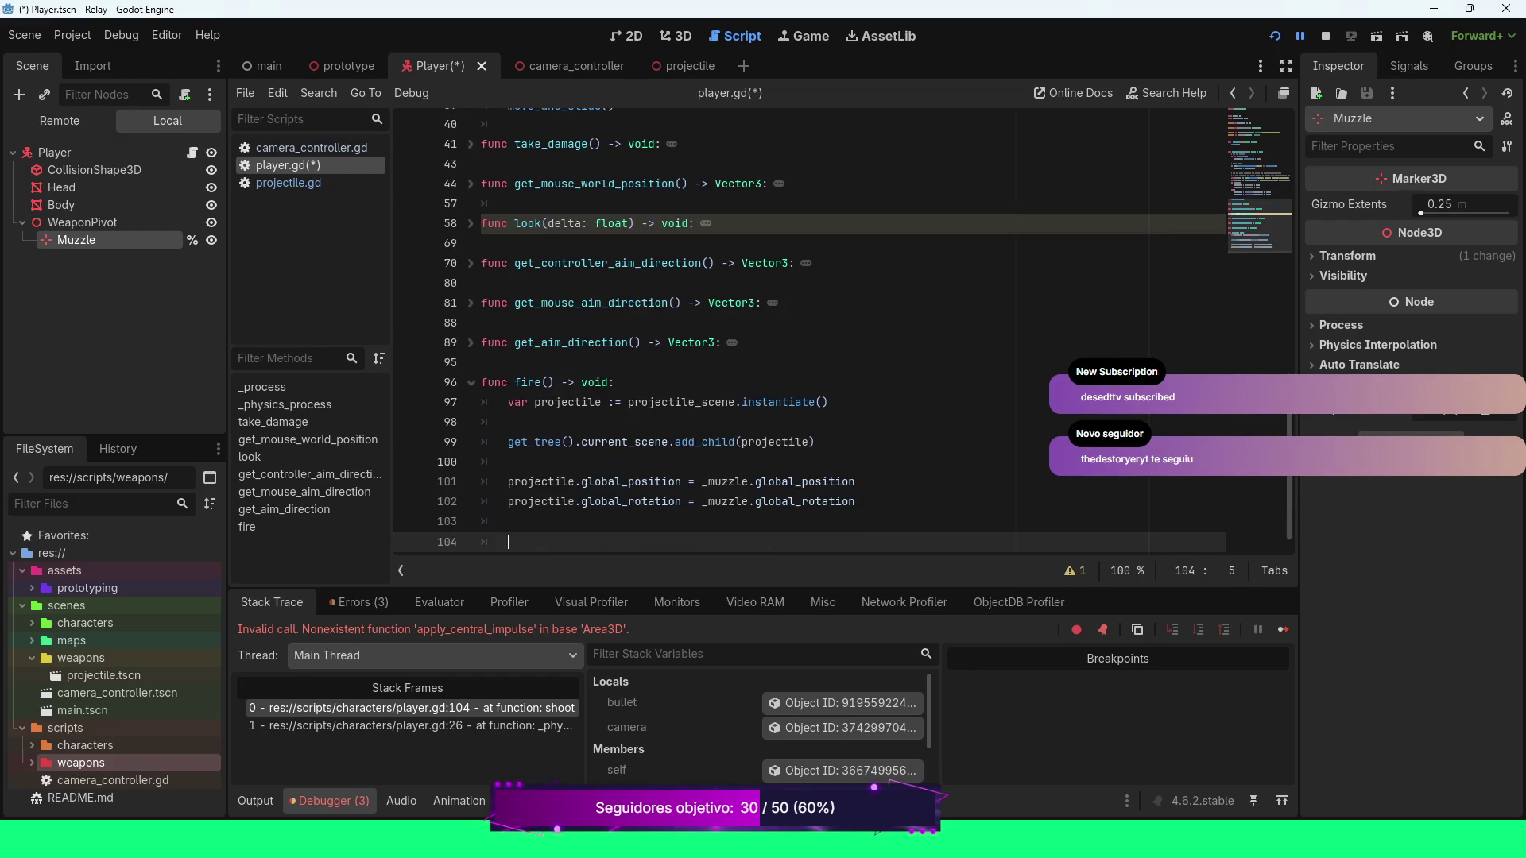
- Write 'projectile.direction = -_muzzle.global_transform.basis.z' on line 104 of fire()
type("projectile.")
type("direction")
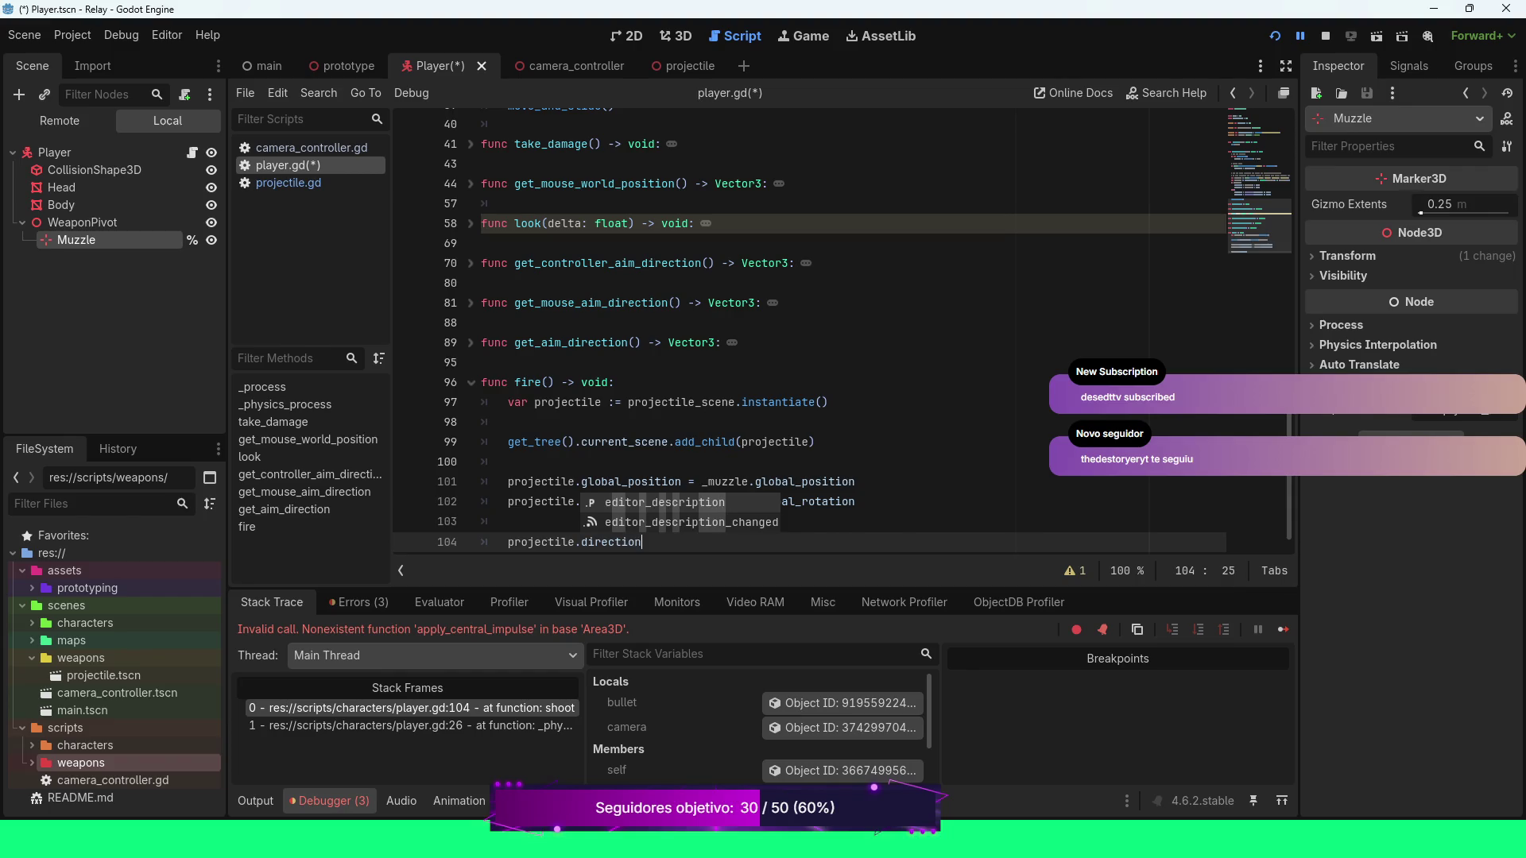
type(" = -muz")
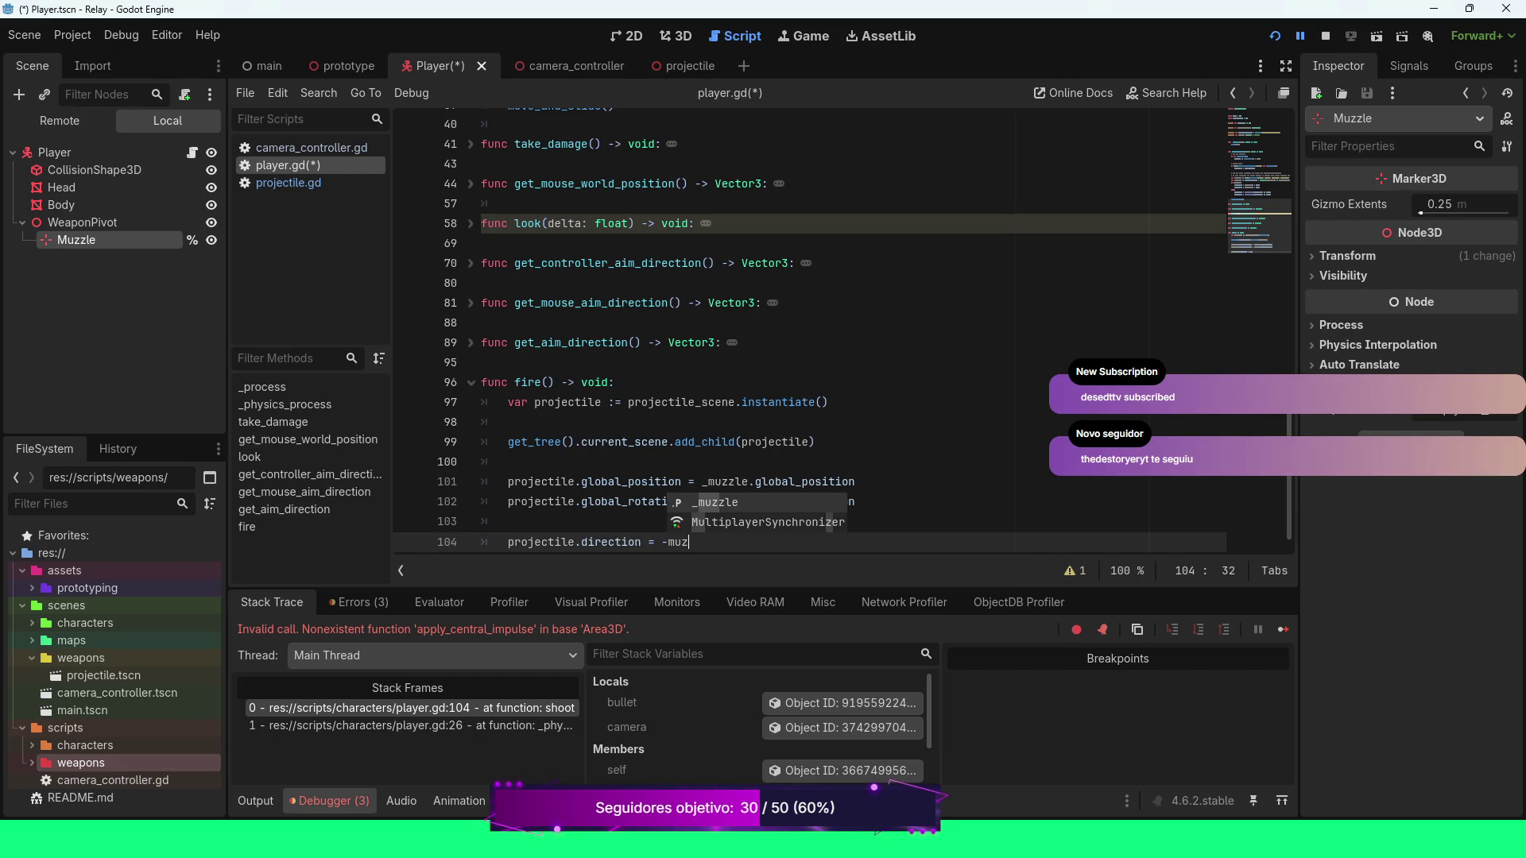
key("Return")
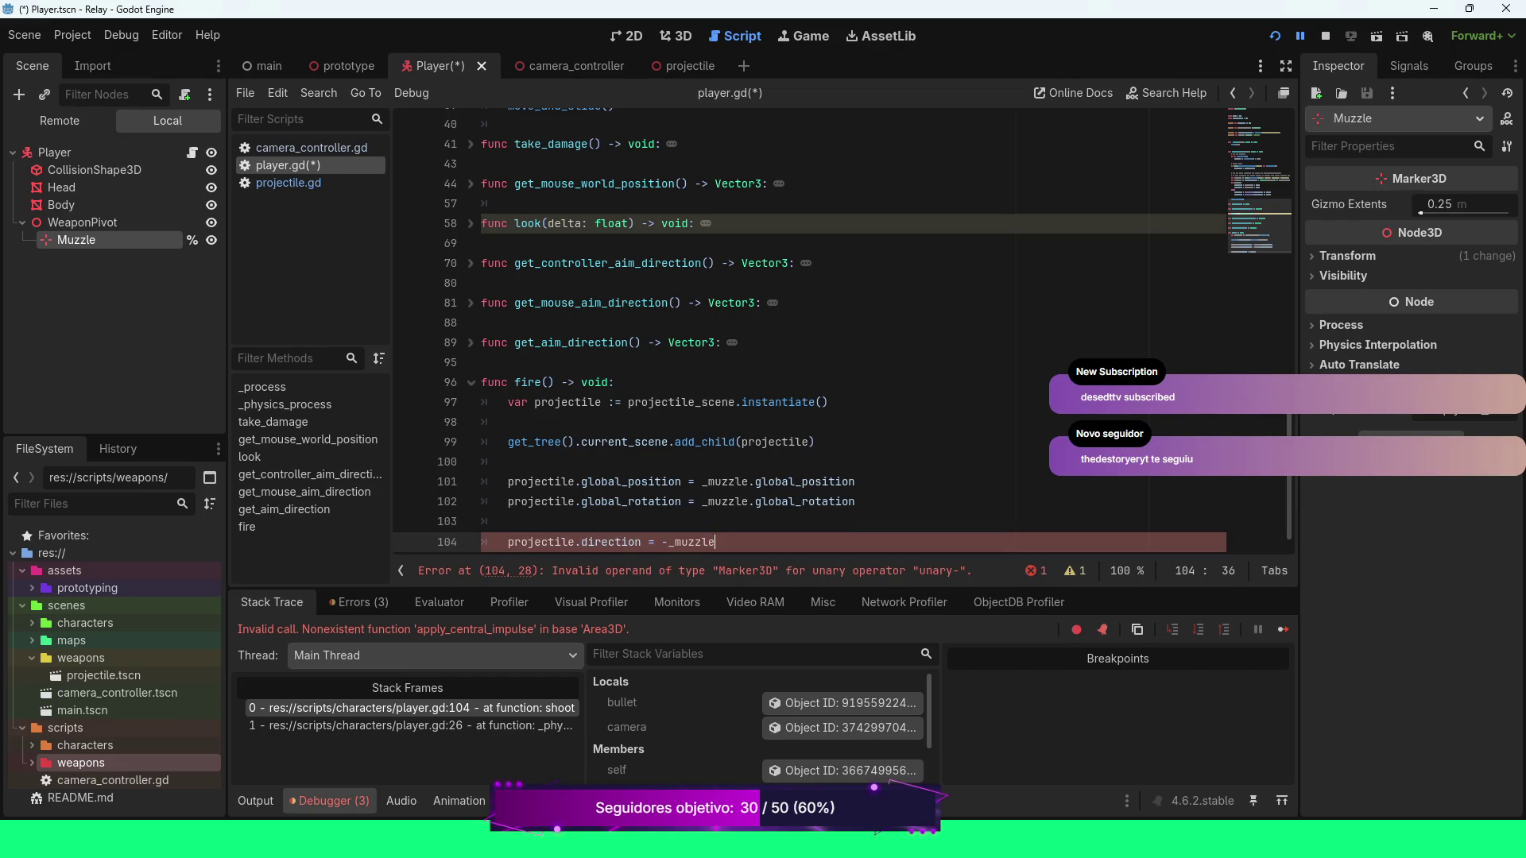
type(".glob")
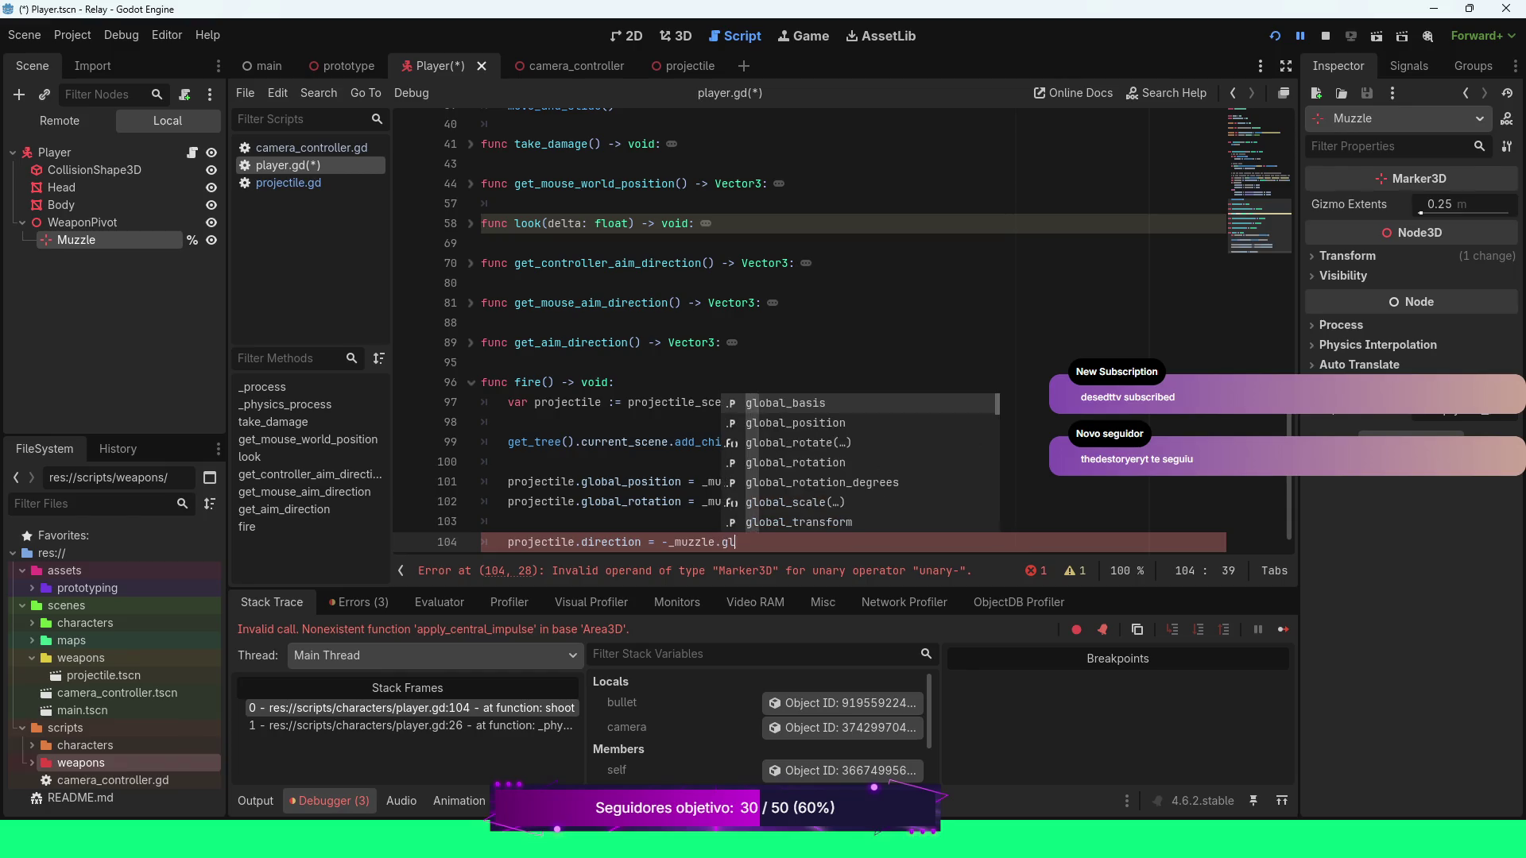
type("al")
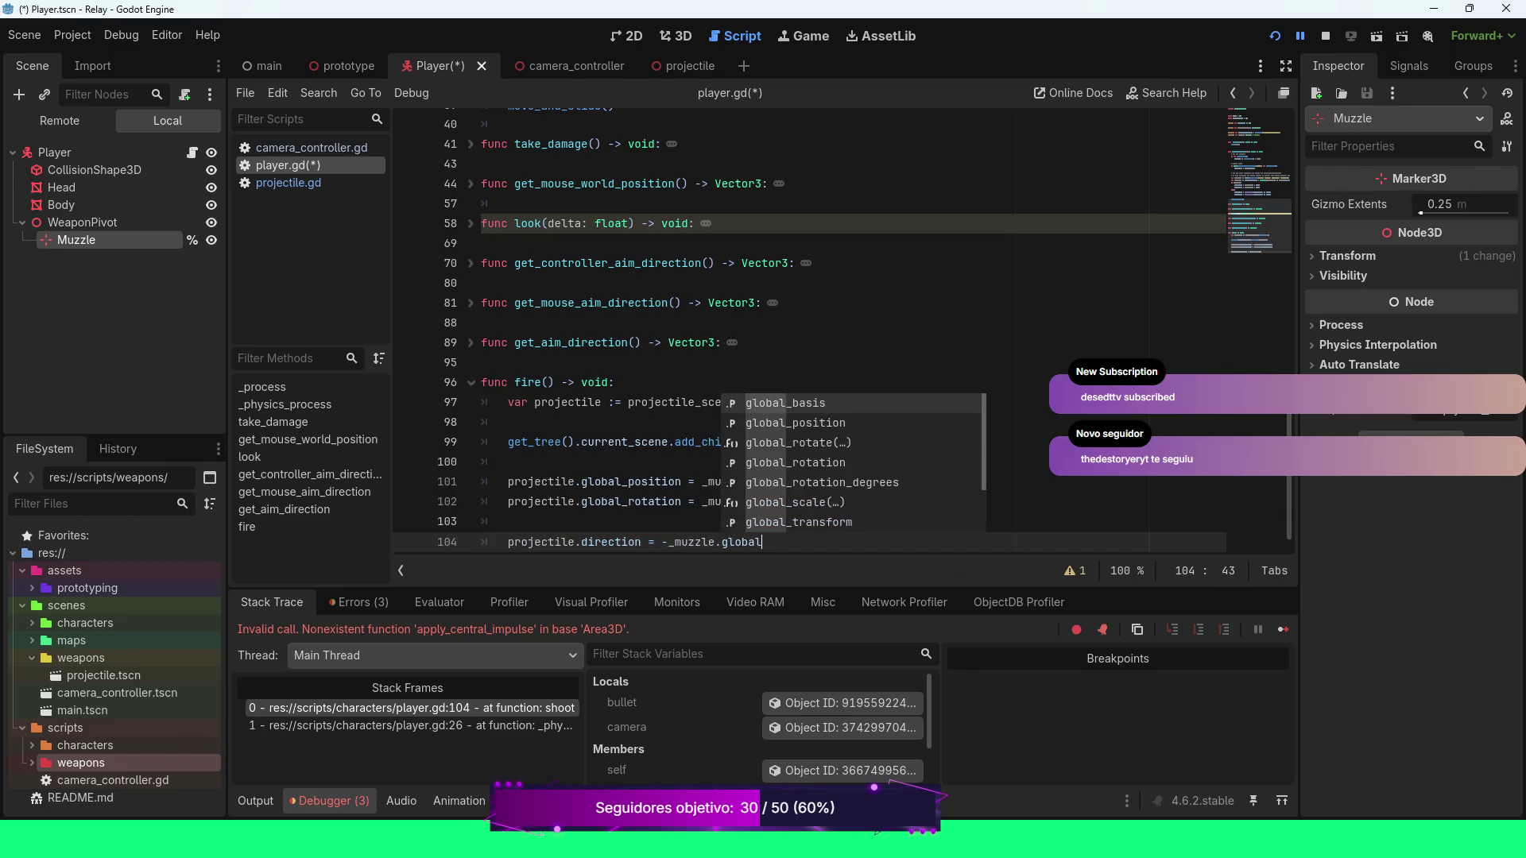
type("_tr")
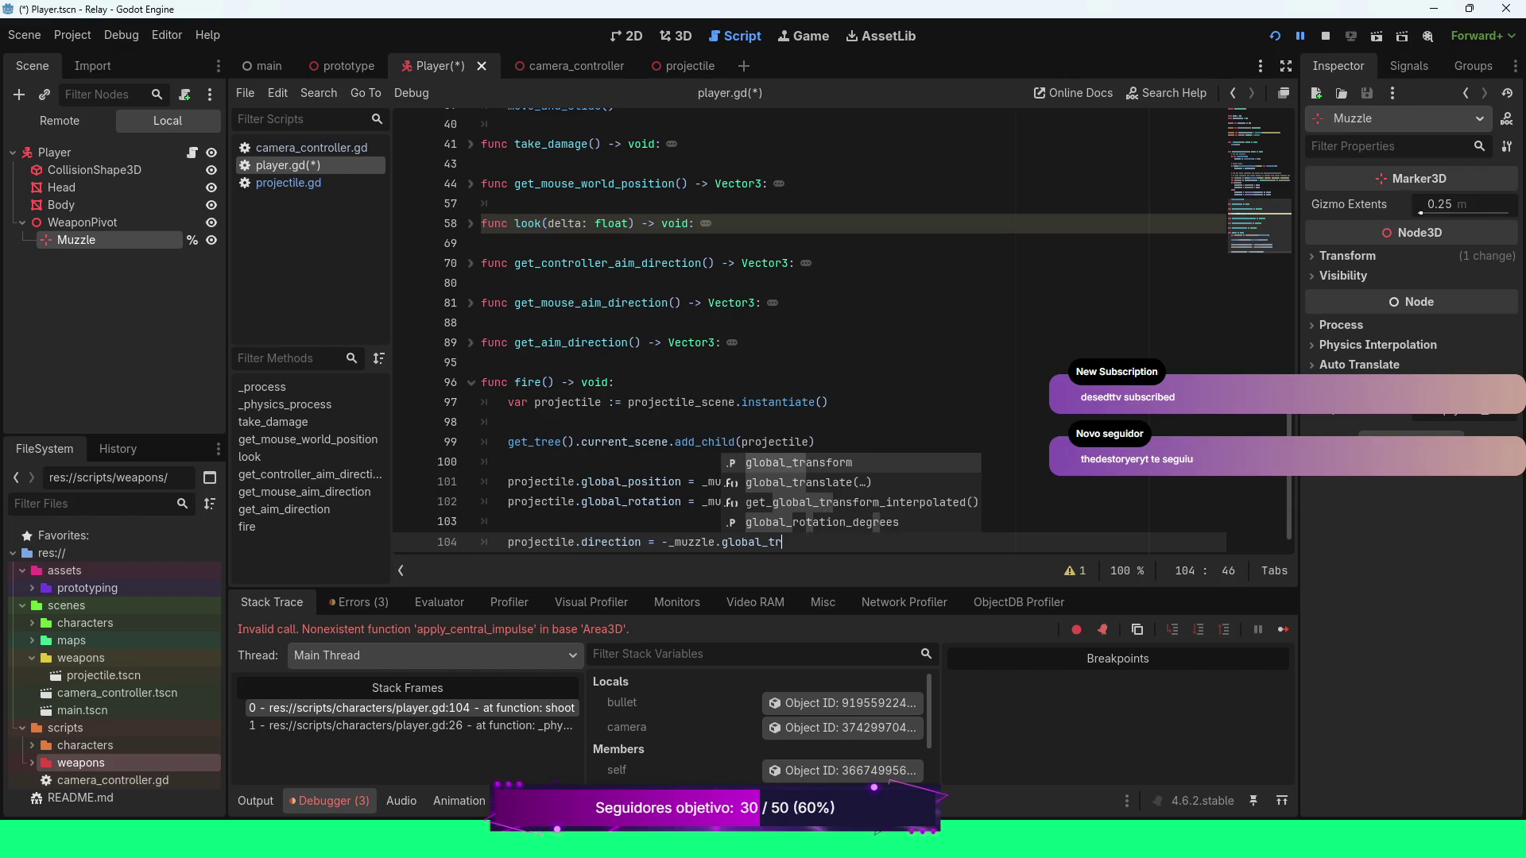
key("Return")
type(".b")
key("Return")
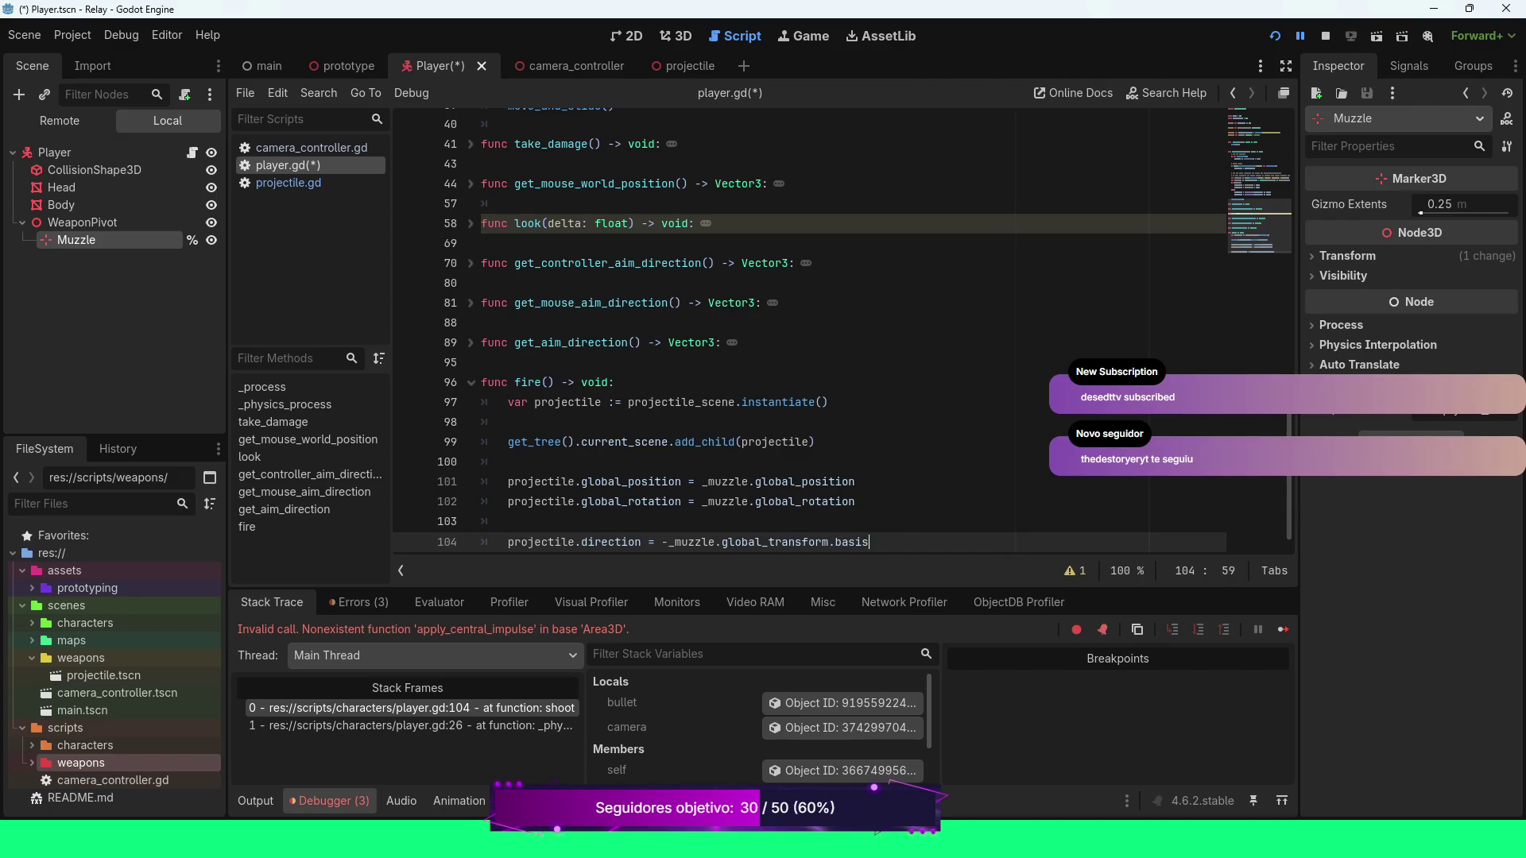
type(".z")
key("Escape")
scroll(842, 330, "down", 1)
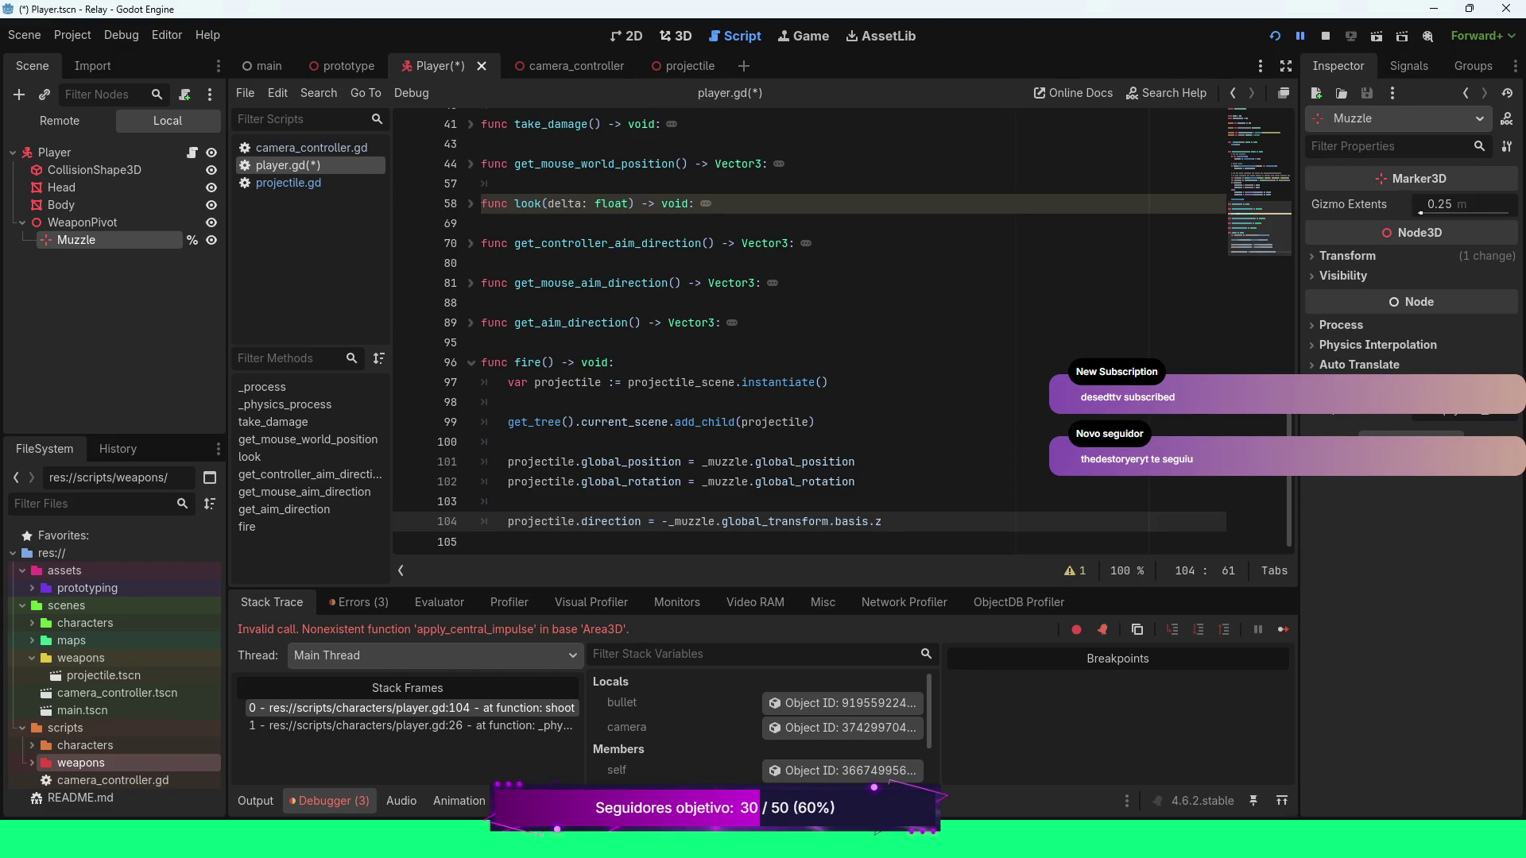
left_click(676, 36)
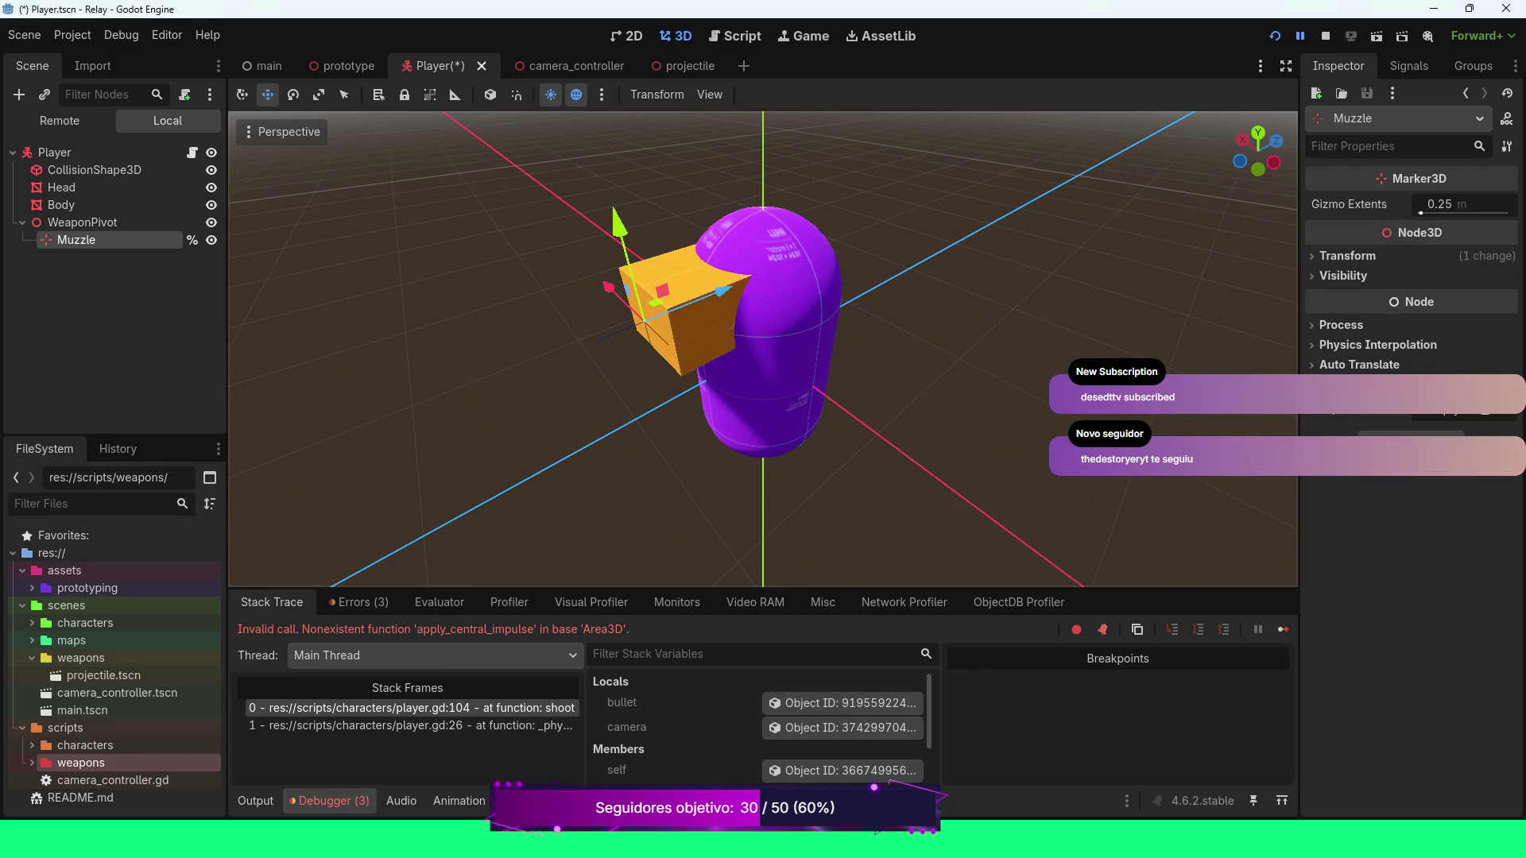
- Select the Player node in the Scene dock to show its properties in the Inspector
left_click(54, 152)
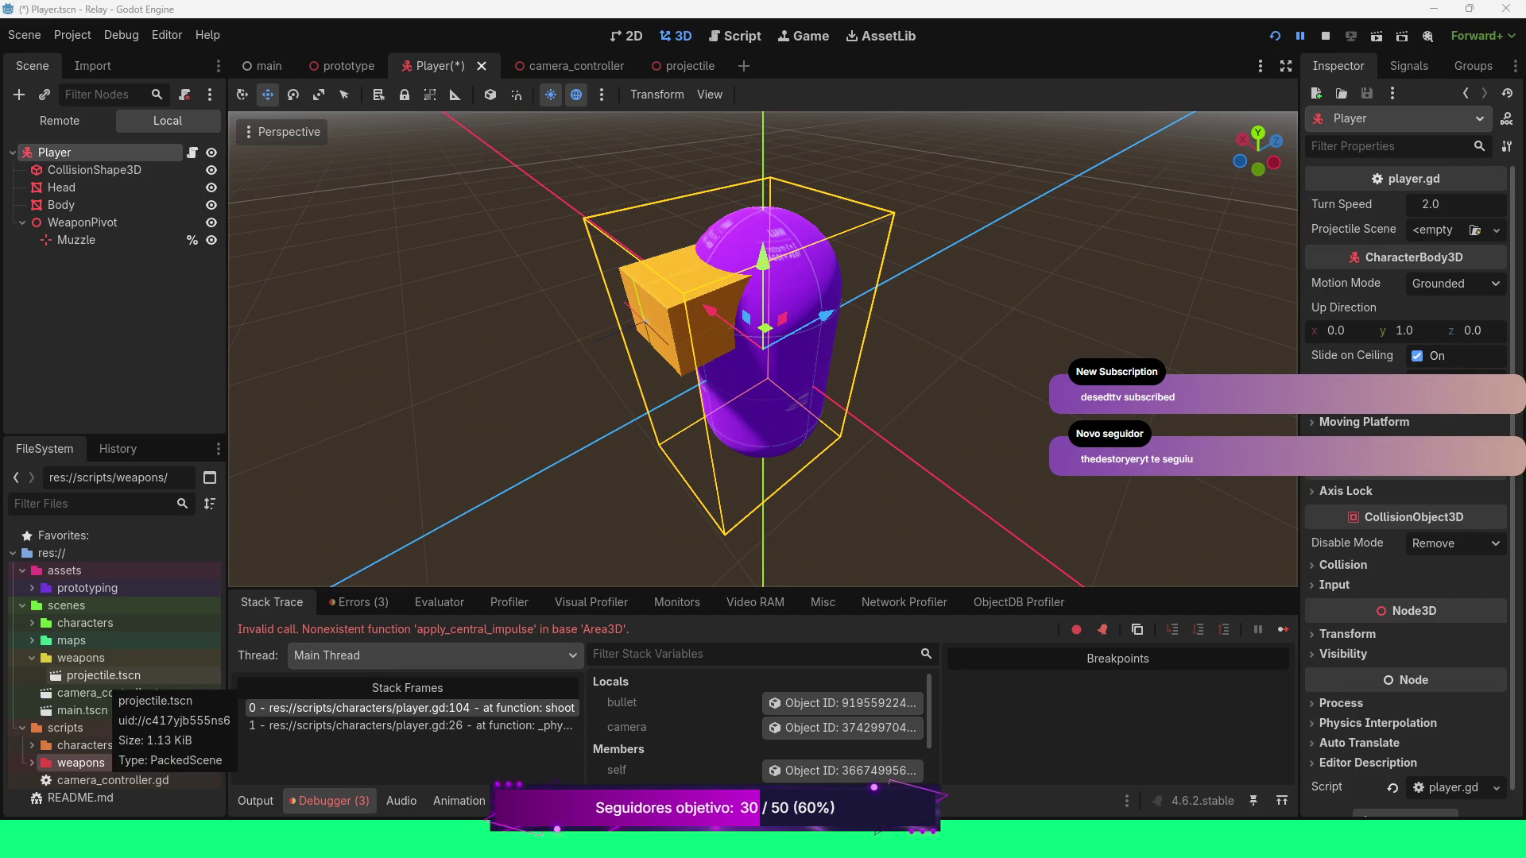
- Drop projectile.tscn into the Player's Projectile Scene field and save the Player scene
mouse_move(103, 678)
left_mouse_down()
mouse_move(119, 640)
mouse_move(1435, 236)
left_mouse_up()
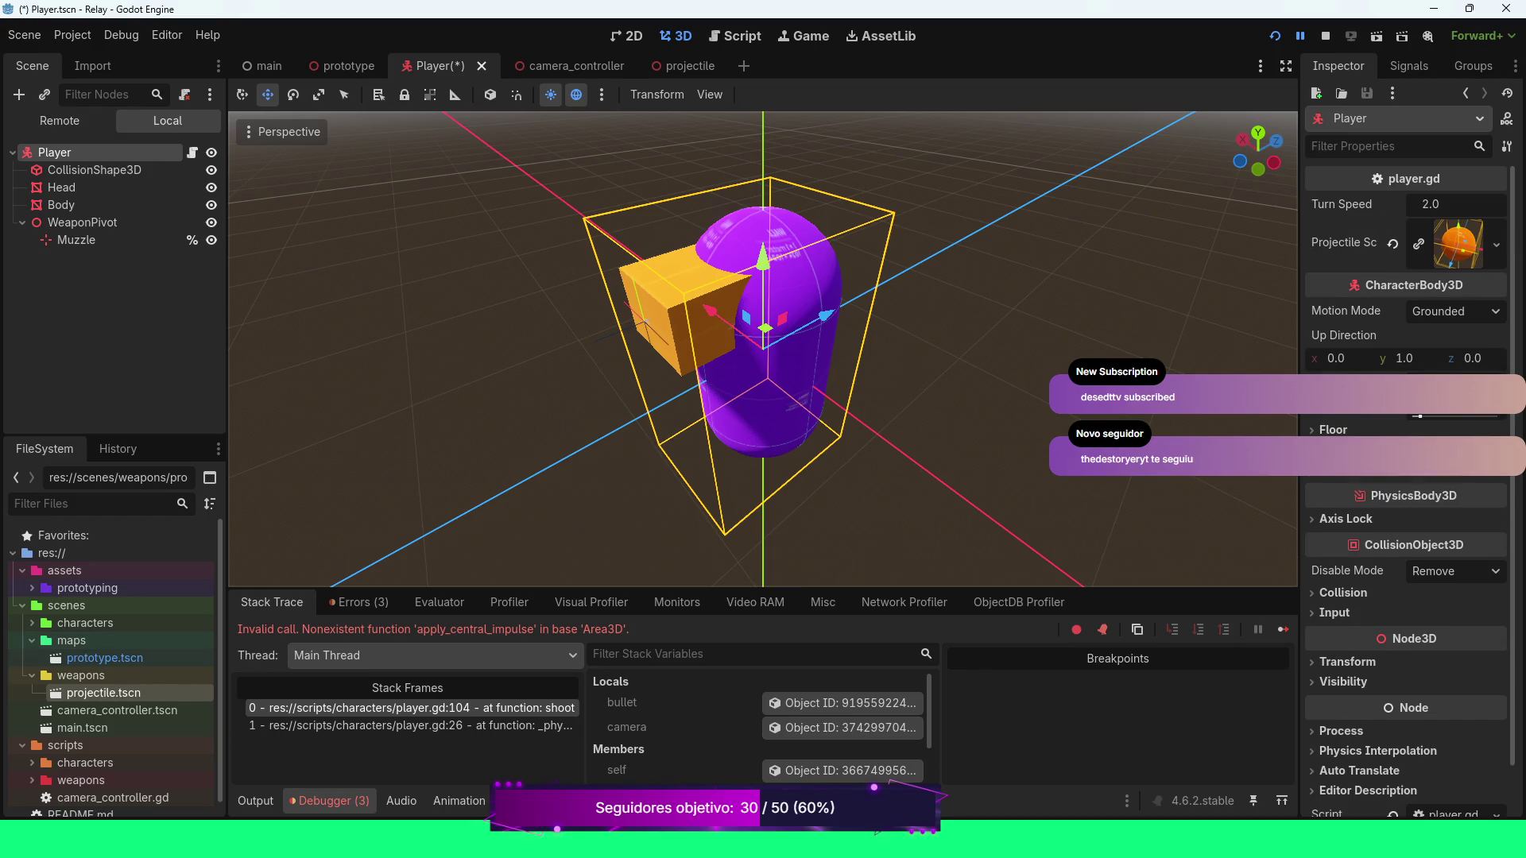
key("ctrl+s")
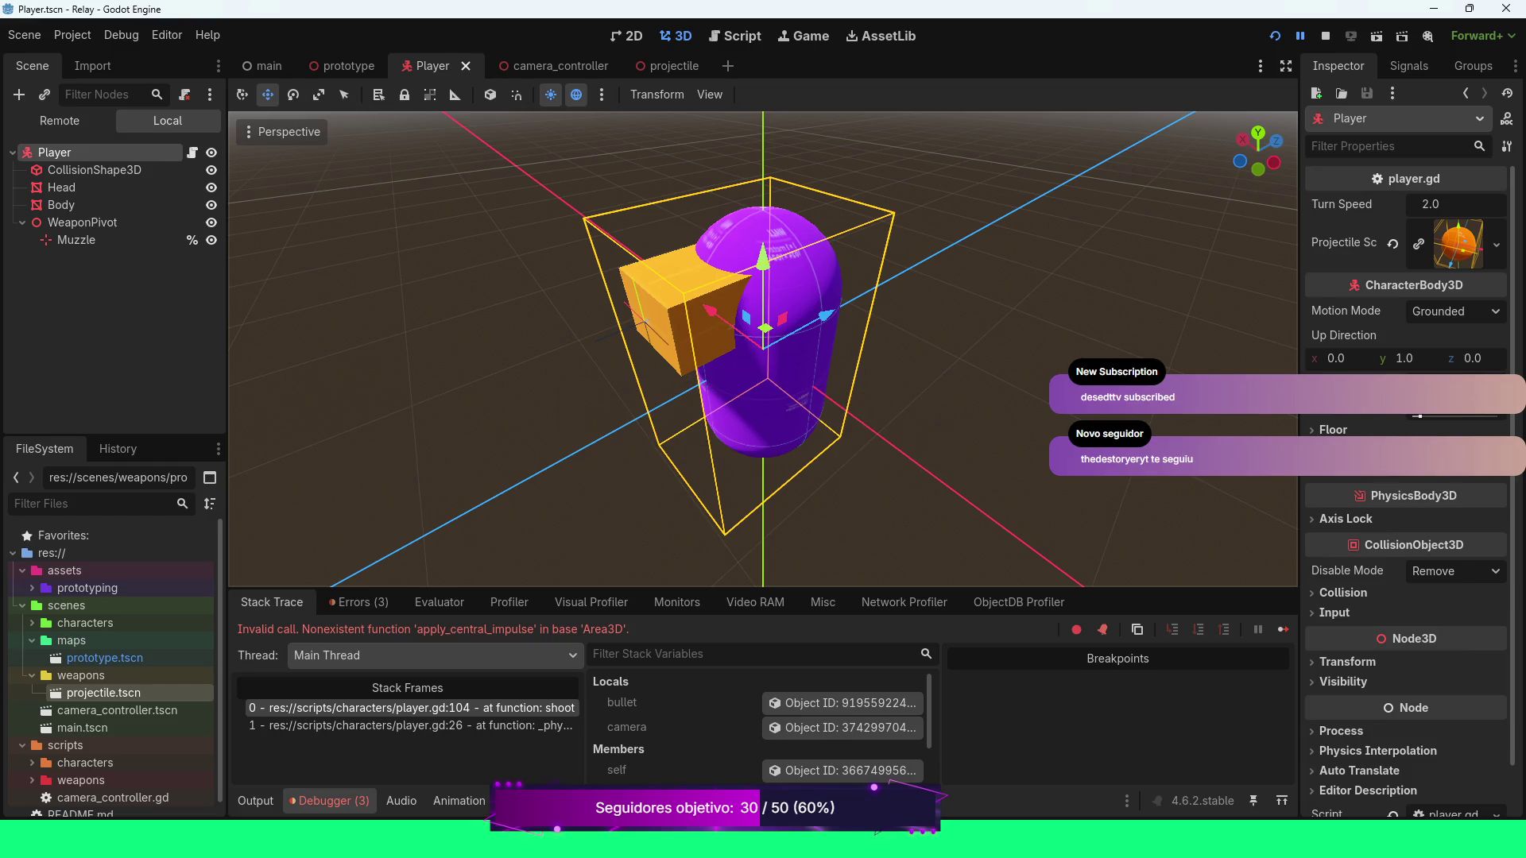
key("F5")
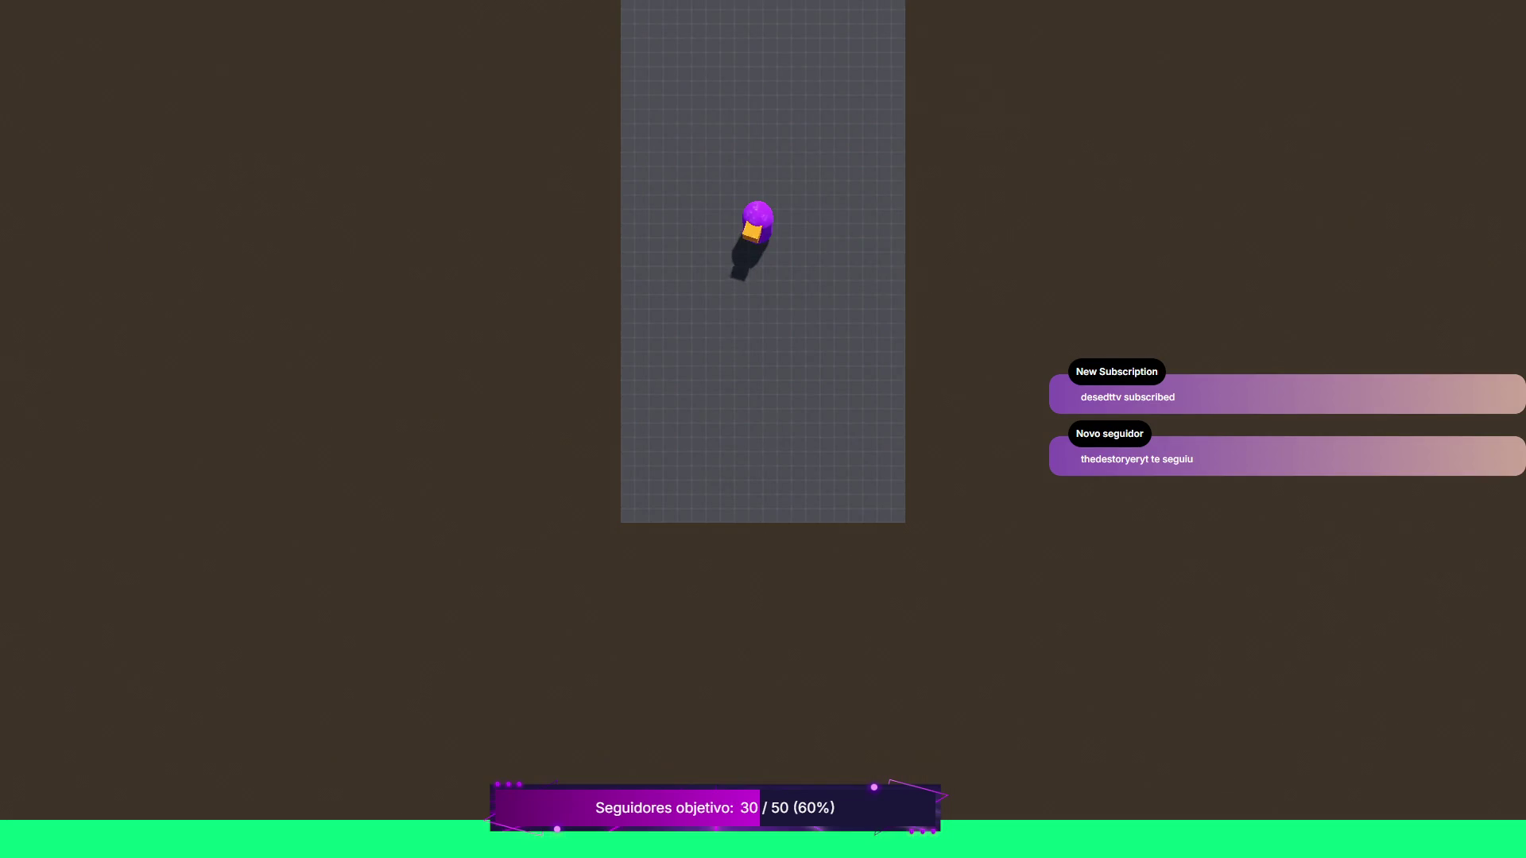
- Walk the player down, back up and left across the floor, then close the game
key("s")
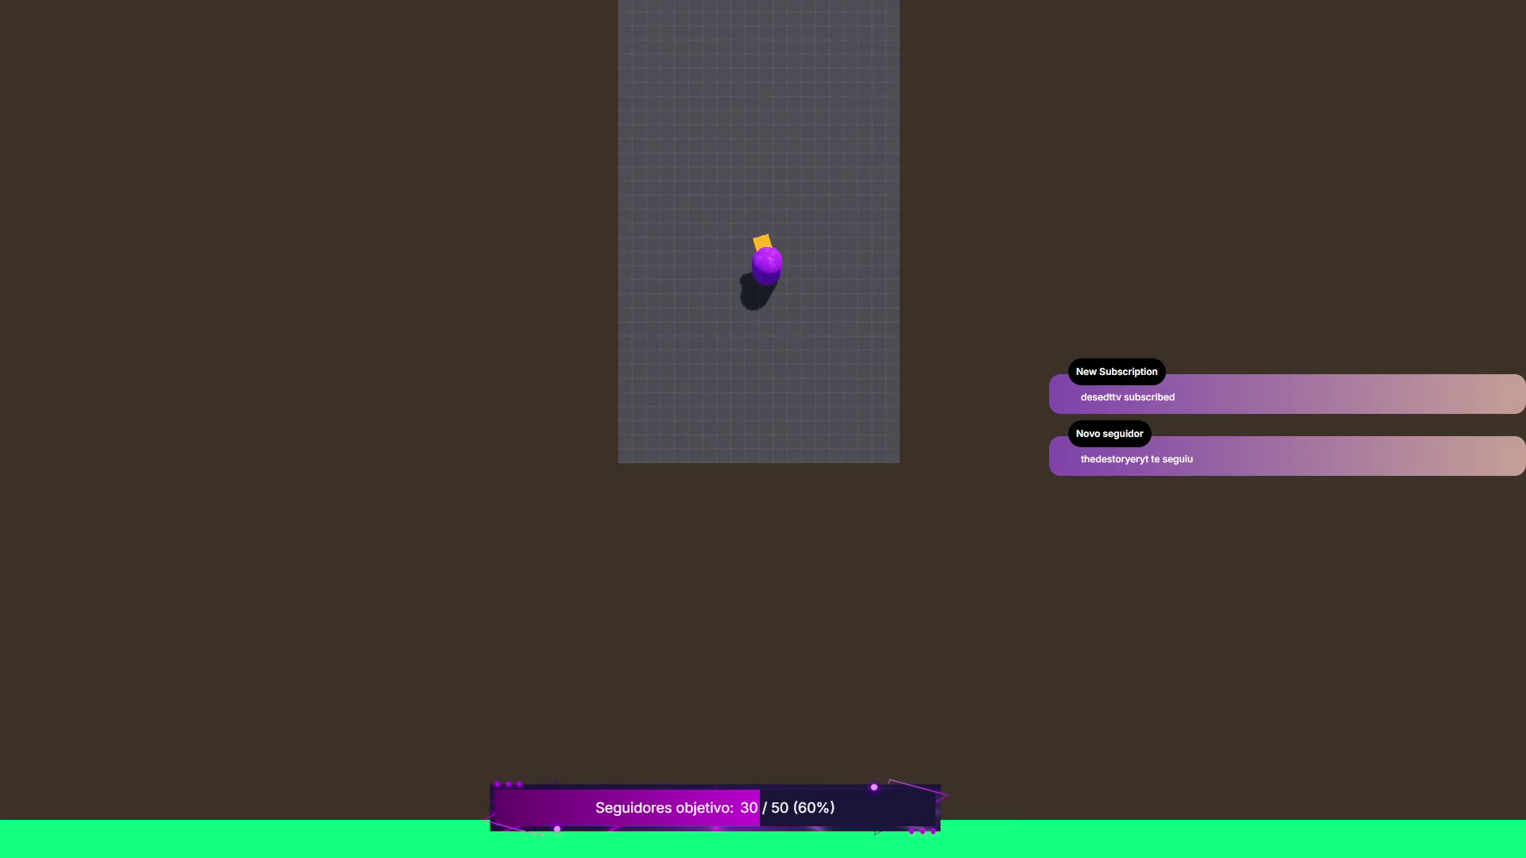
key("w")
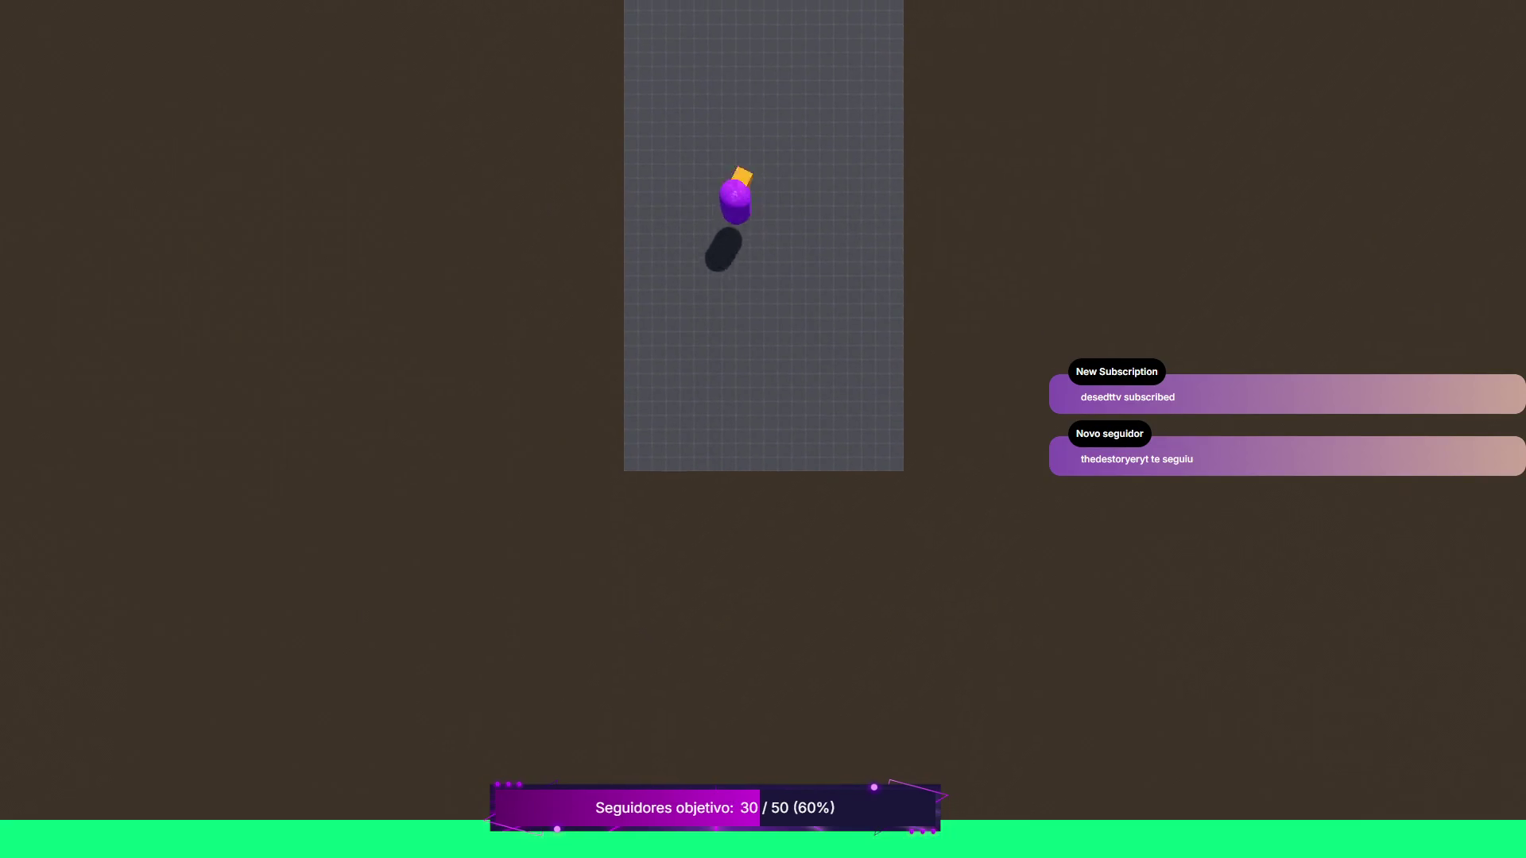
key("a")
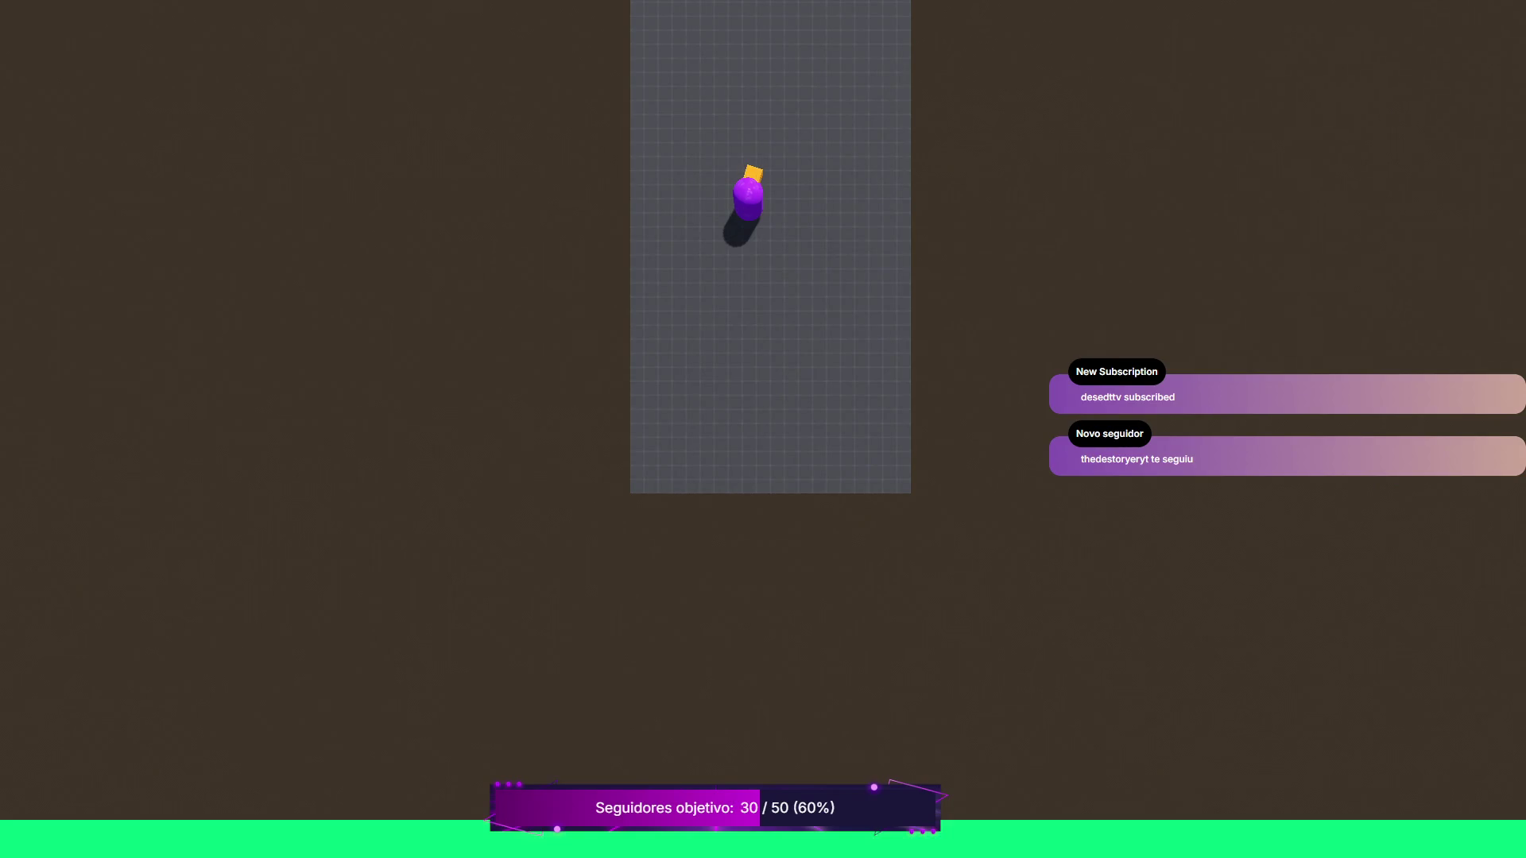
key("alt+F4")
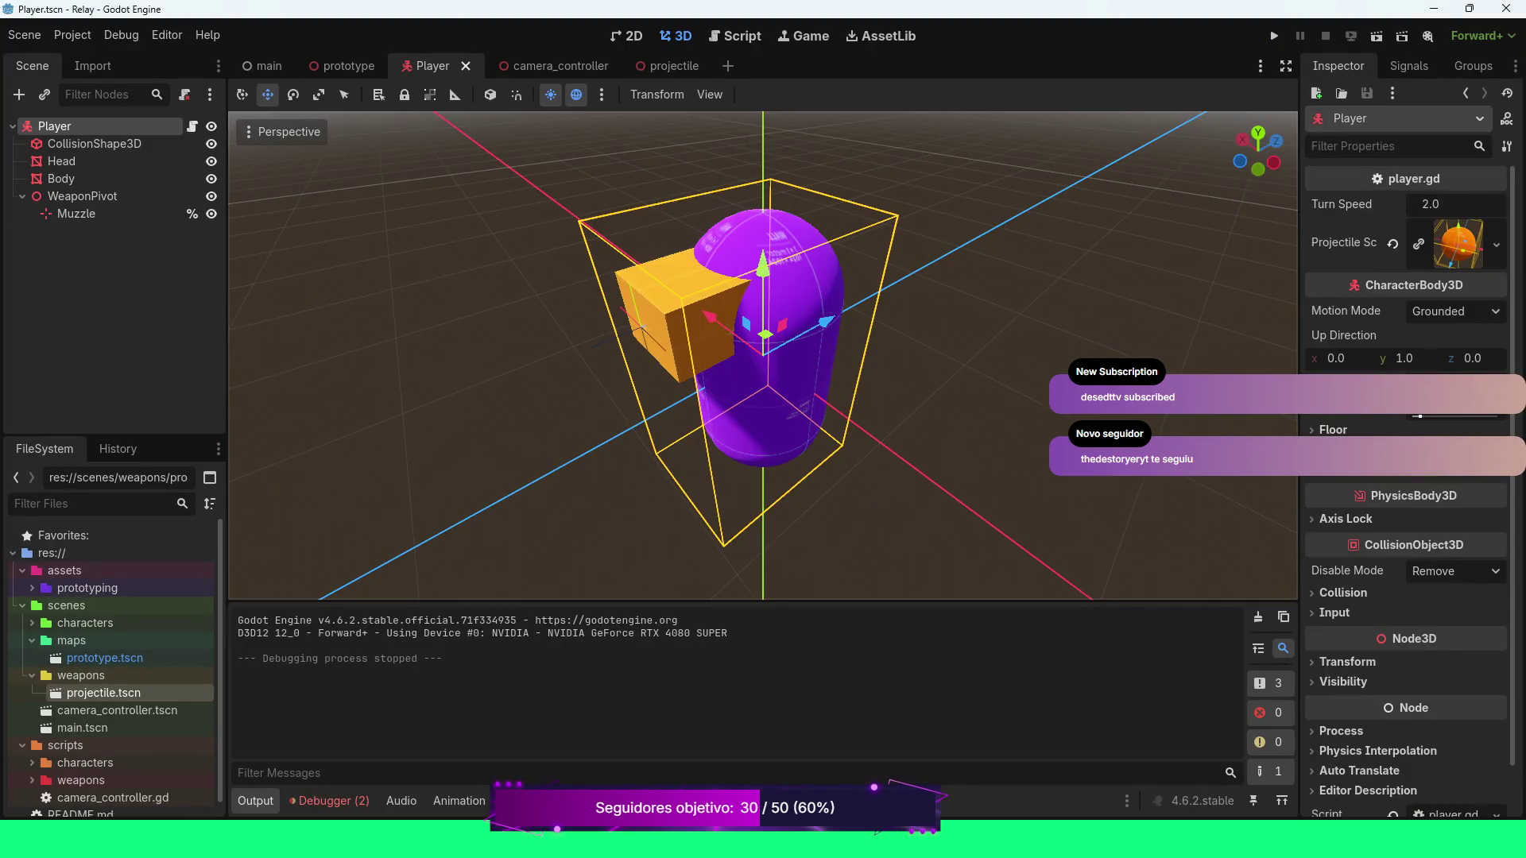
- Clear the two logged errors in the Debugger's Errors tab
left_click(329, 802)
left_click(359, 602)
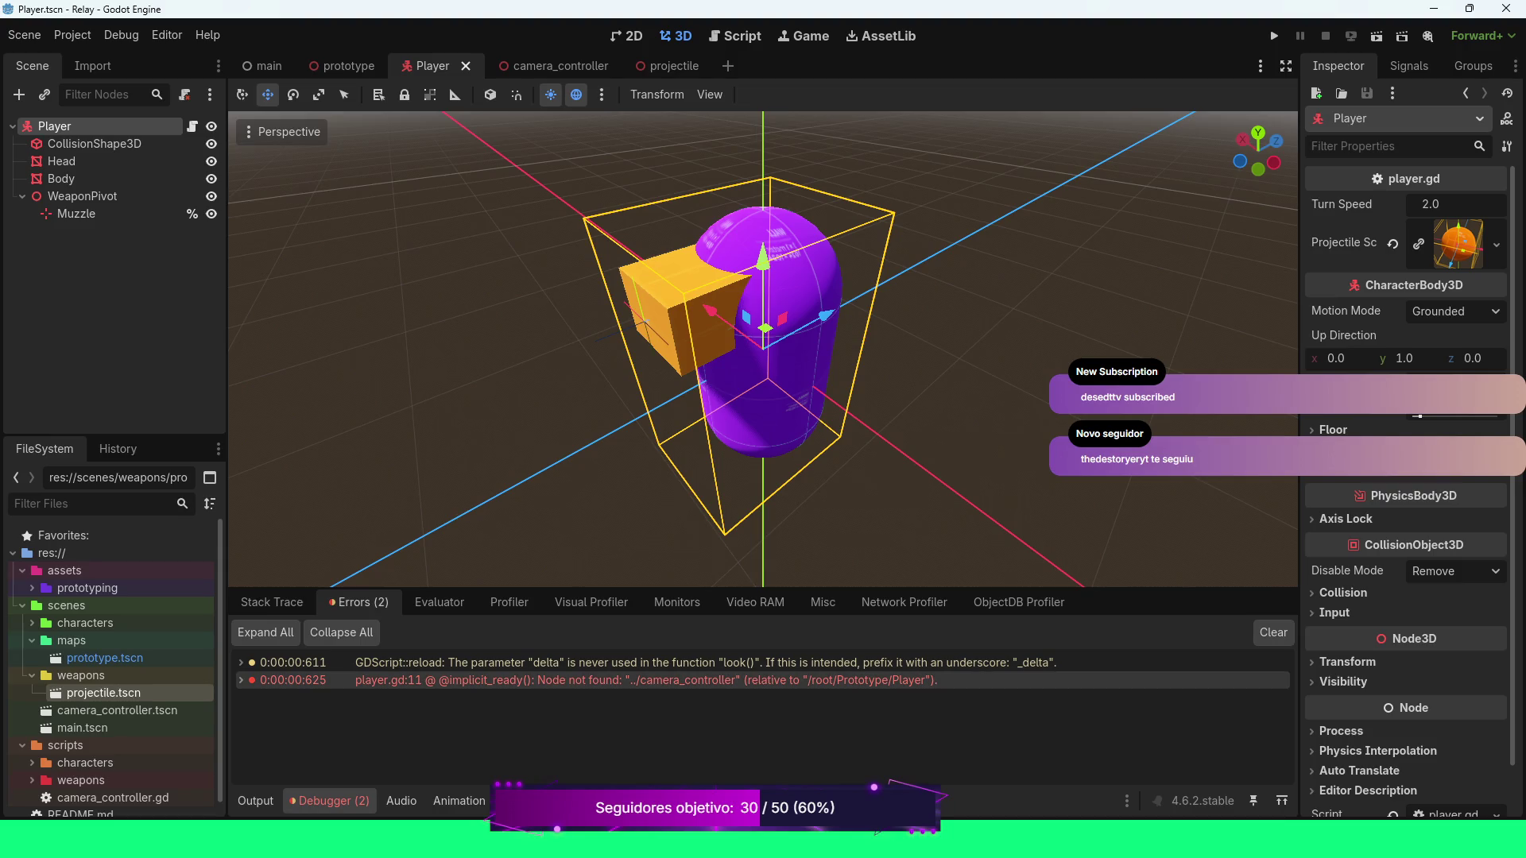
left_click(1274, 633)
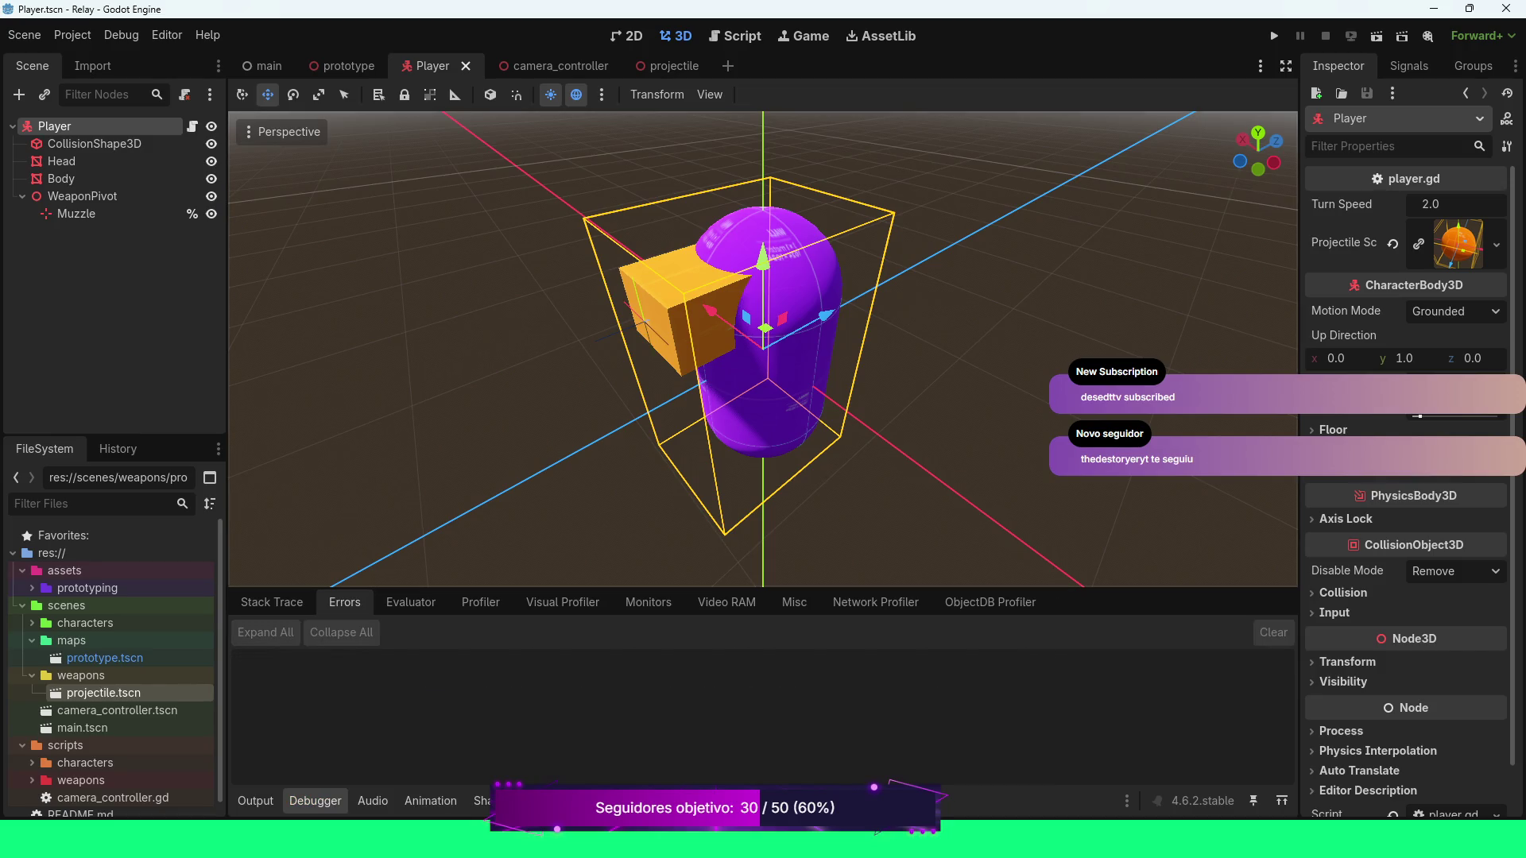
- Move the Muzzle -0.131 along Z, then open the projectile scene's projectile.gd script
left_click(77, 214)
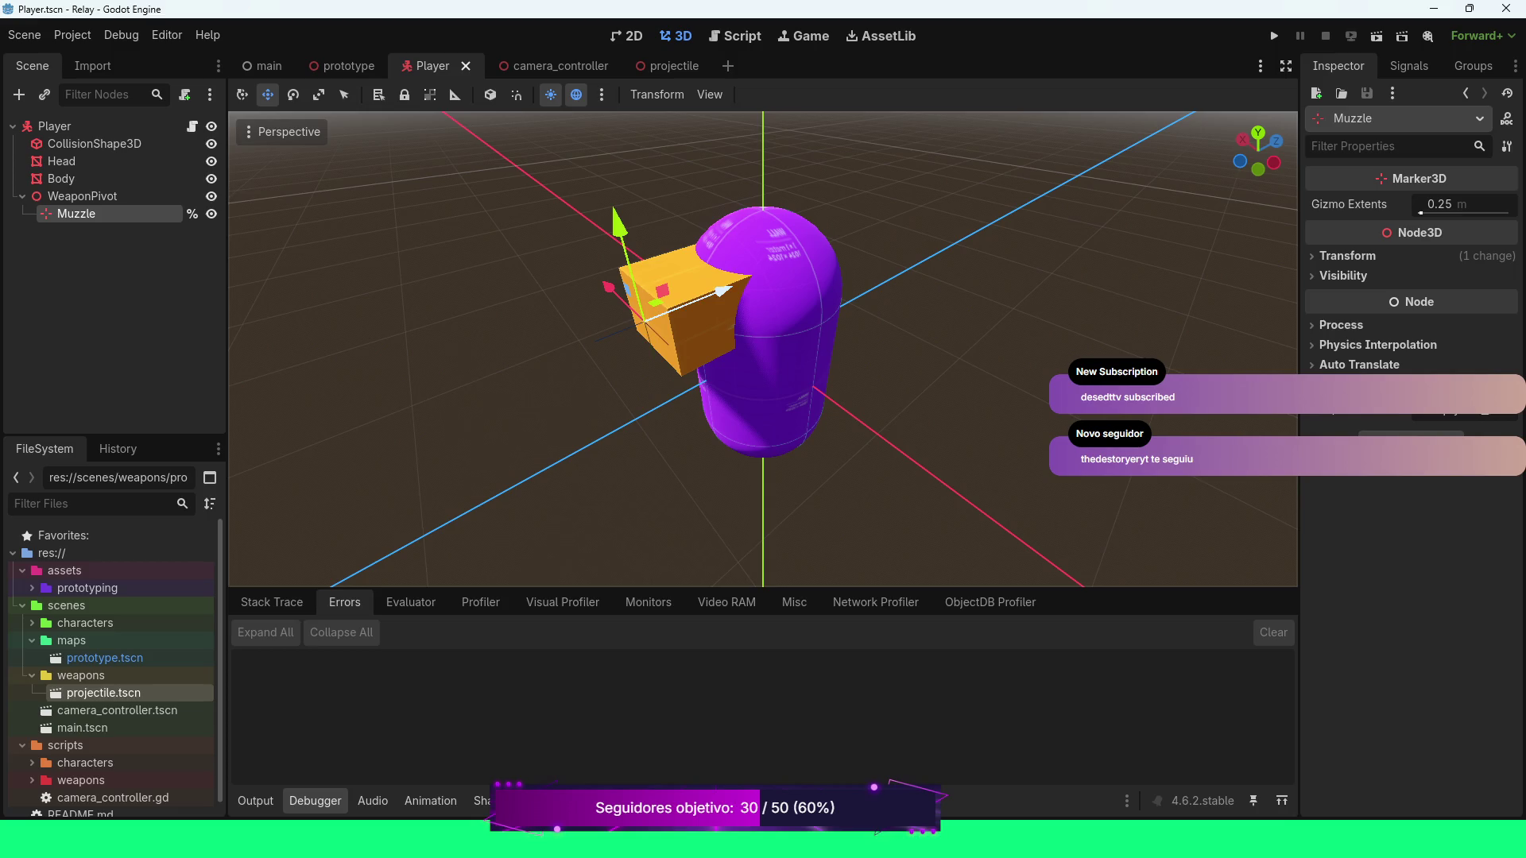
left_click_drag(722, 291, 699, 300)
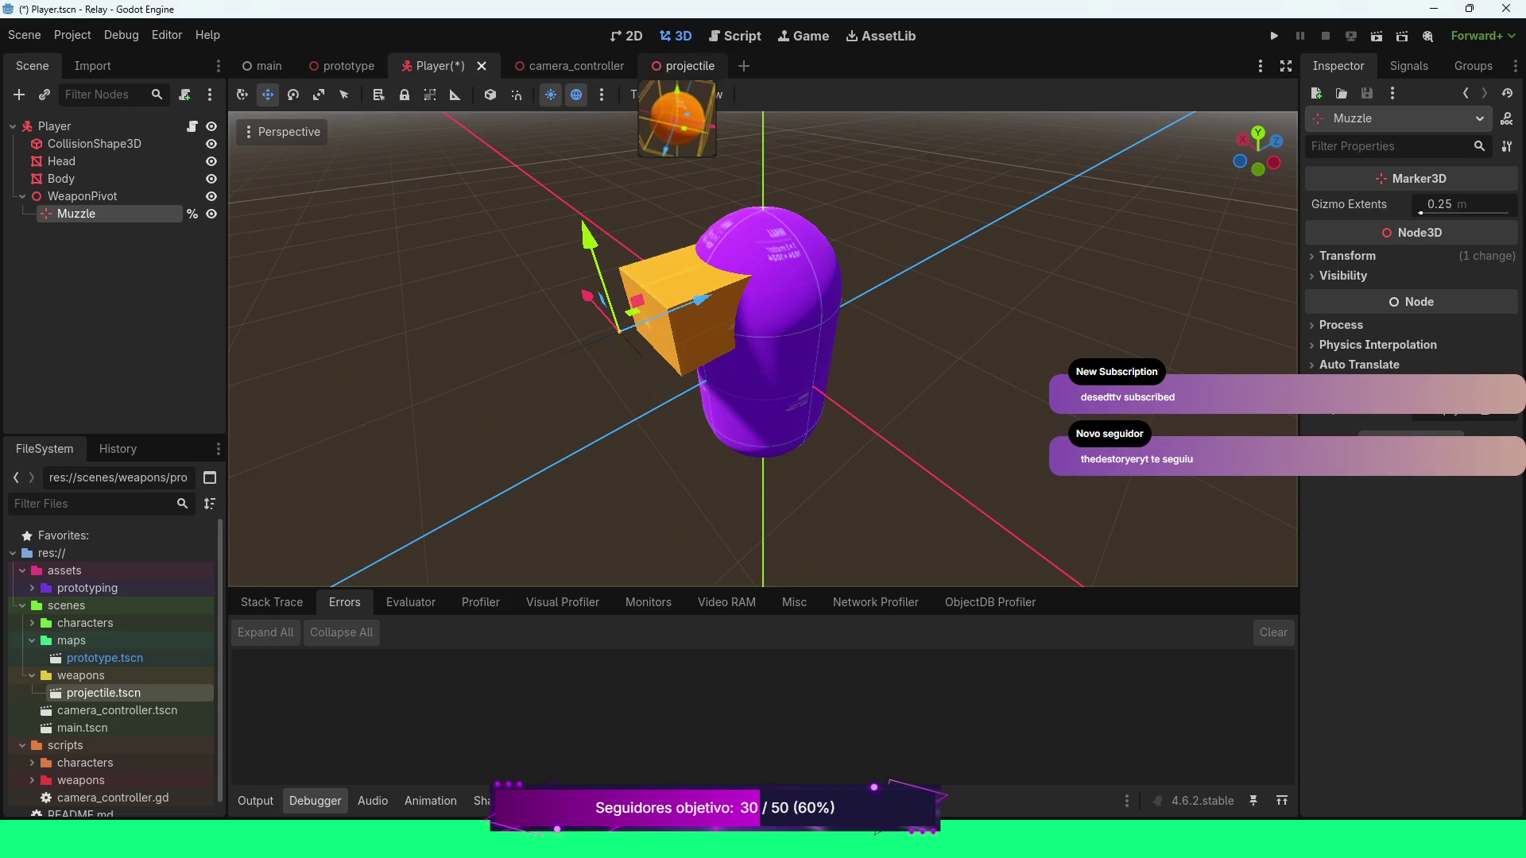
left_click(684, 66)
left_click(736, 35)
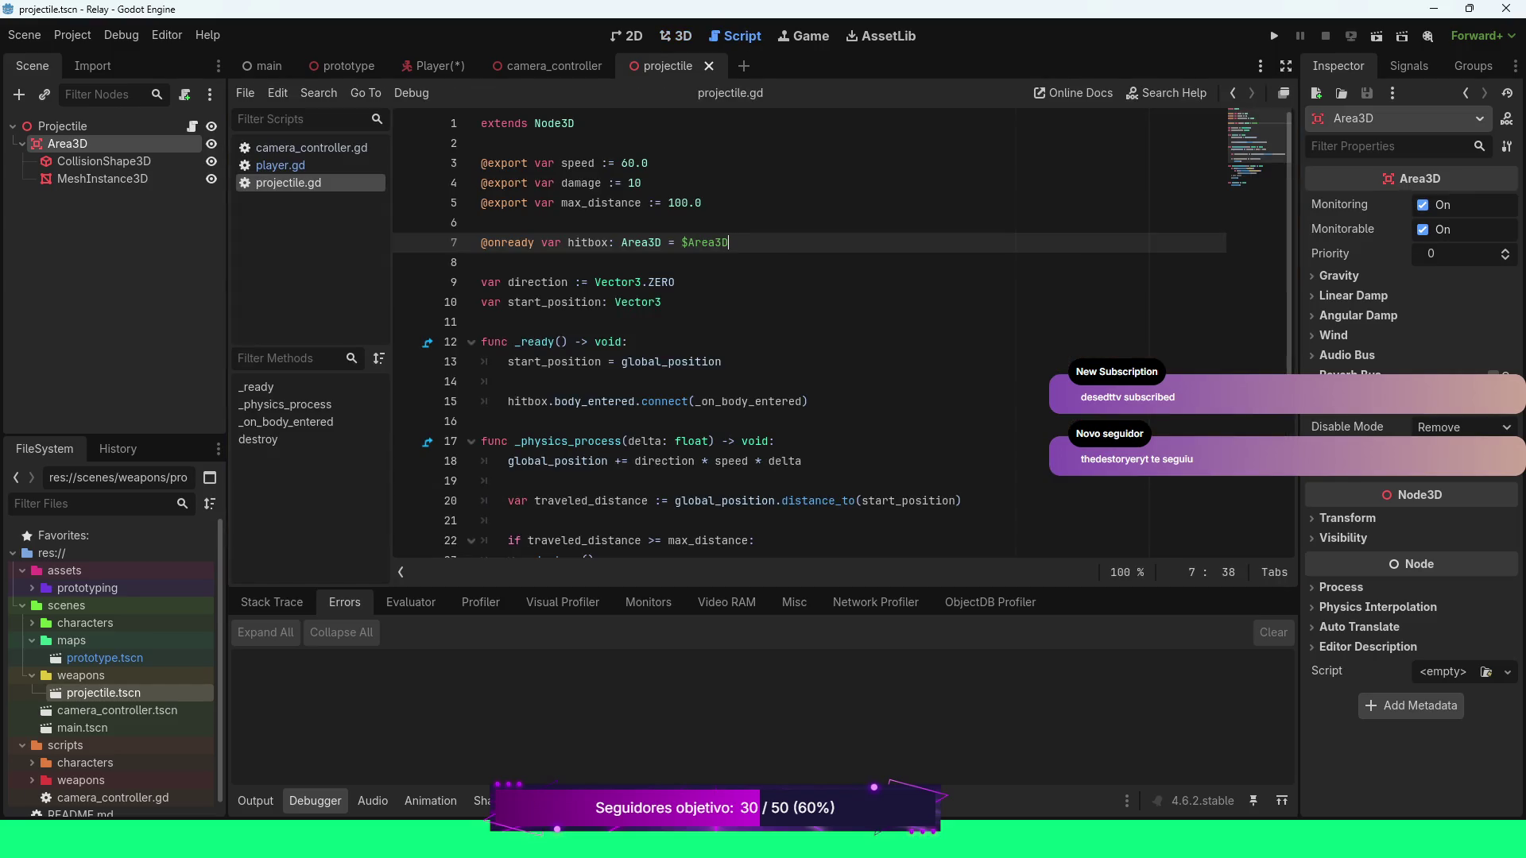
- Scroll through projectile.gd, then return to player.gd in the unsaved Player scene
scroll(842, 328, "down", 2)
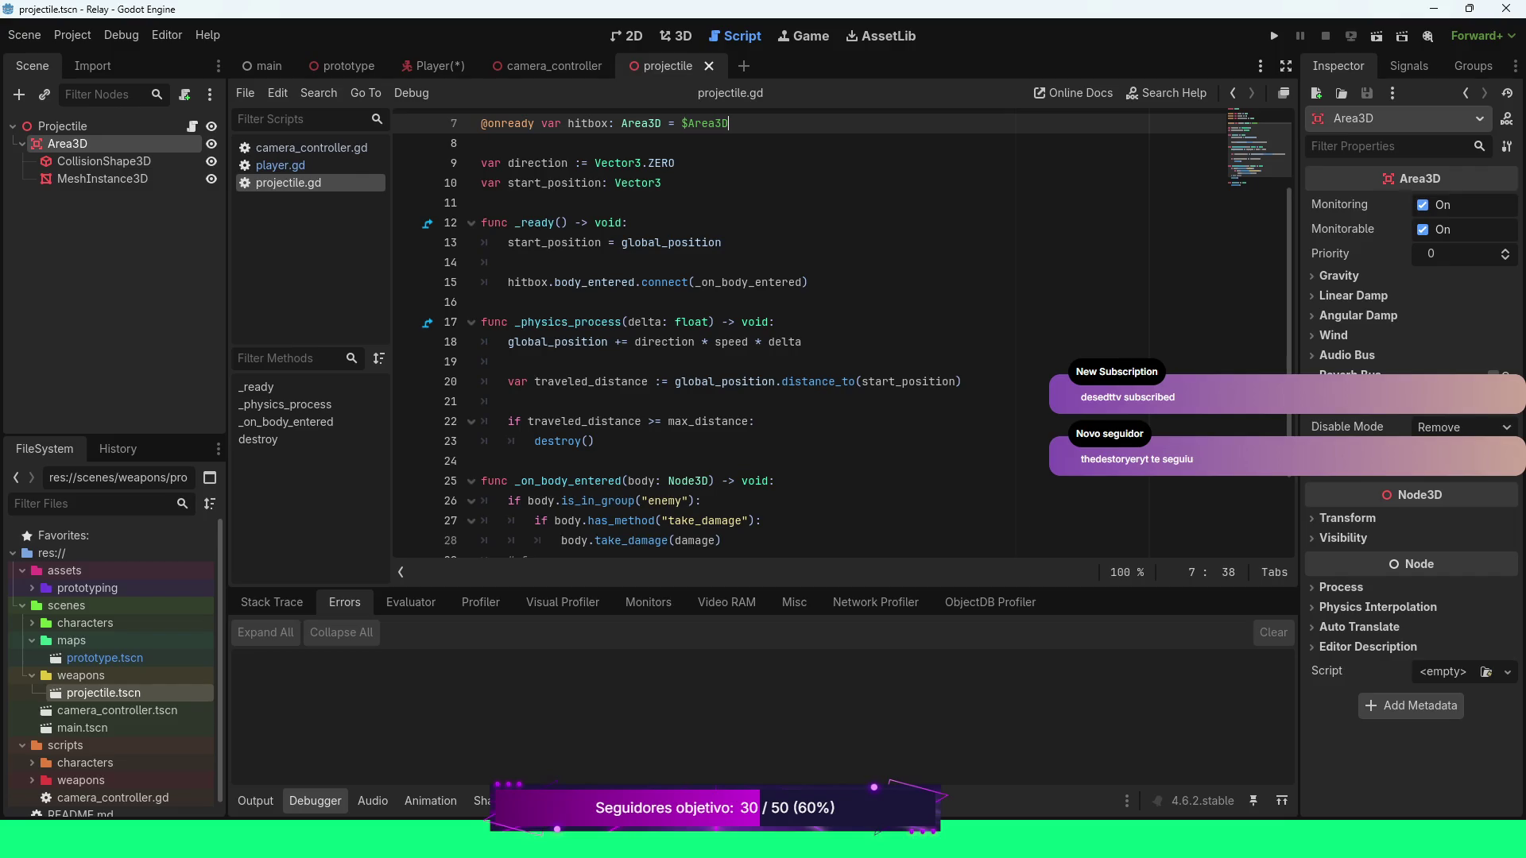
scroll(842, 329, "up", 2)
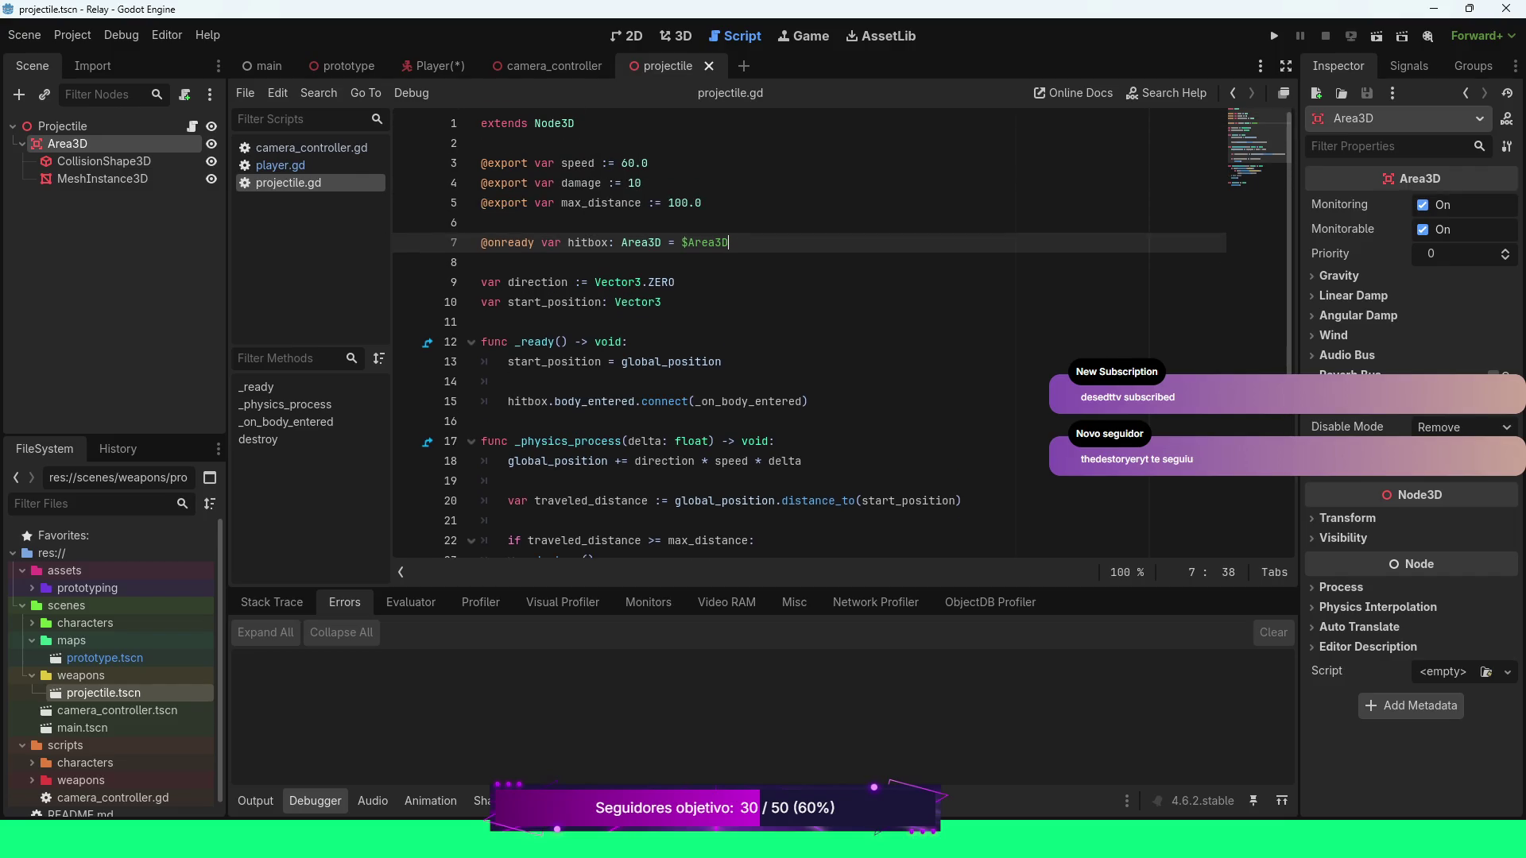
scroll(842, 329, "down", 4)
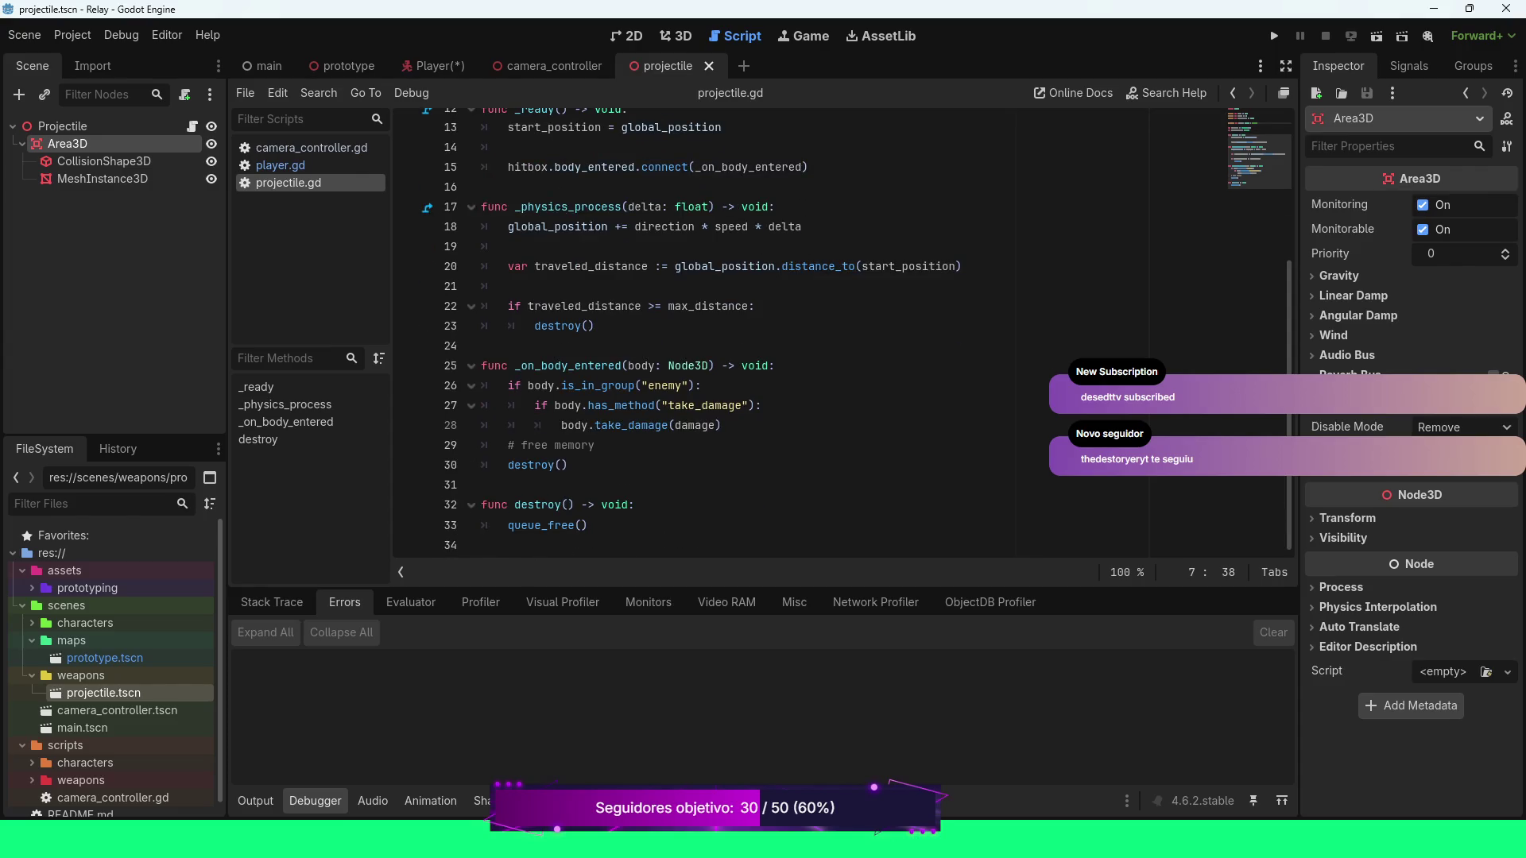
scroll(843, 329, "up", 4)
scroll(843, 329, "down", 2)
scroll(843, 329, "up", 1)
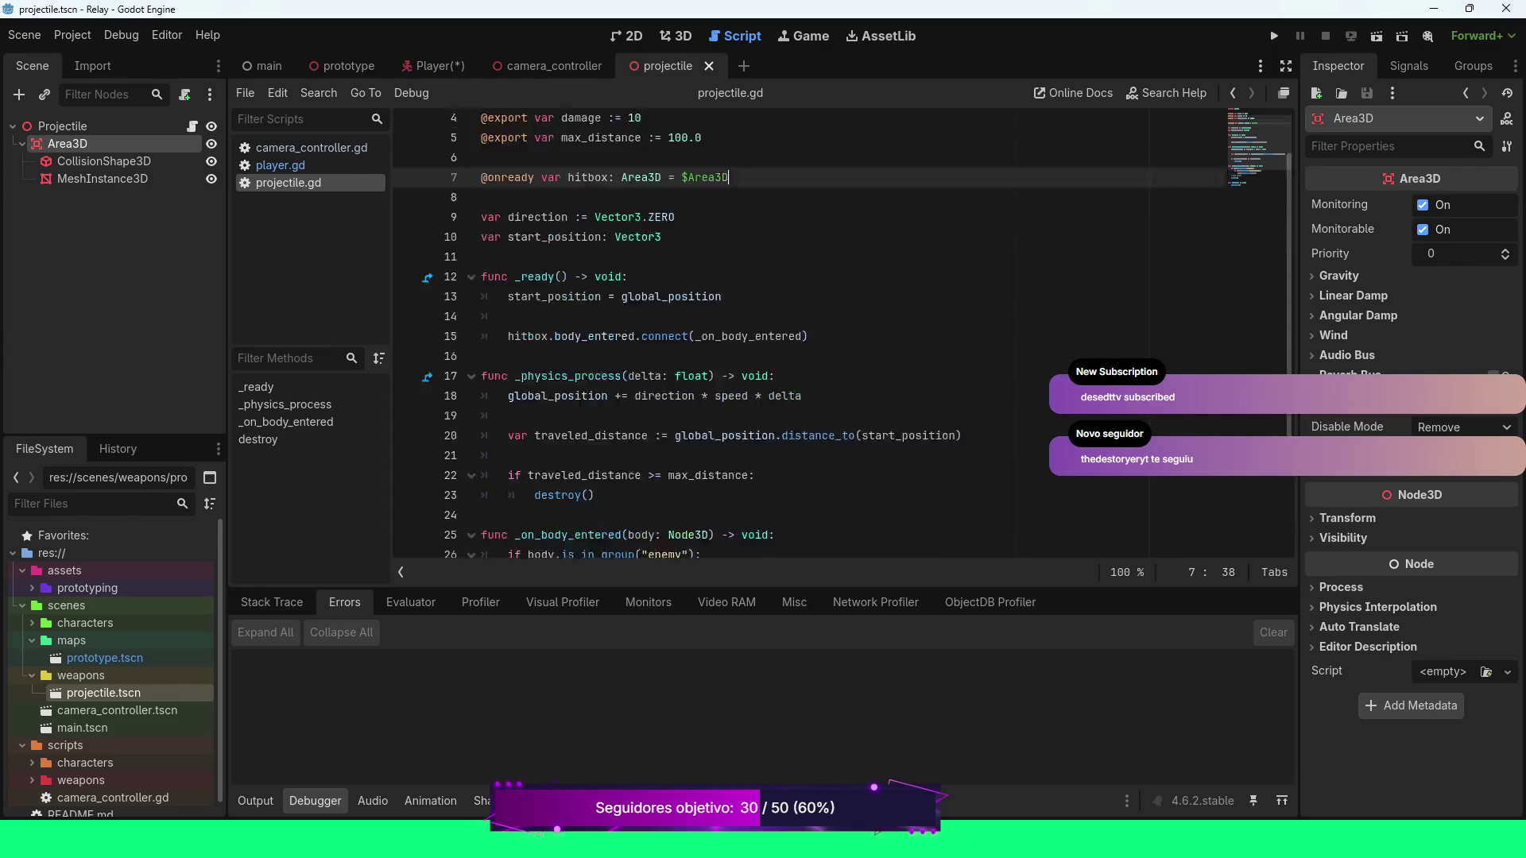
scroll(842, 329, "up", 2)
scroll(842, 329, "down", 4)
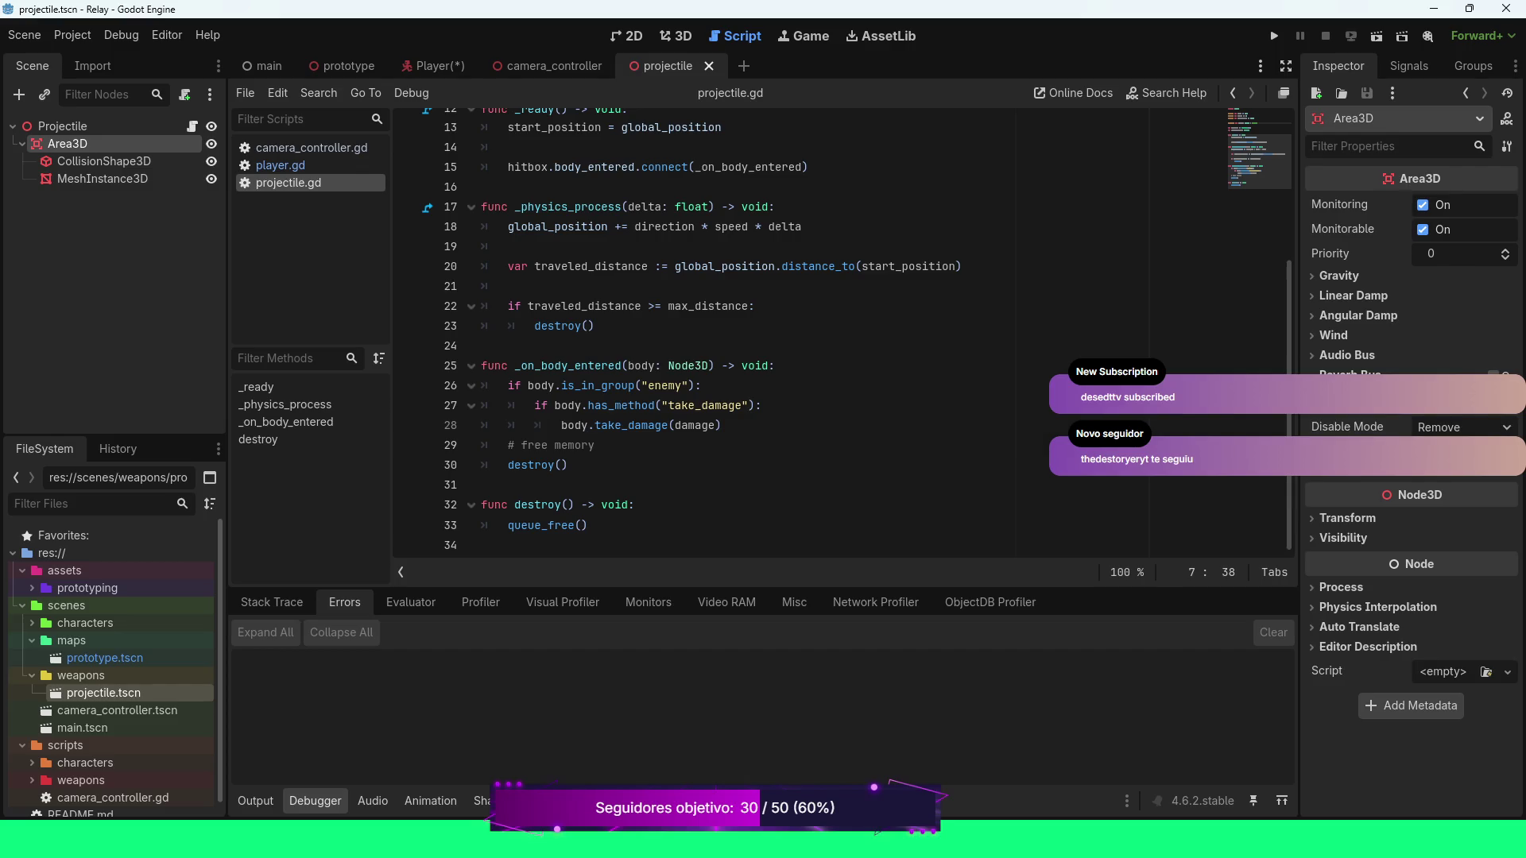
scroll(842, 386, "up", 2)
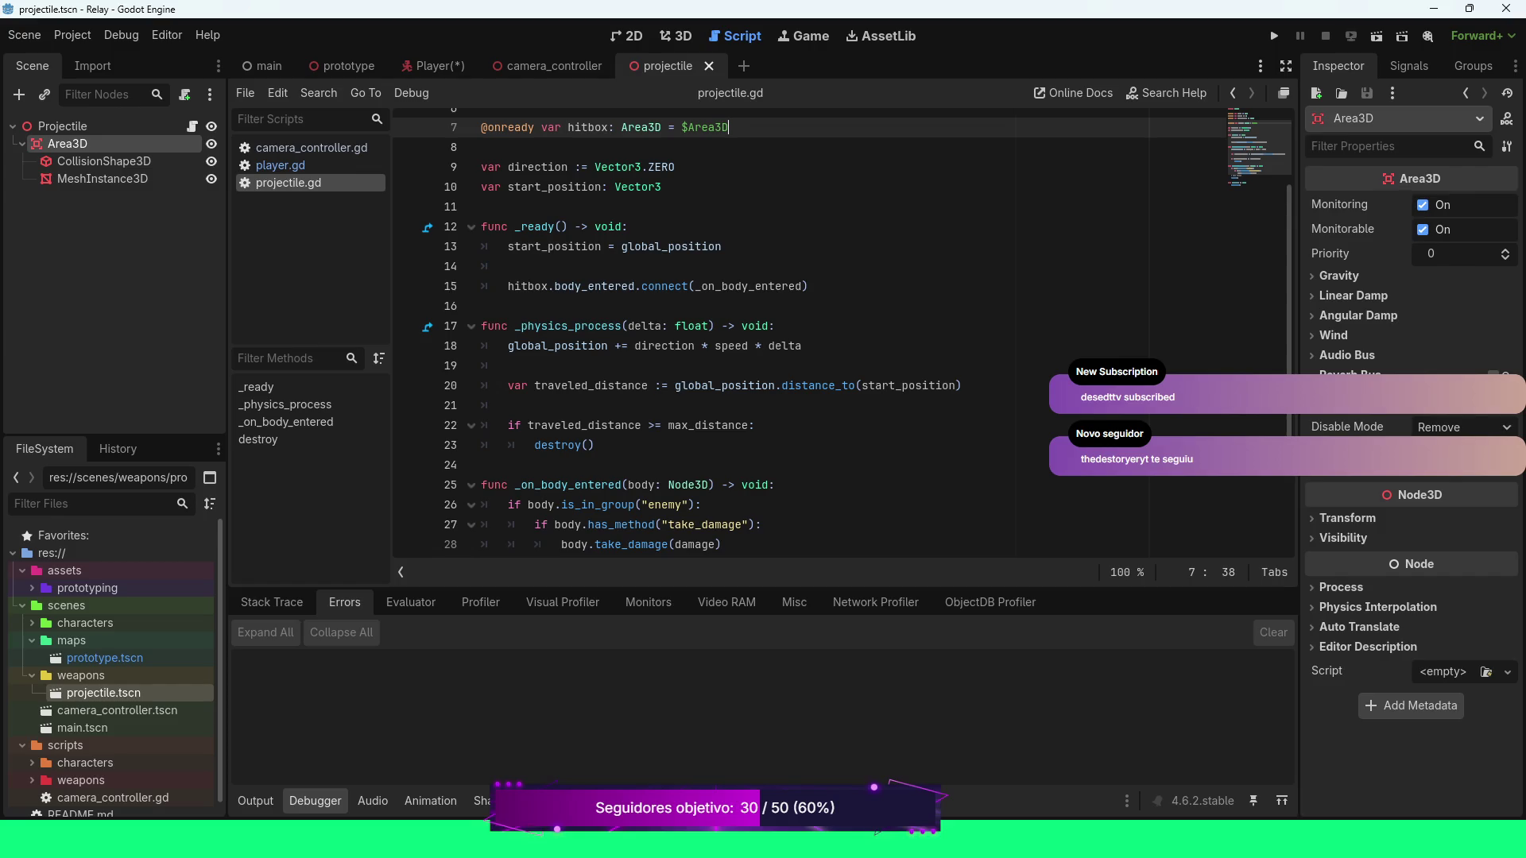
left_click(433, 66)
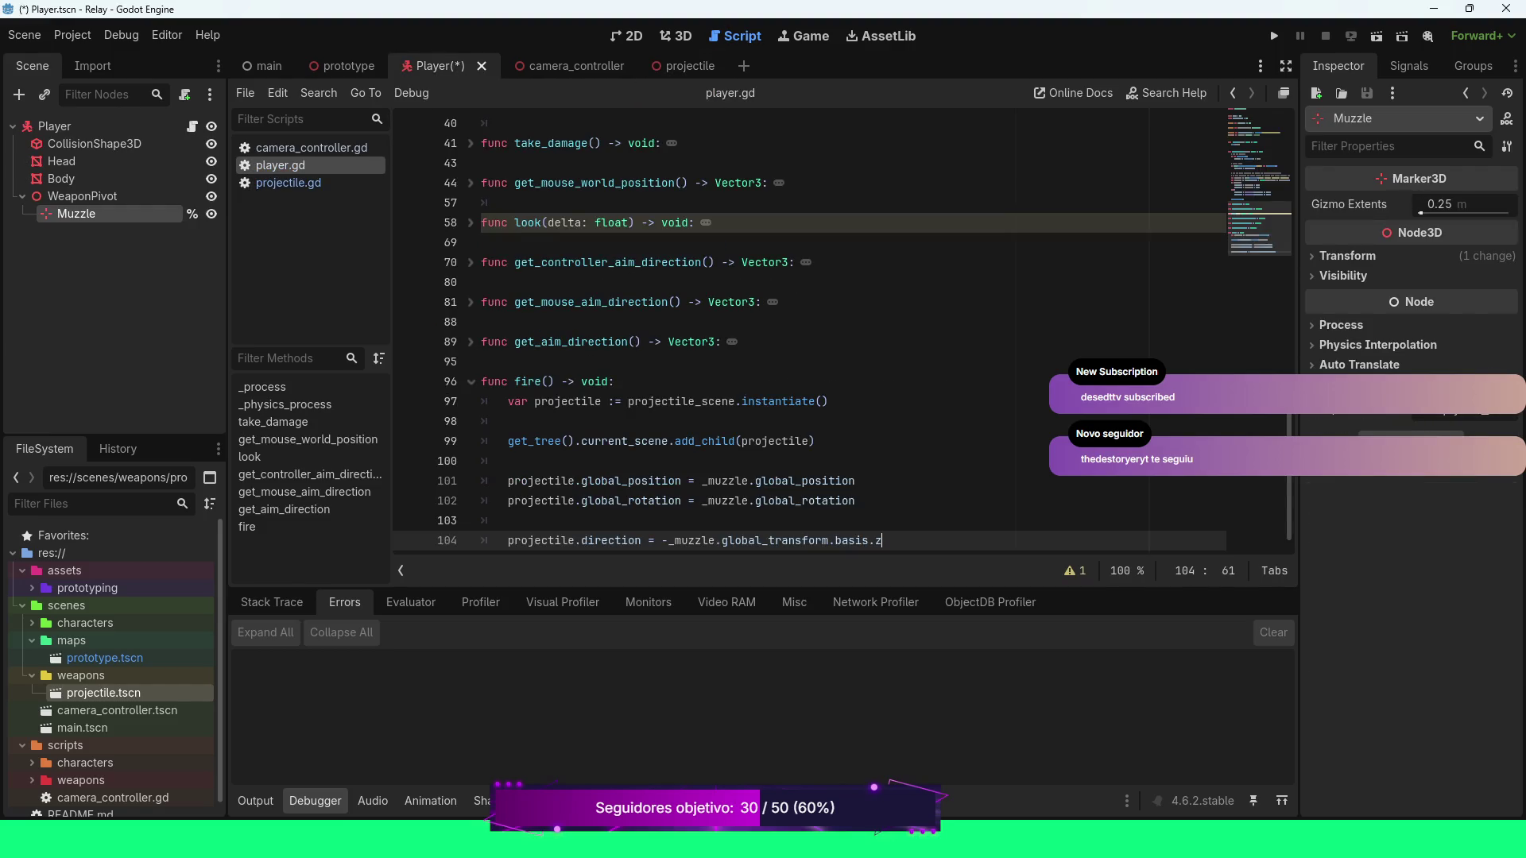
left_click(54, 127)
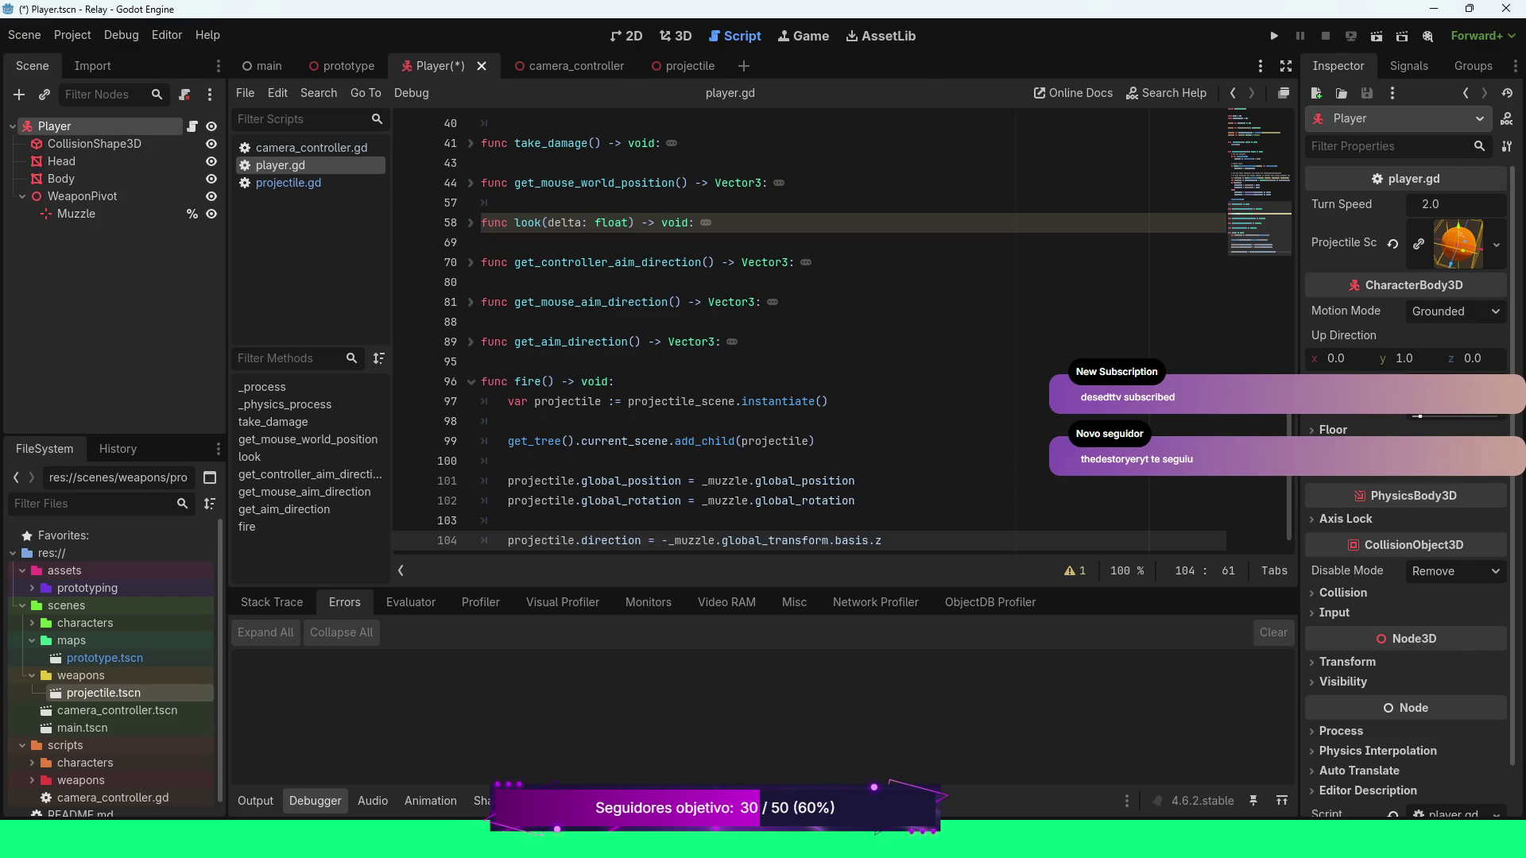
left_click(682, 66)
scroll(809, 334, "up", 2)
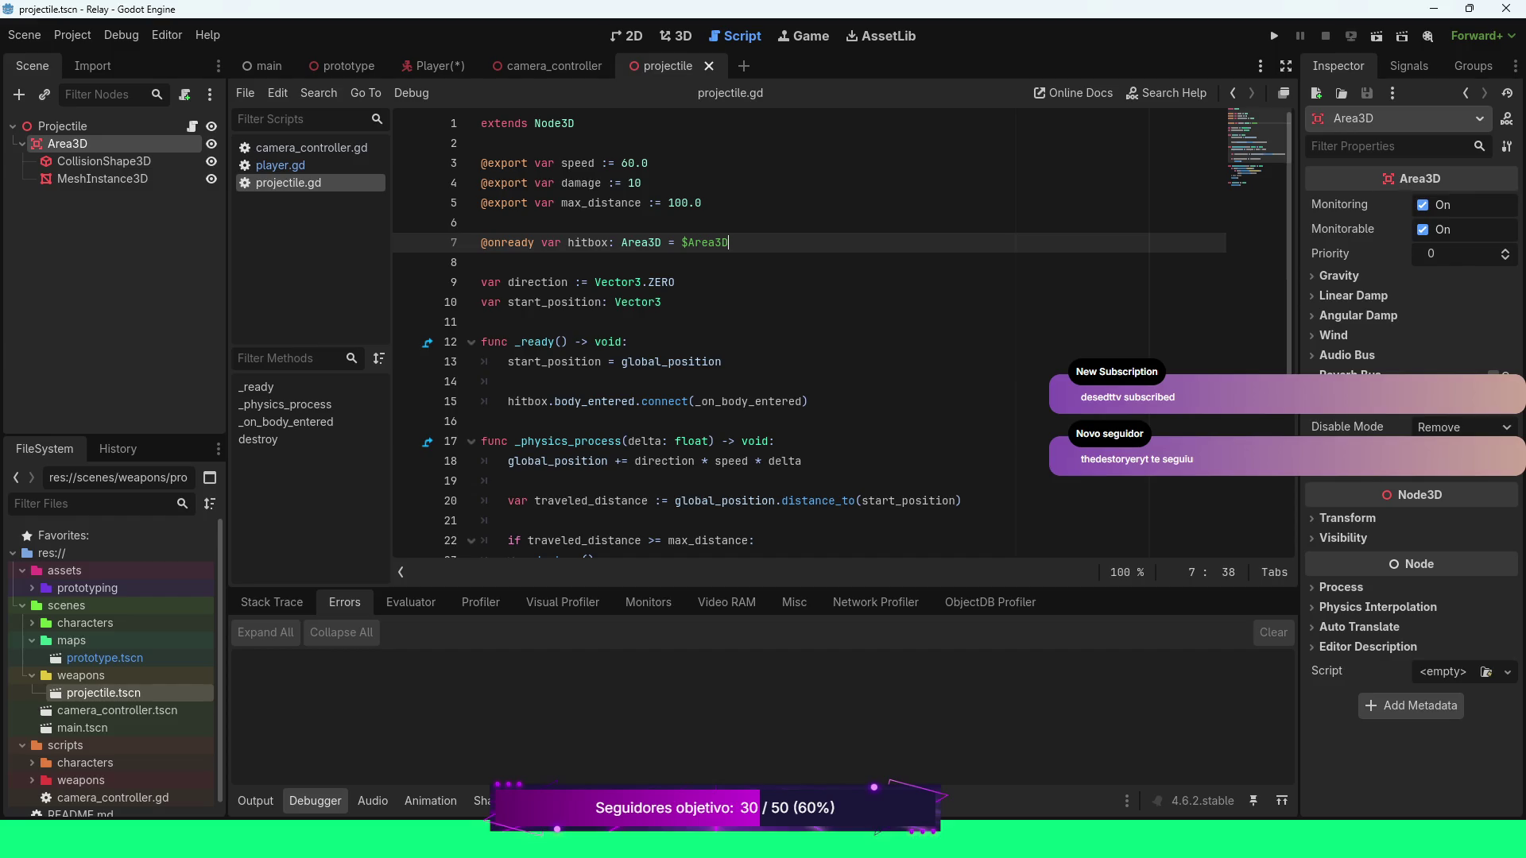
left_click(622, 163)
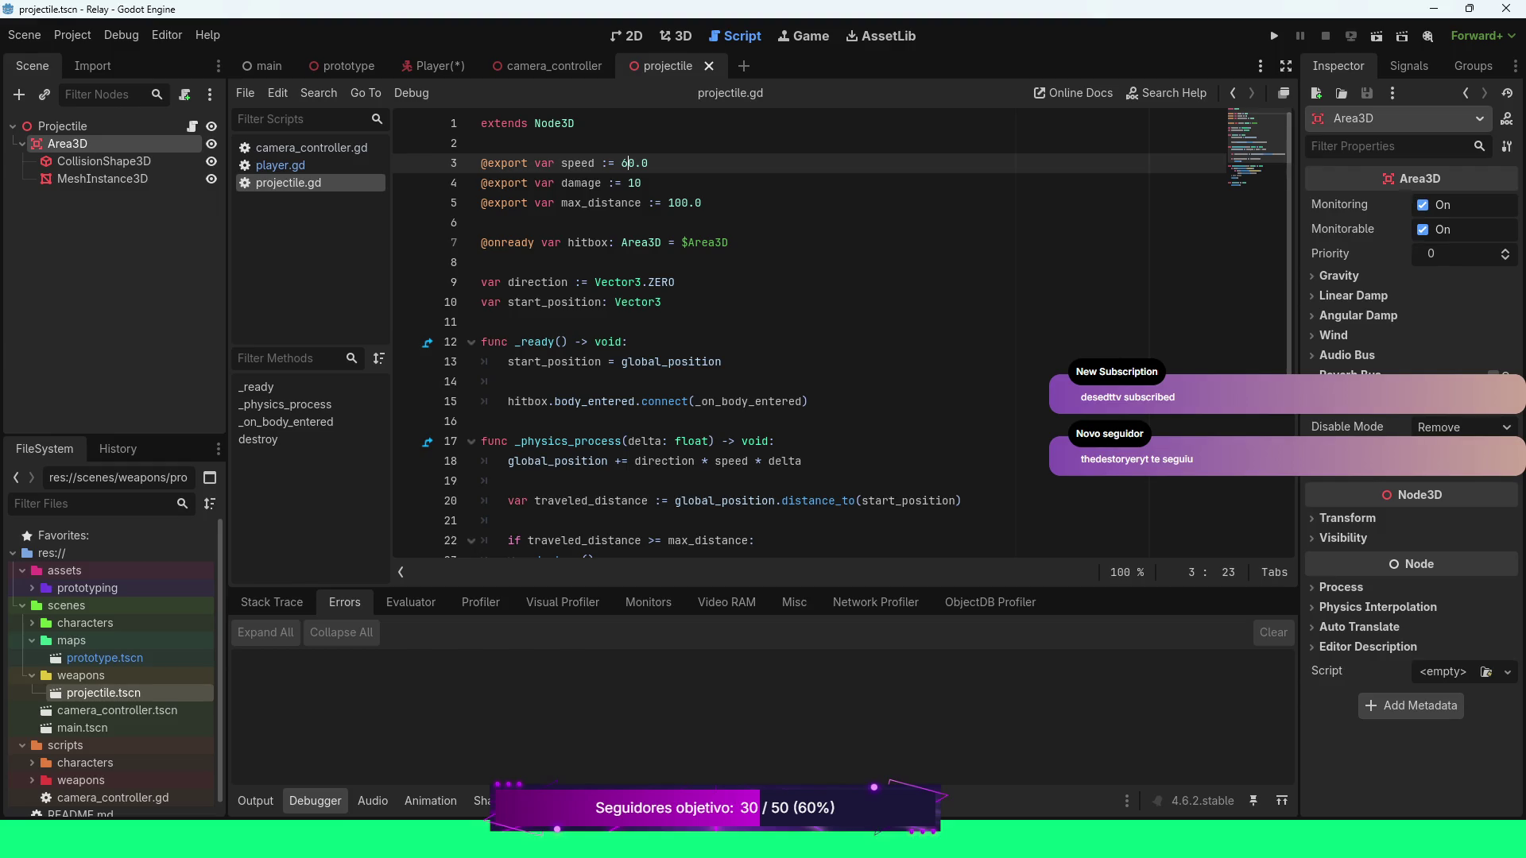
- Lower projectile speed from 60.0 to 6.0, playtest briefly, then return to player.gd
key("BackSpace")
key("F5")
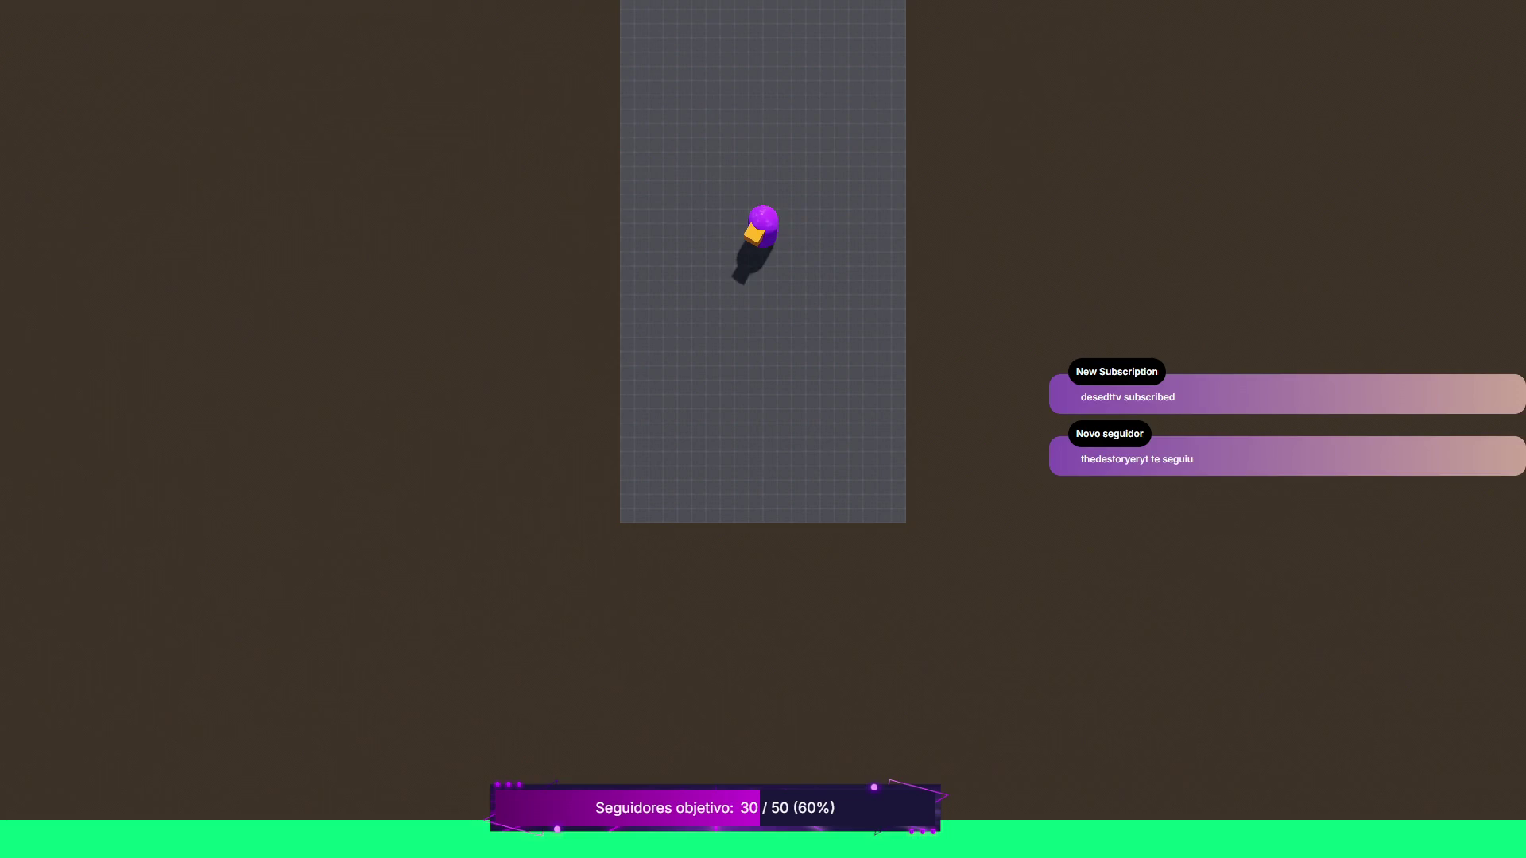
key("s")
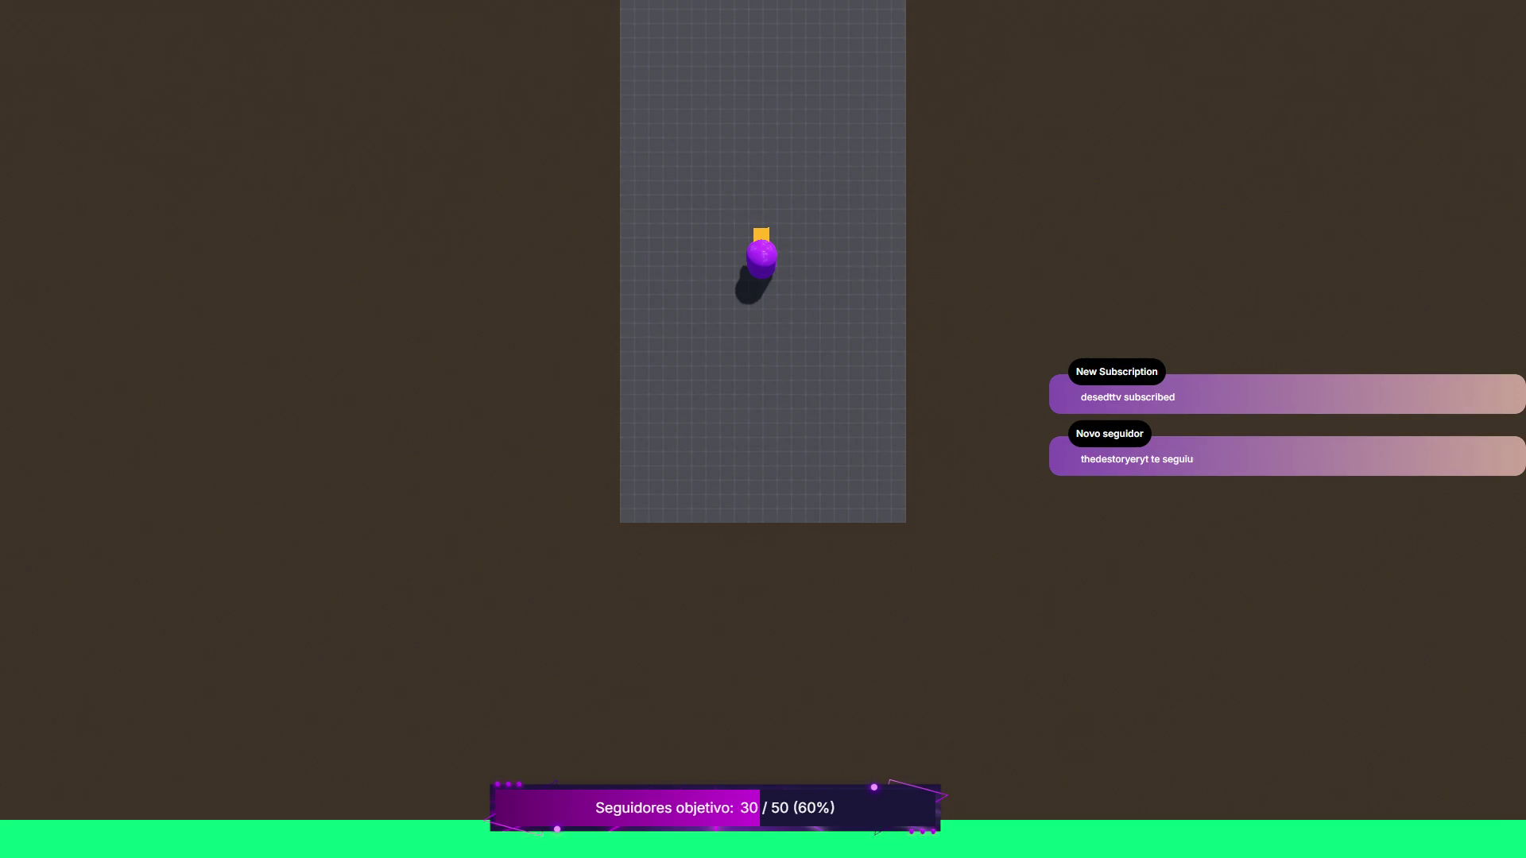
key("F8")
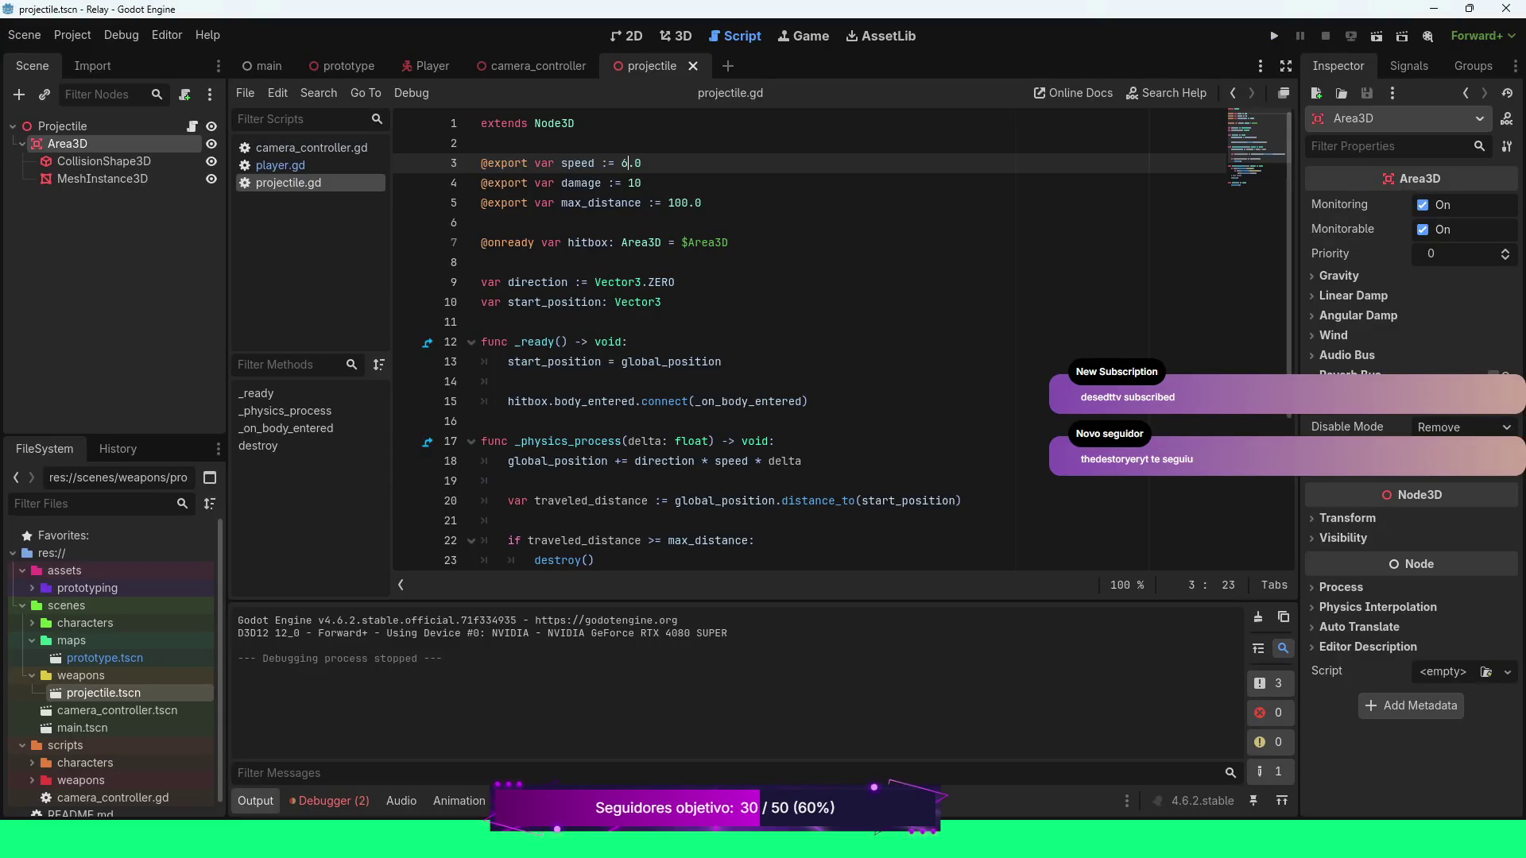
left_click(429, 66)
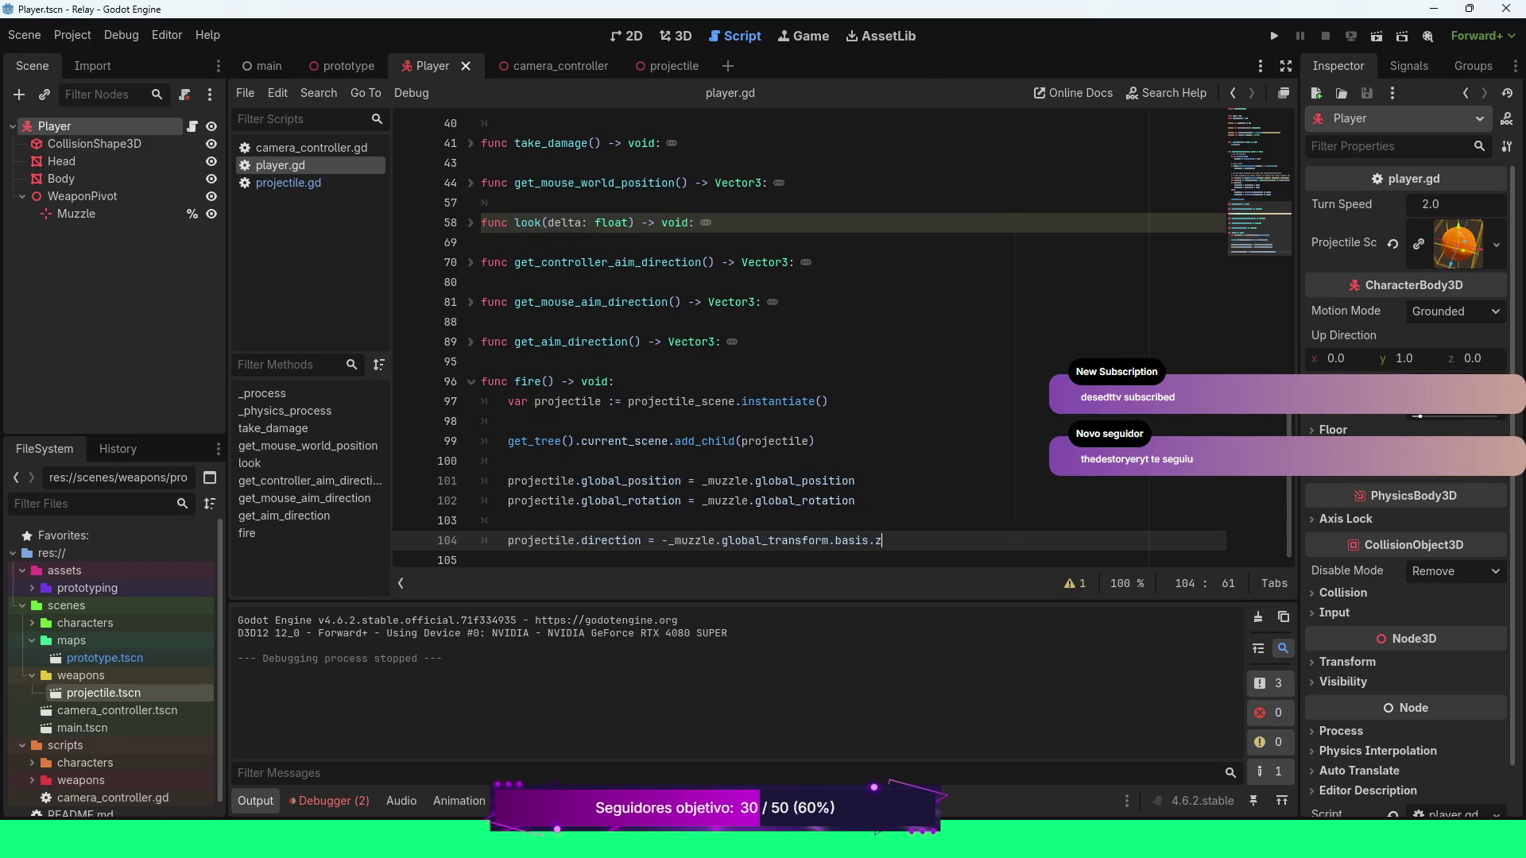
- Fold _physics_process in player.gd and add a blank line above func take_damage
scroll(842, 342, "up", 2)
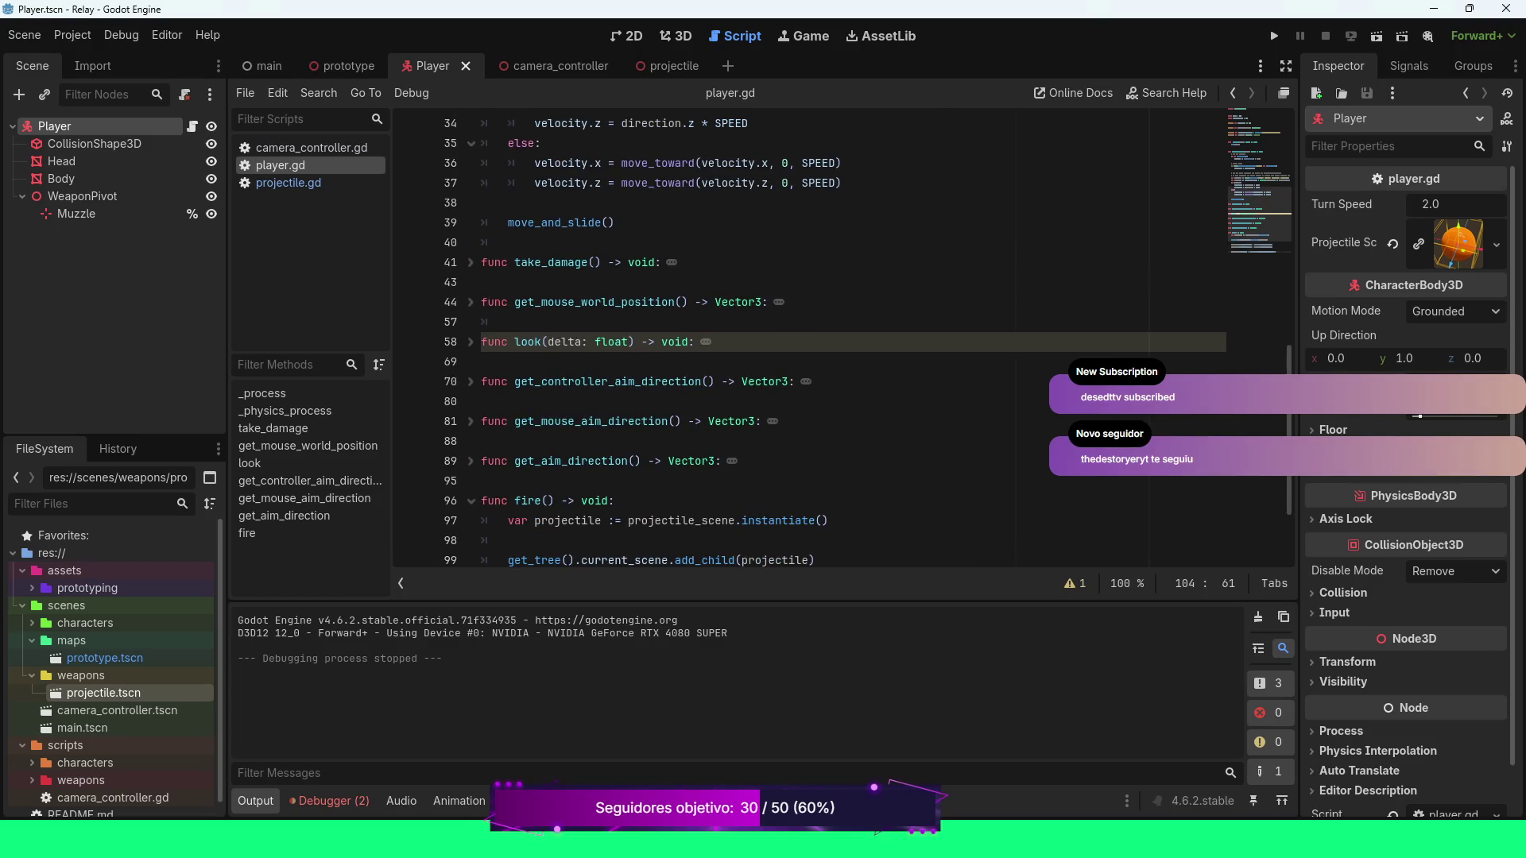
scroll(842, 342, "up", 2)
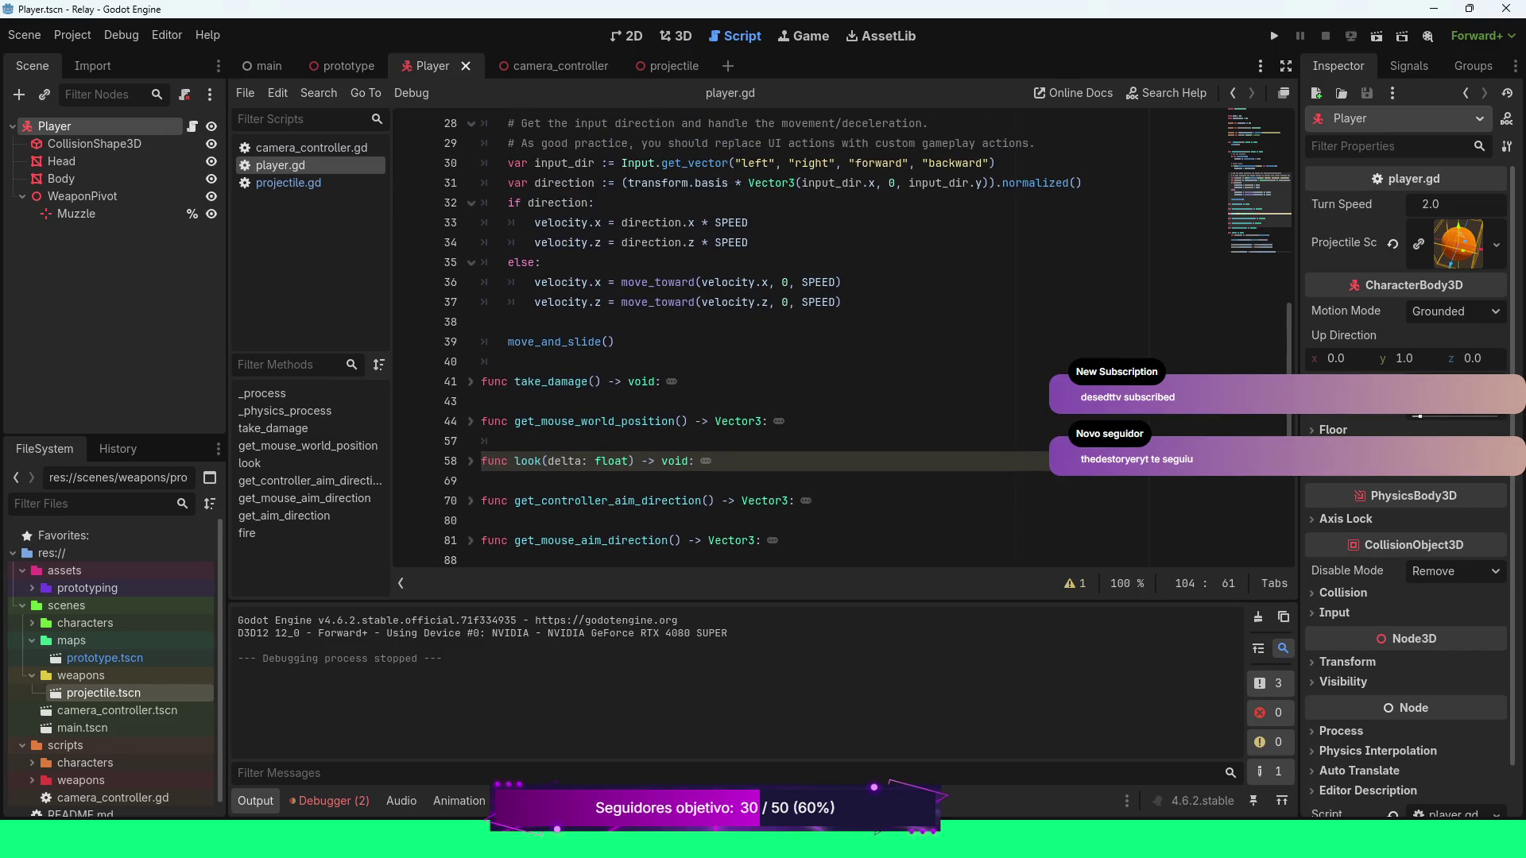
scroll(842, 342, "up", 2)
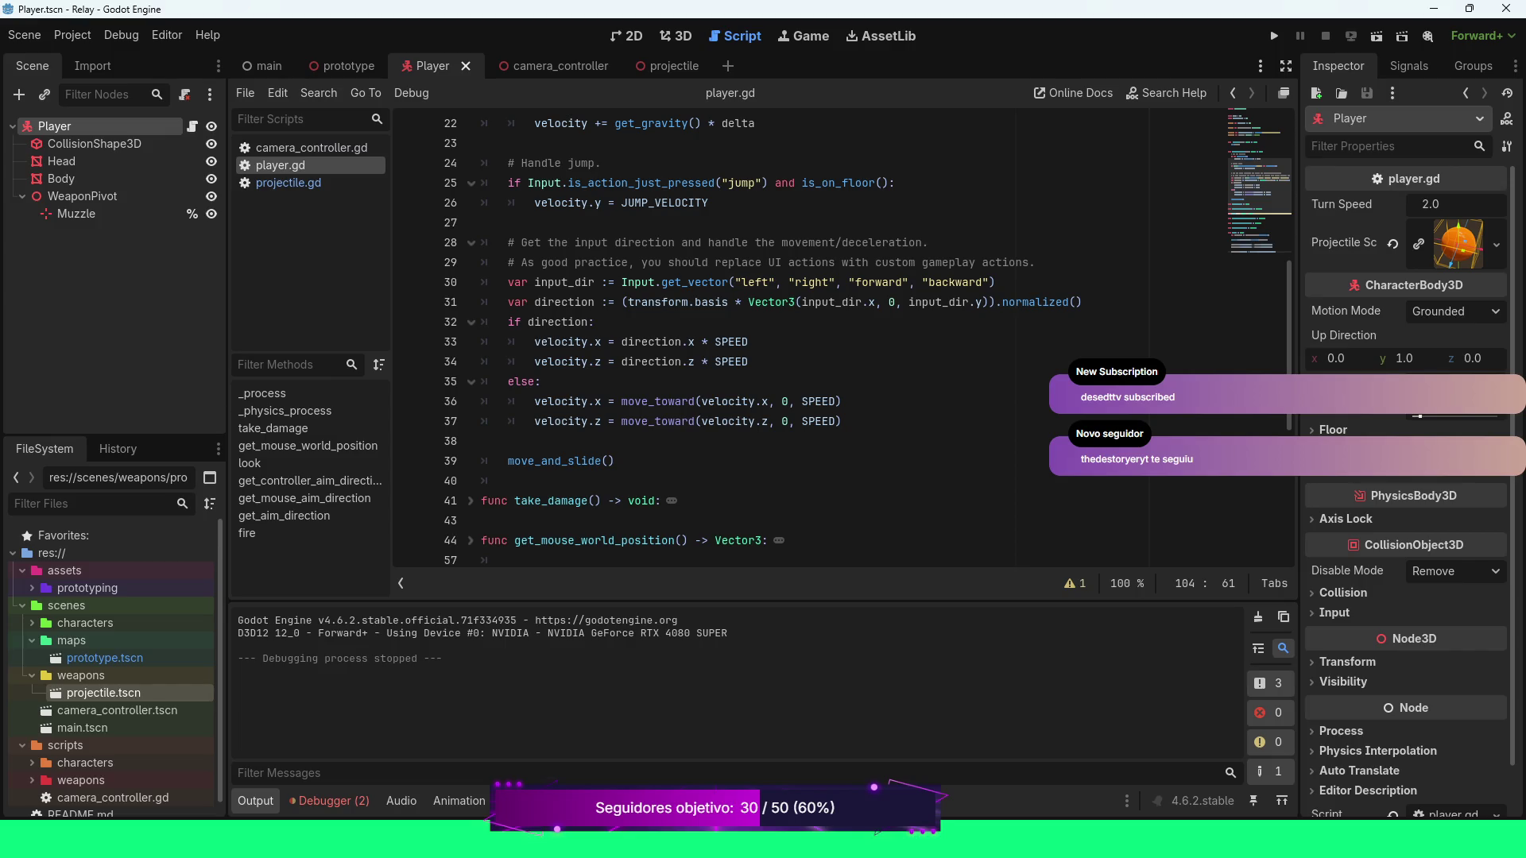
left_click(874, 421)
scroll(843, 342, "up", 1)
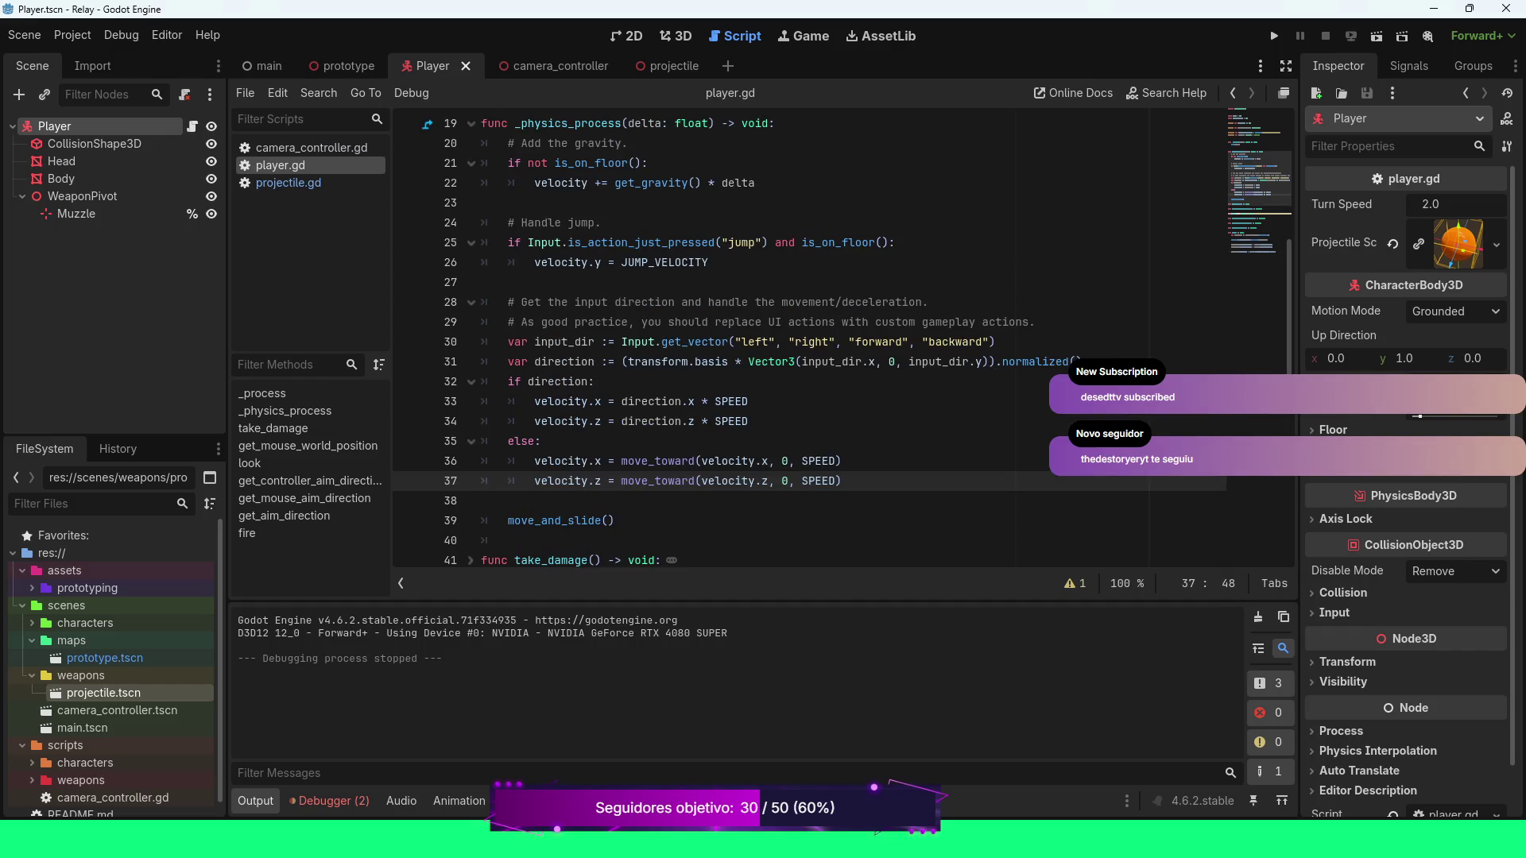
scroll(842, 341, "up", 3)
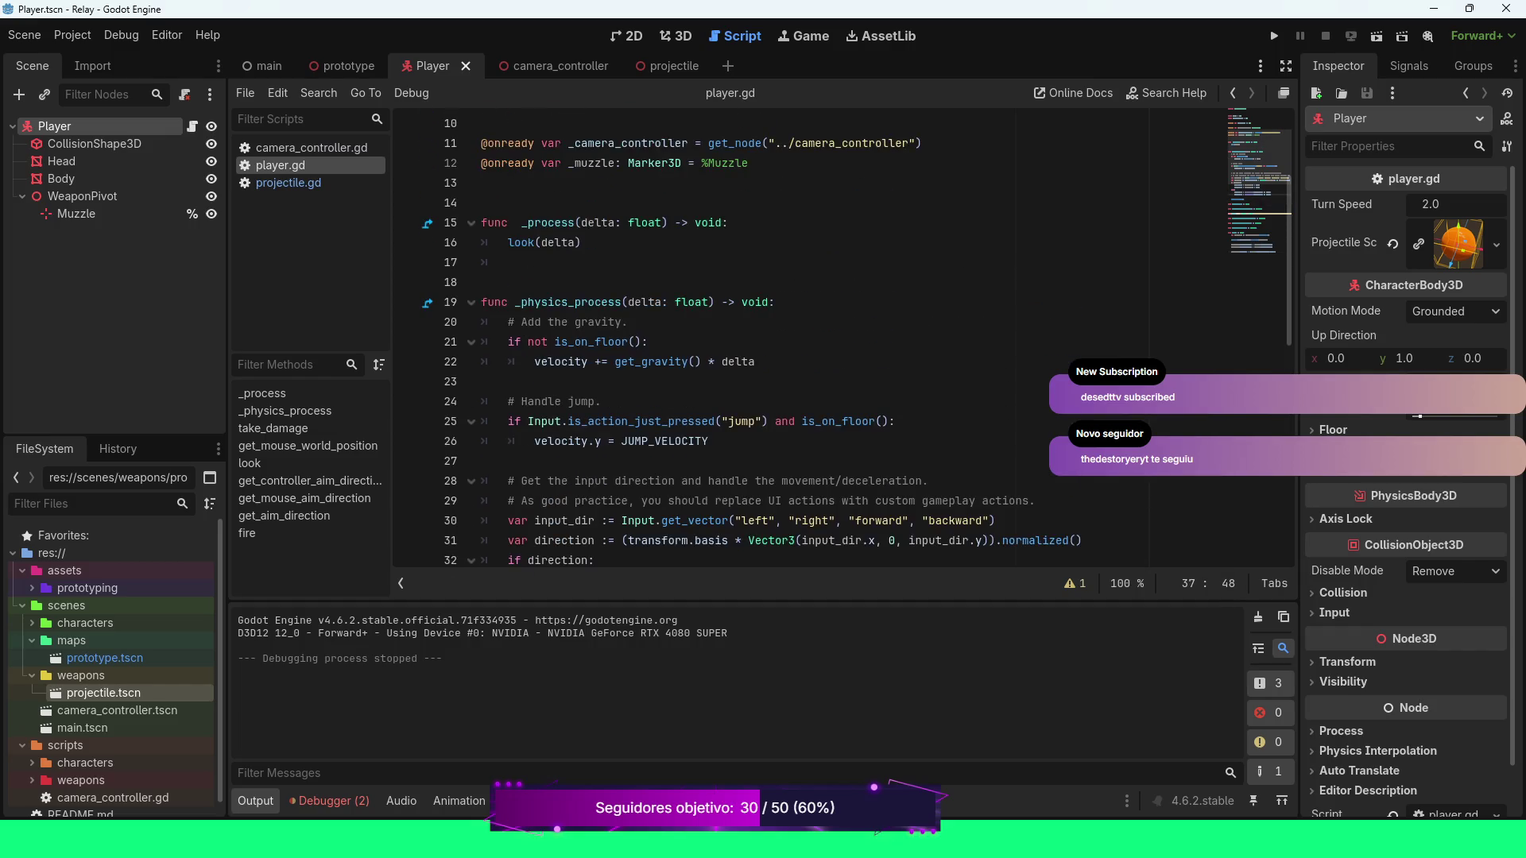
scroll(842, 342, "up", 3)
key("alt+f")
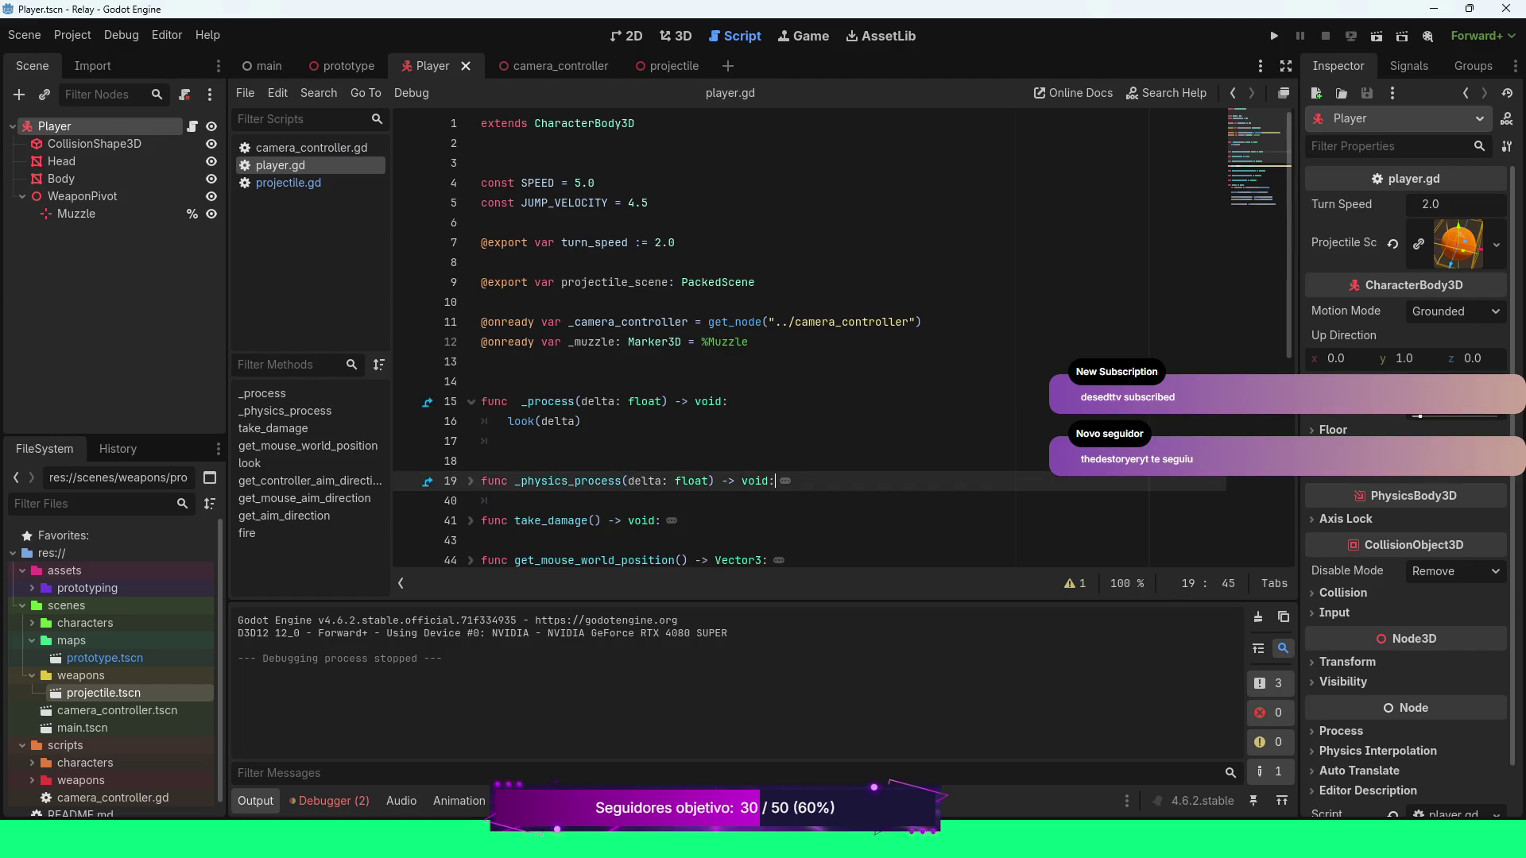
left_click(530, 521)
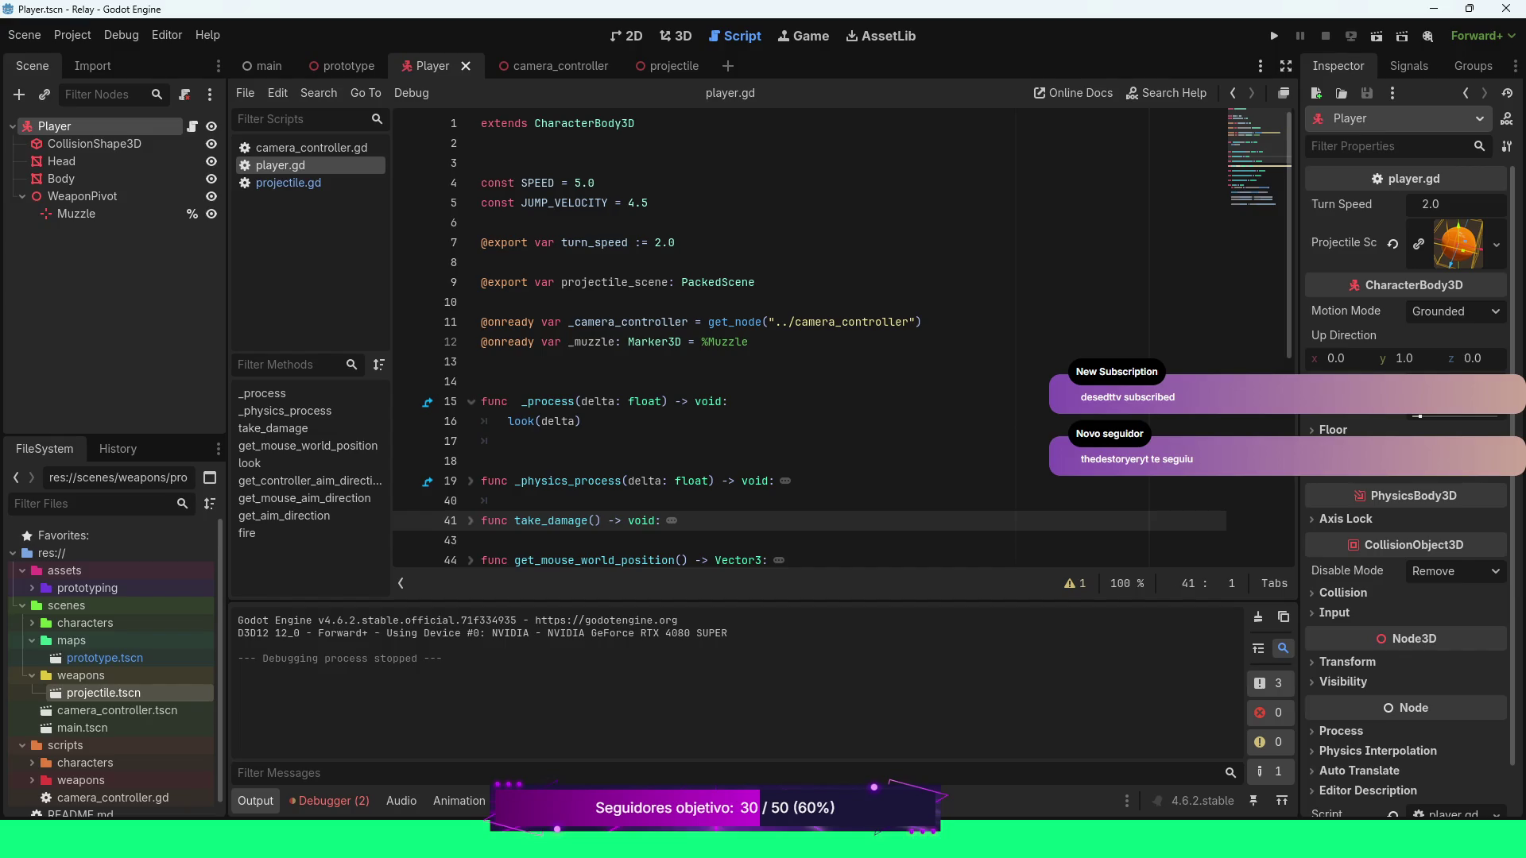
key("Return")
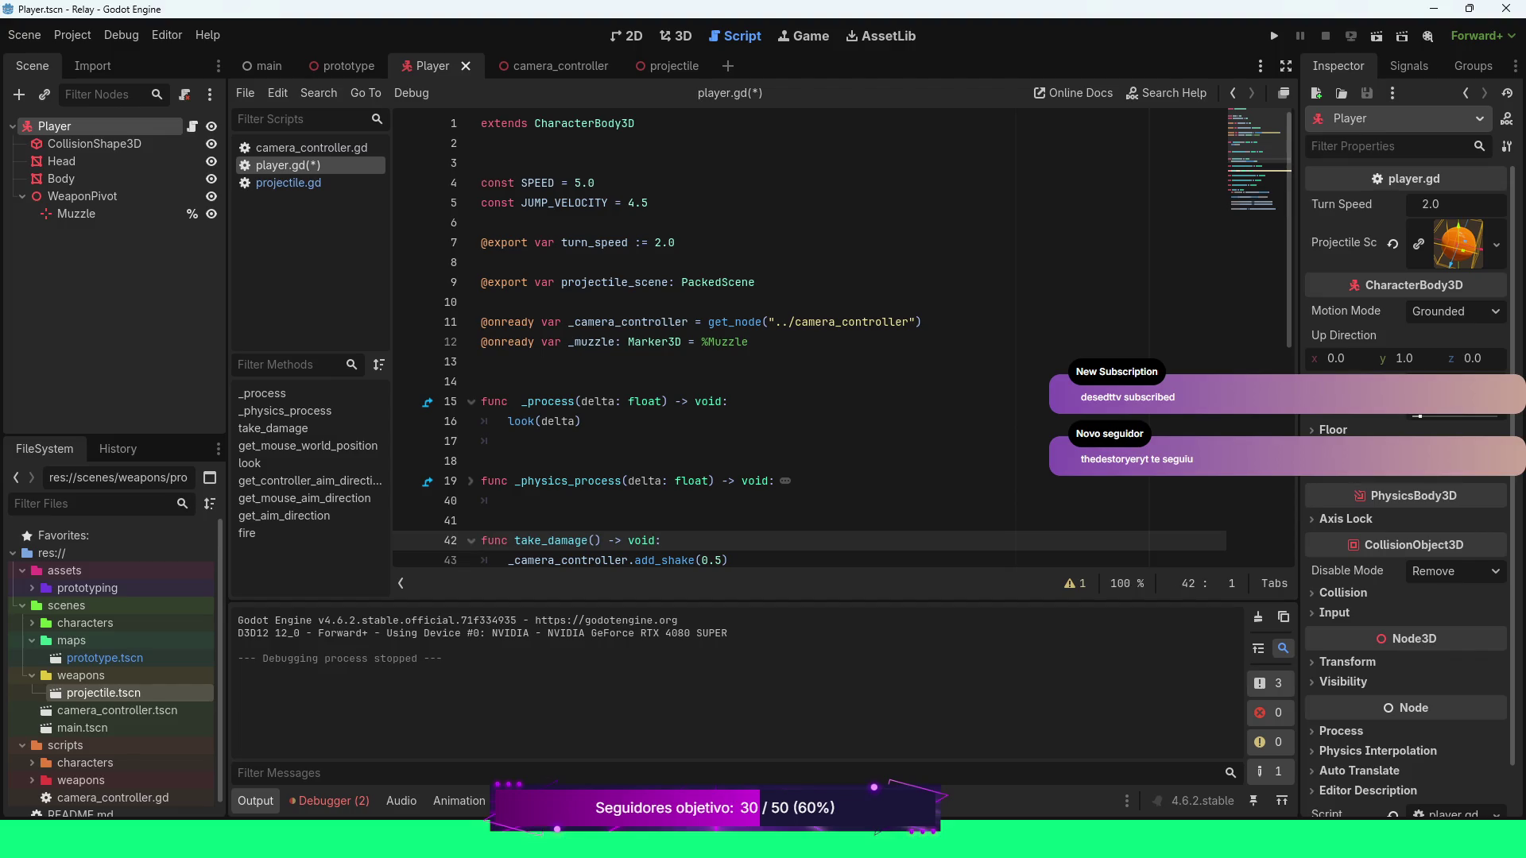
- Add an empty _unhandled_input function above take_damage using autocomplete
left_click(482, 520)
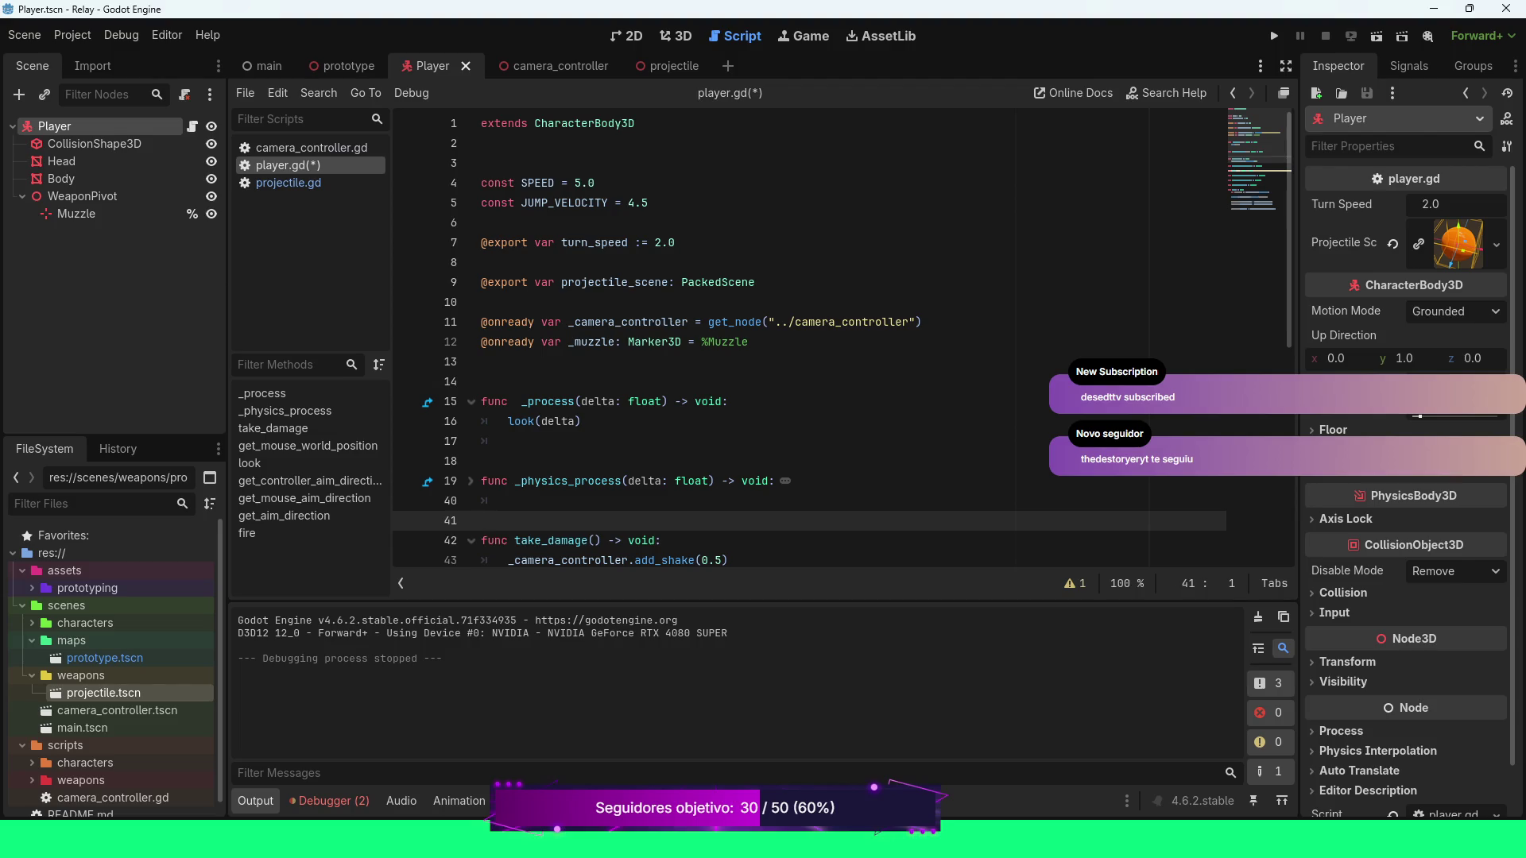
key("Return")
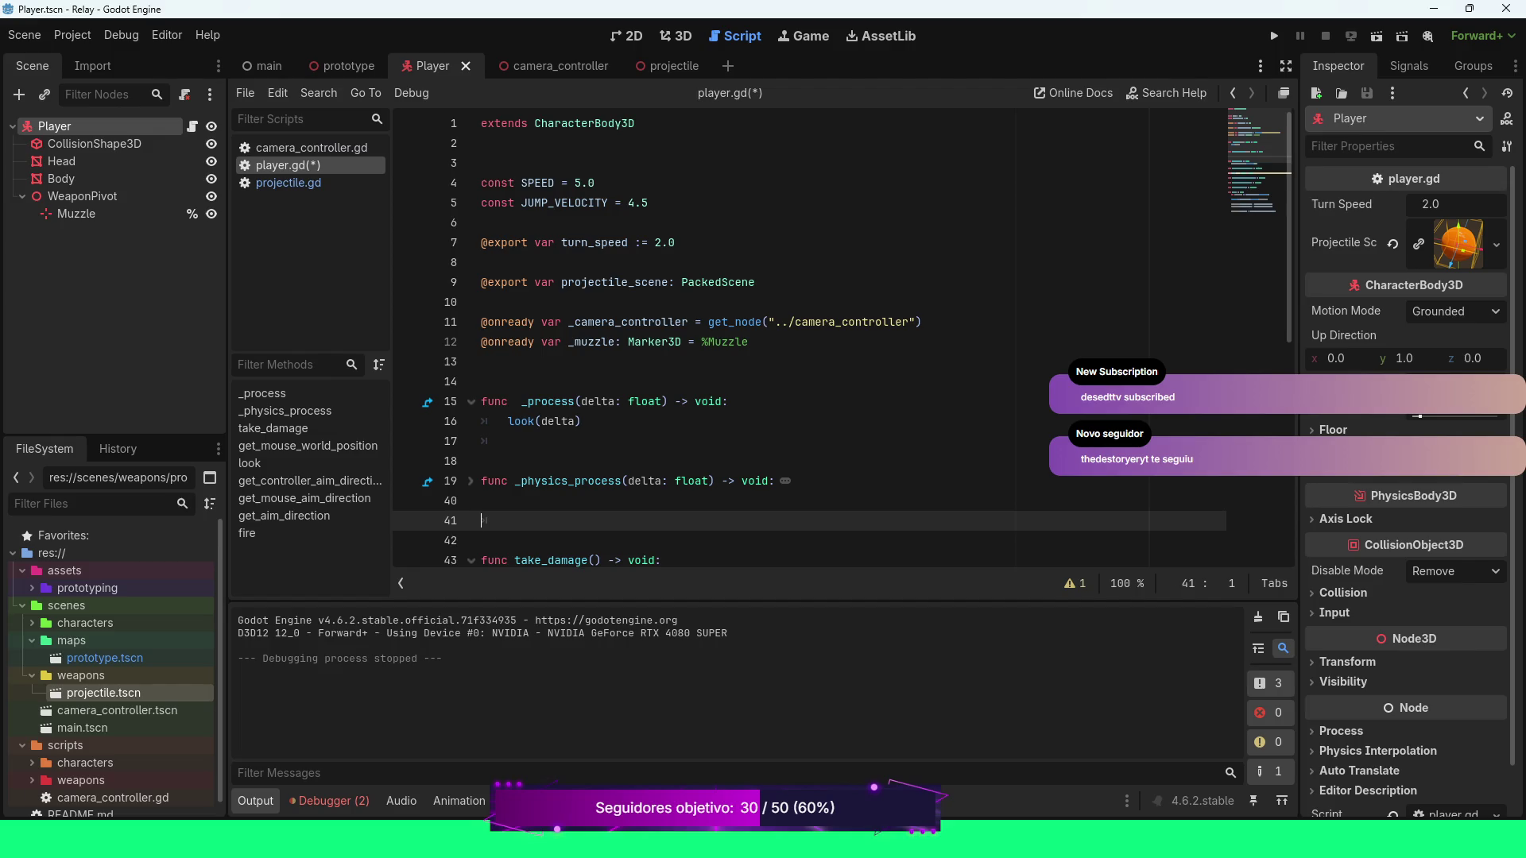
type("func ")
type("_u")
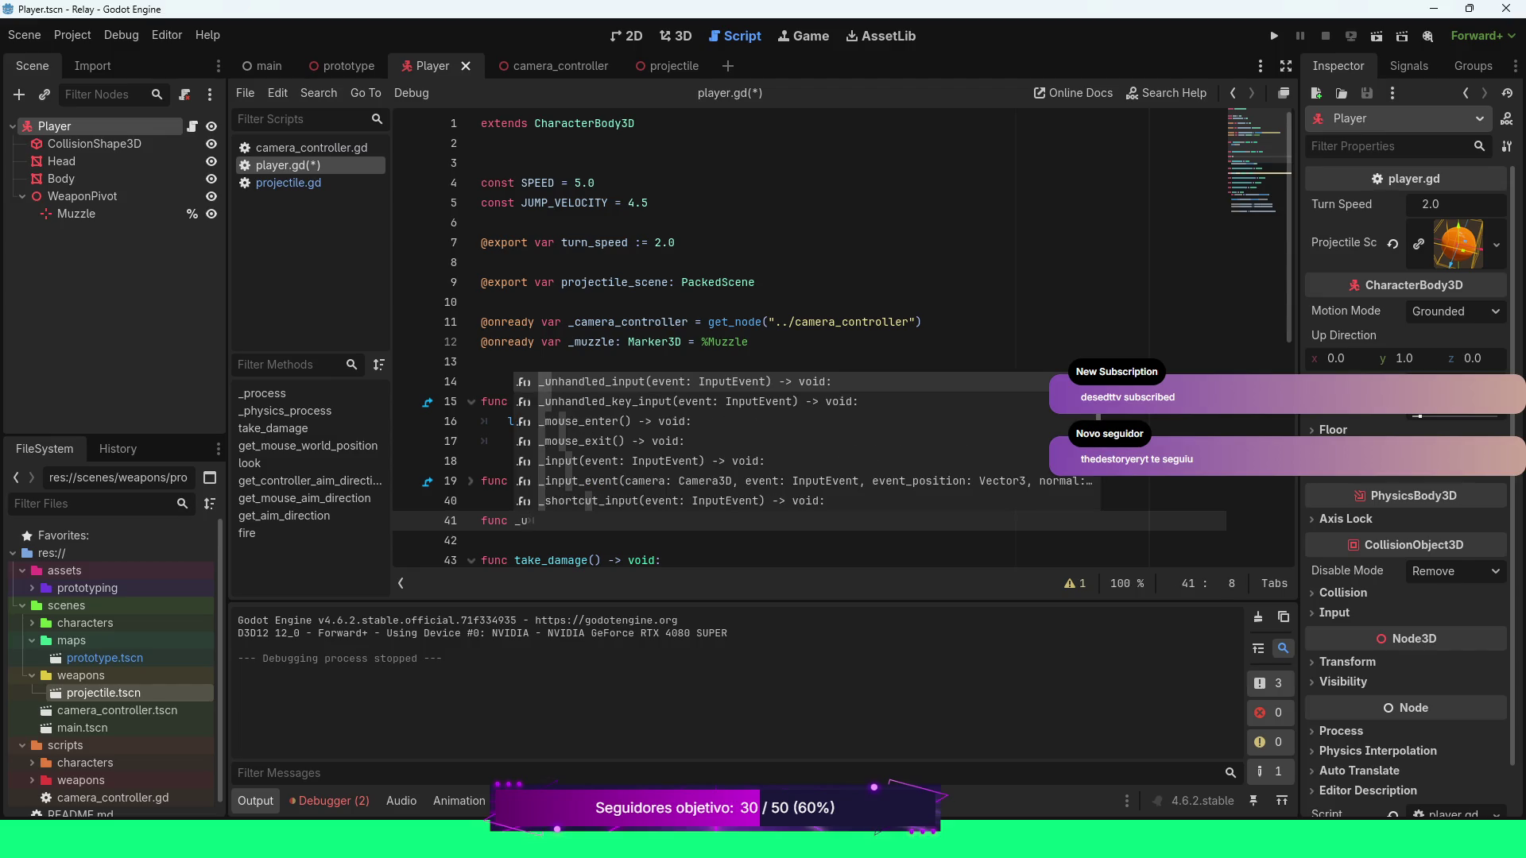
key("Return")
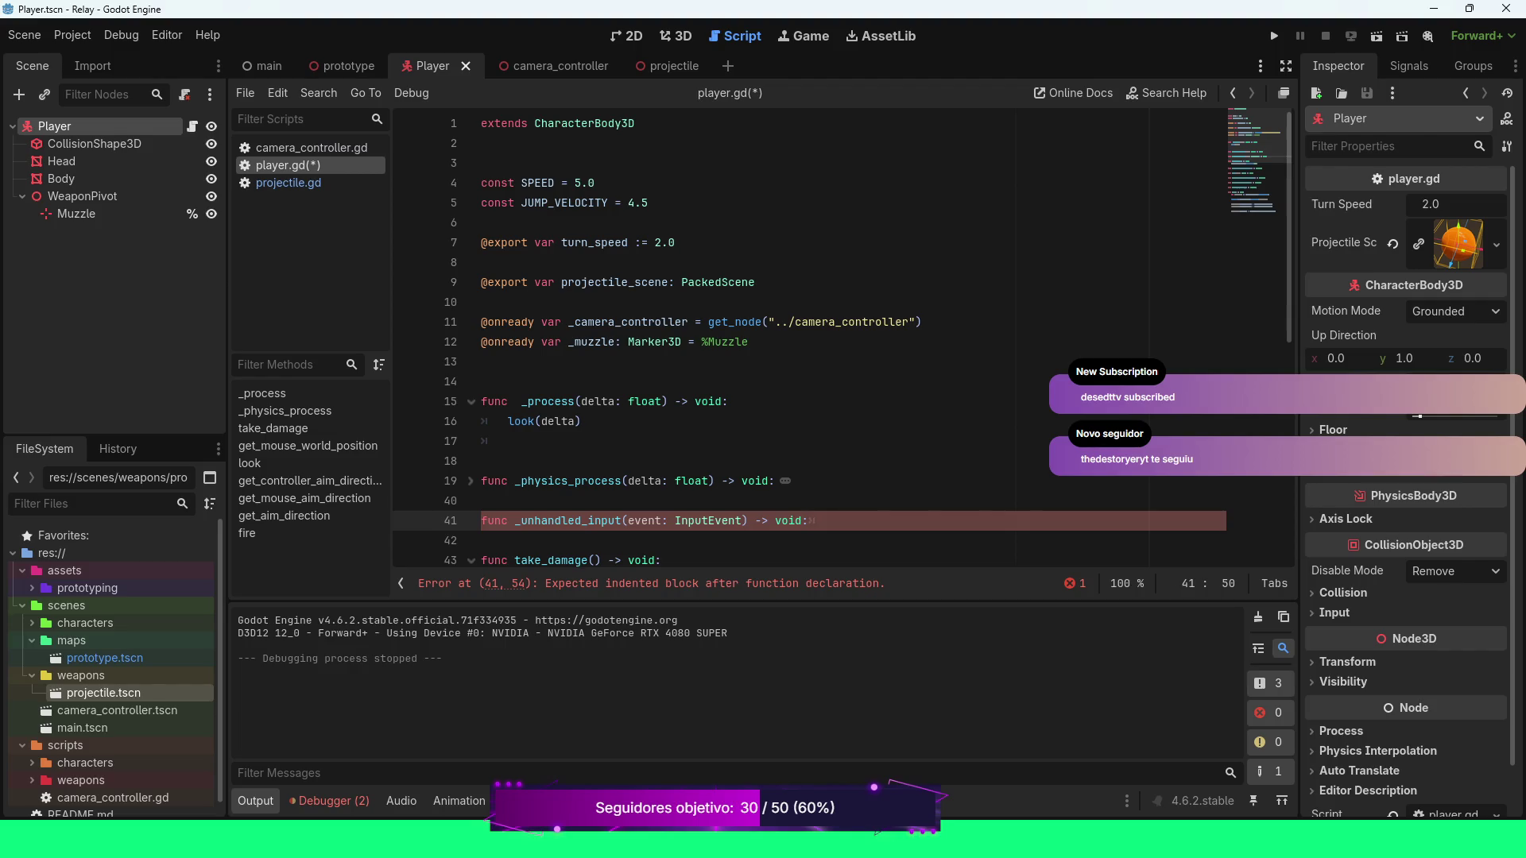
key("Return")
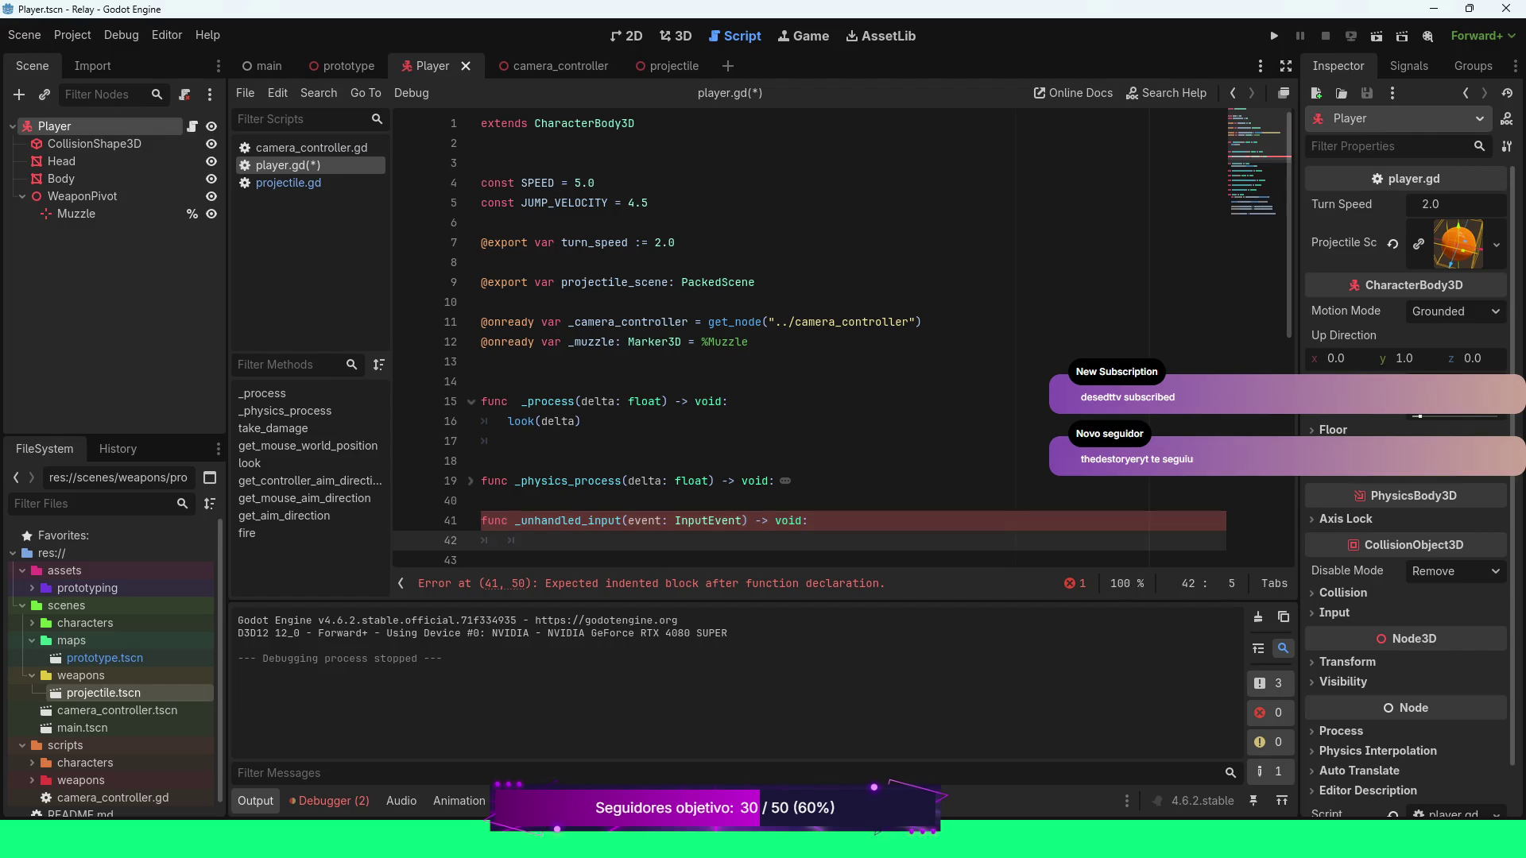
- Fill its body with if event.is_action_pressed("fire_main_weapon"): fire()
type("if even")
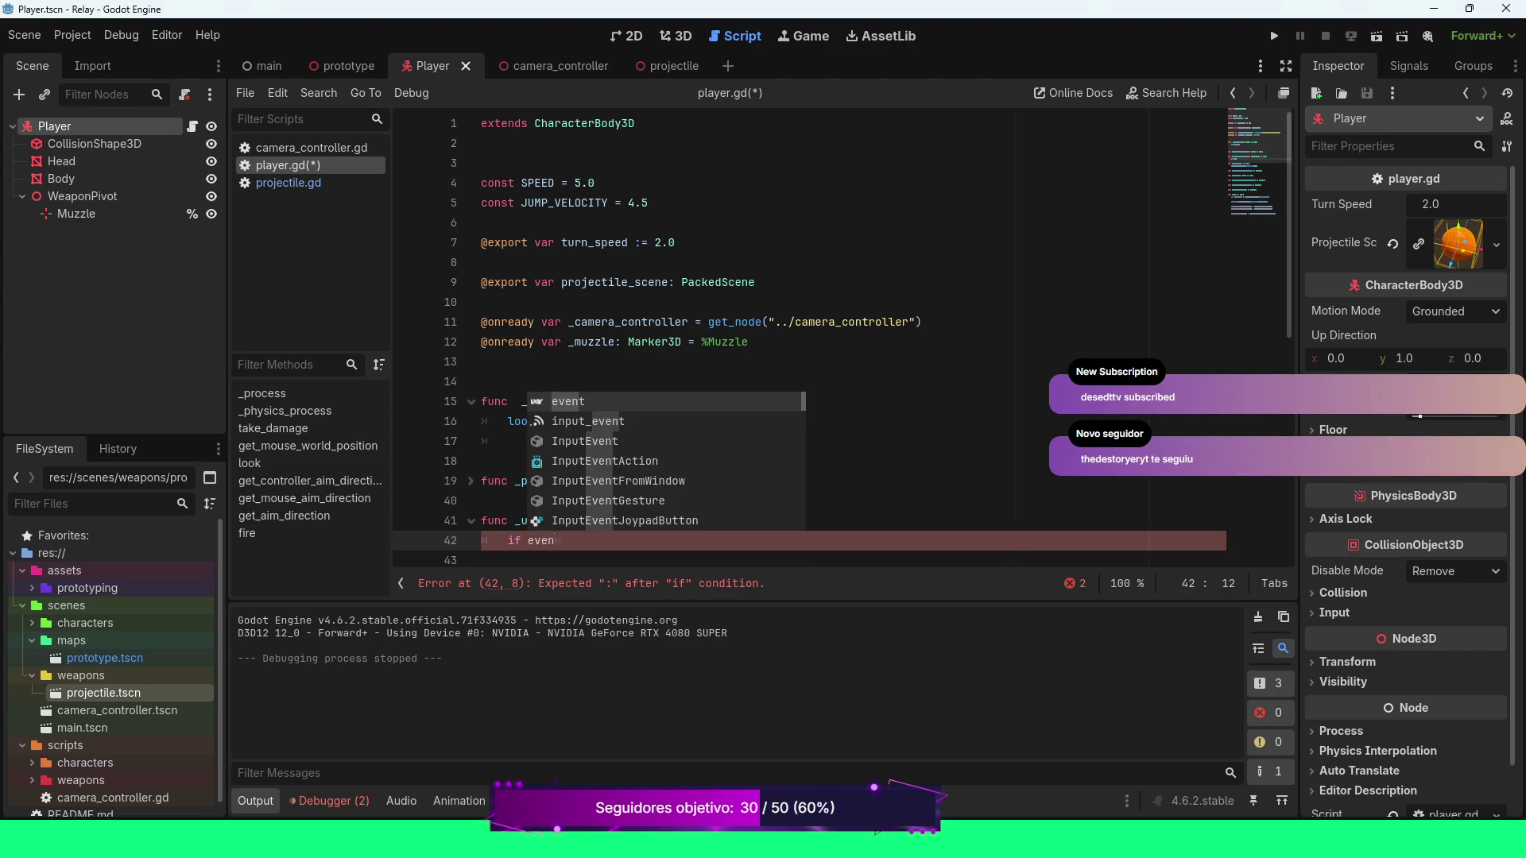
type("t.")
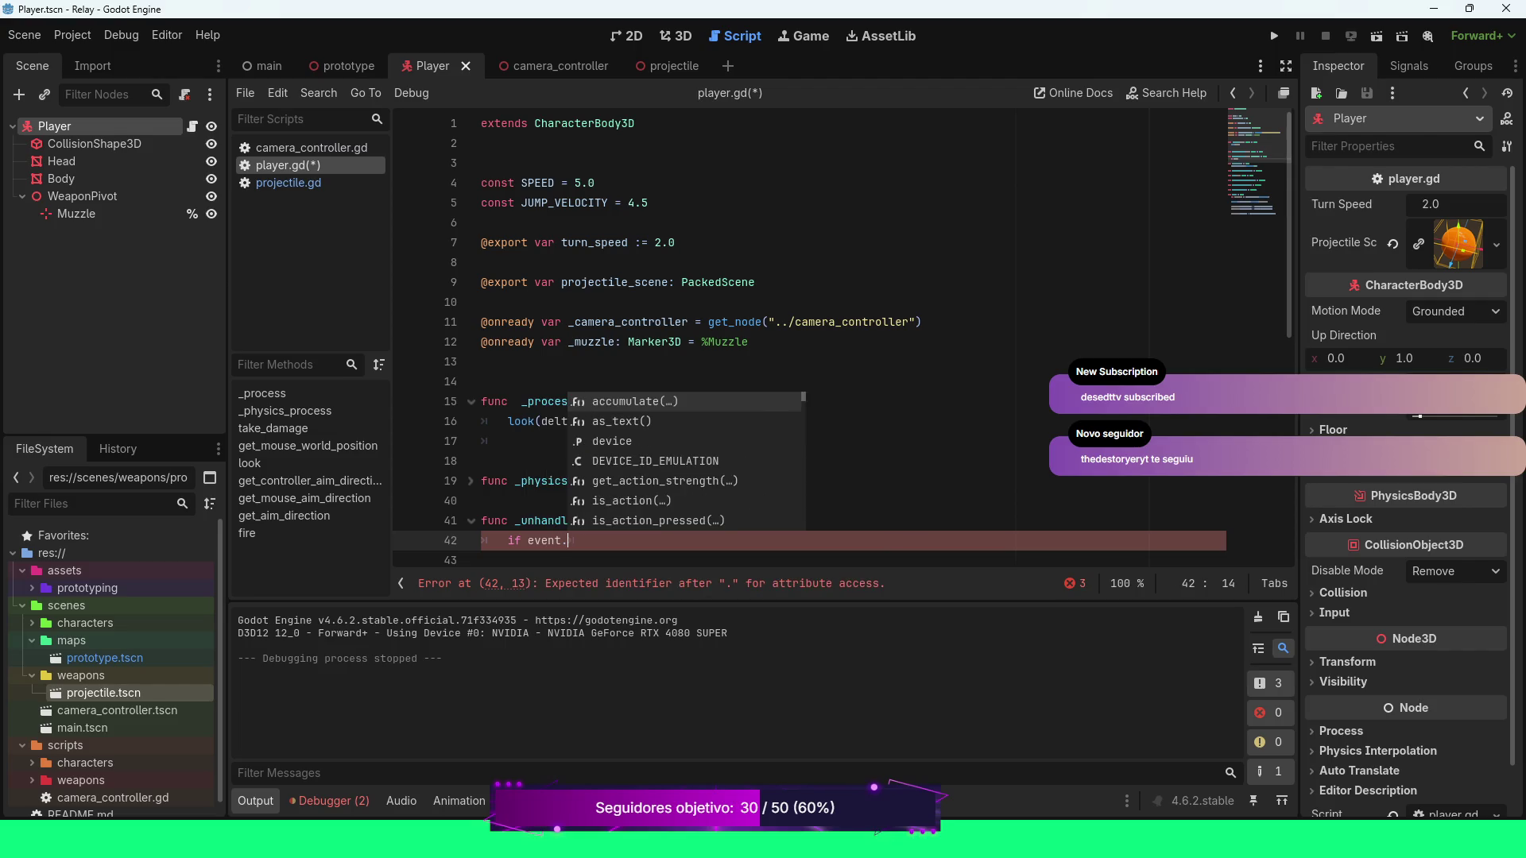
type("is")
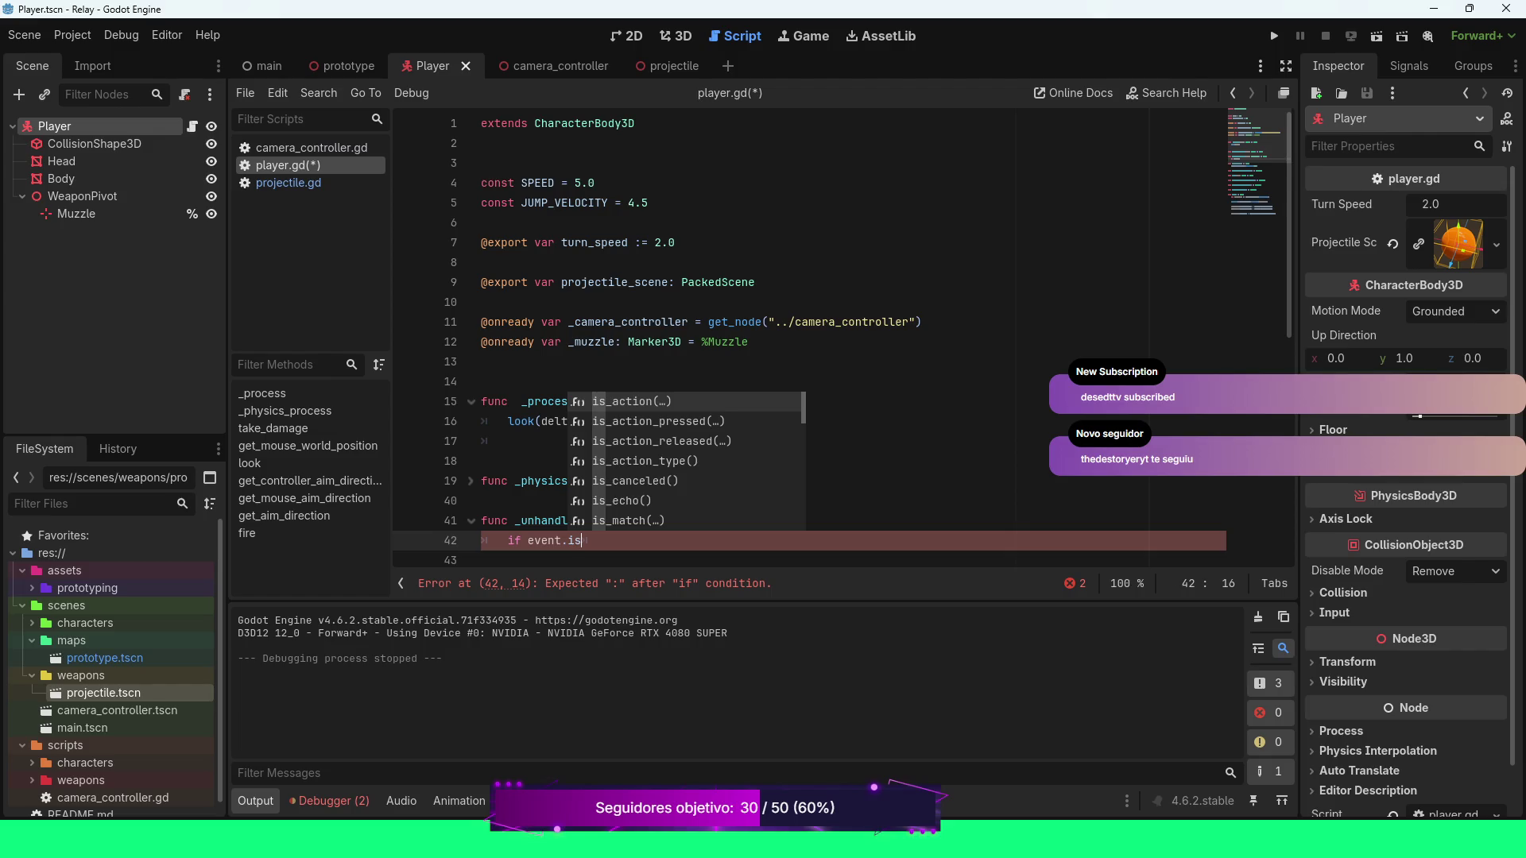
key("Down")
key("Return")
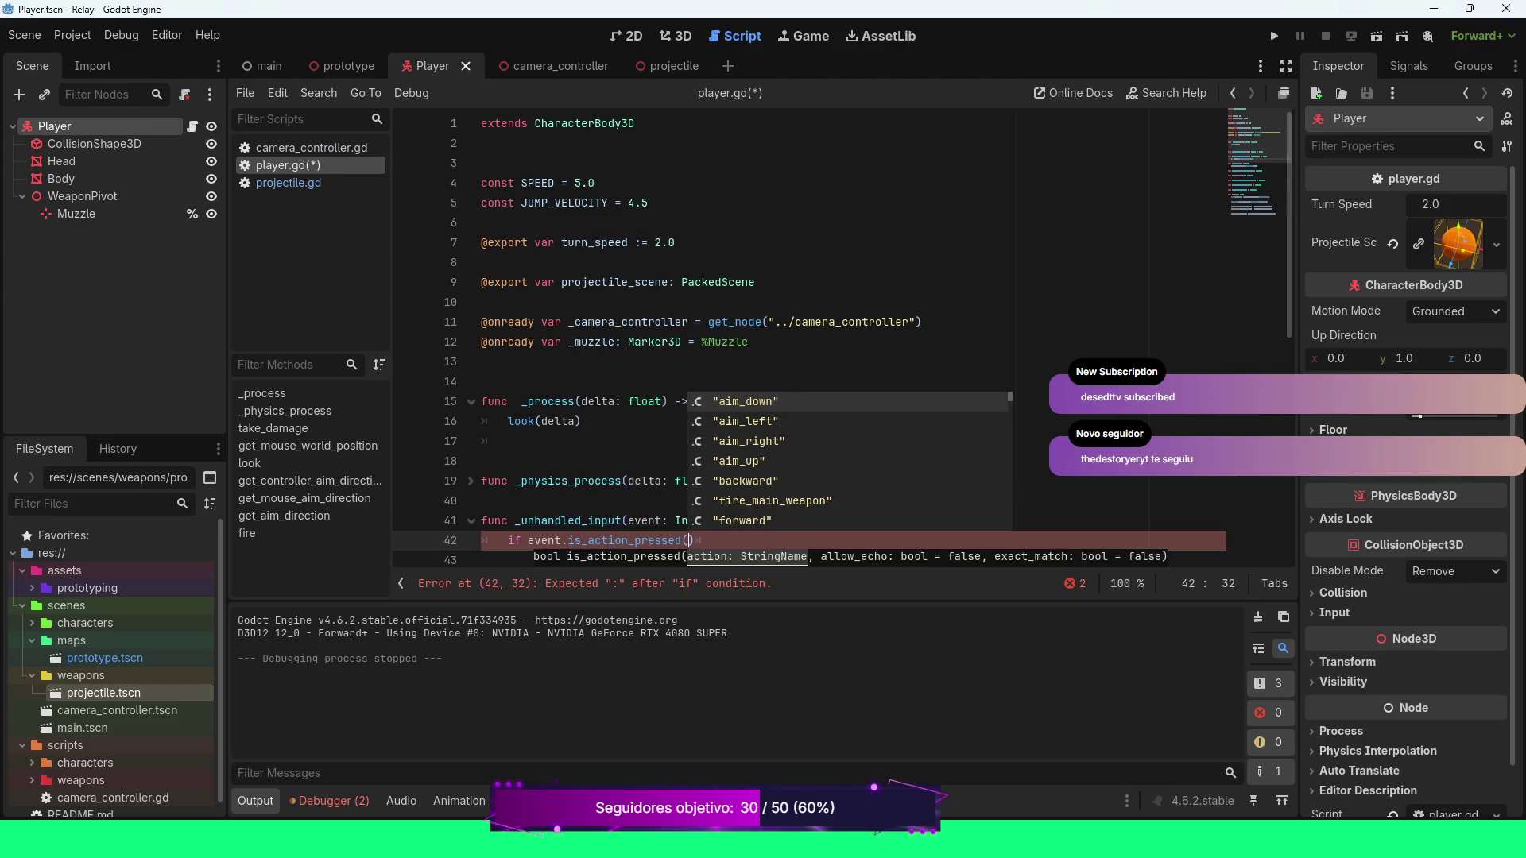
key("Down")
key("Down")
key("Down")
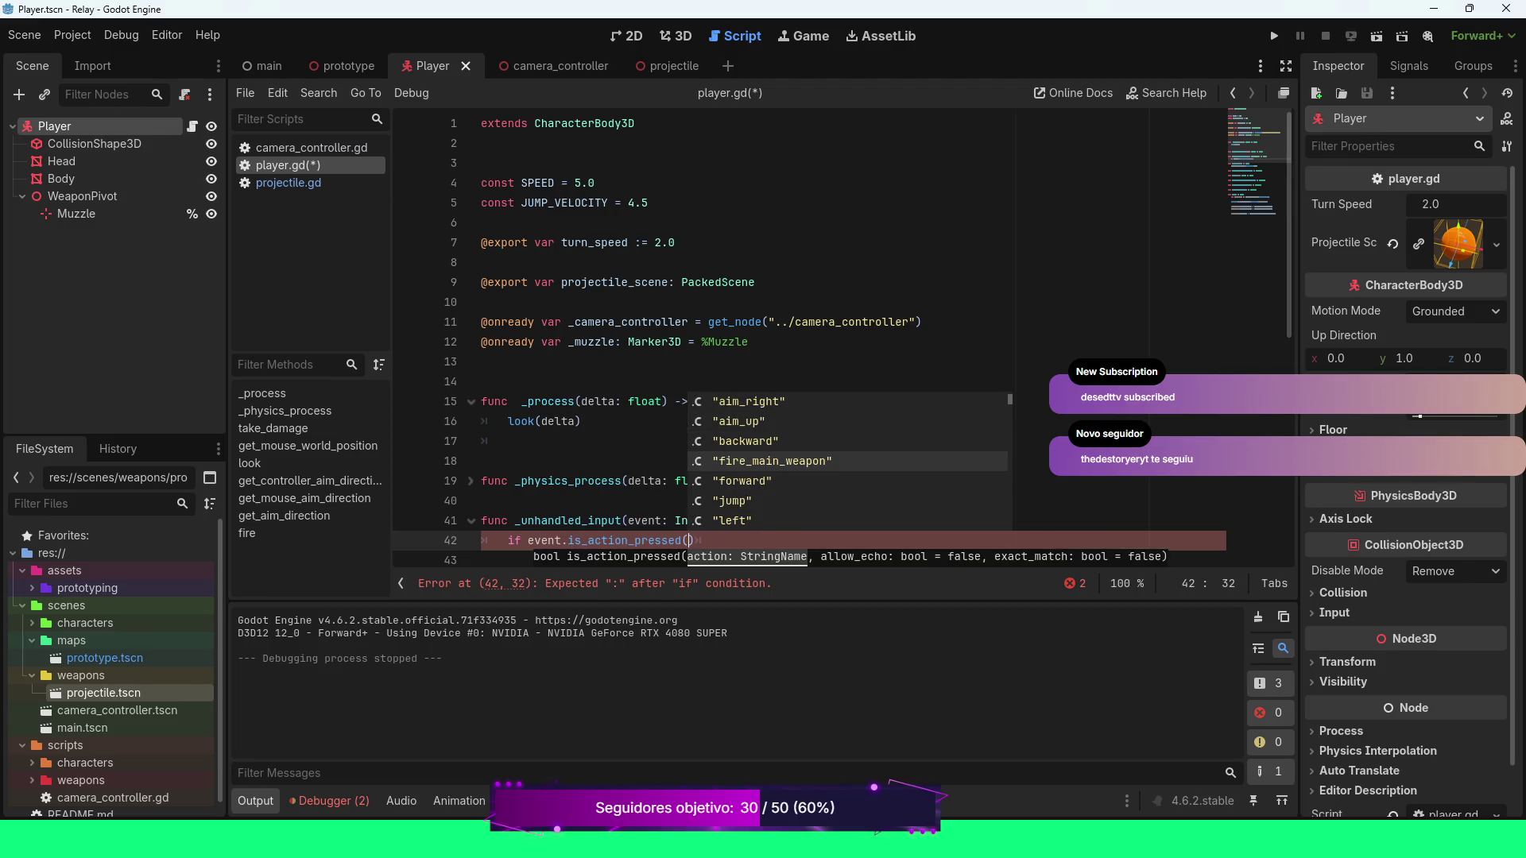
key("Return")
key("End")
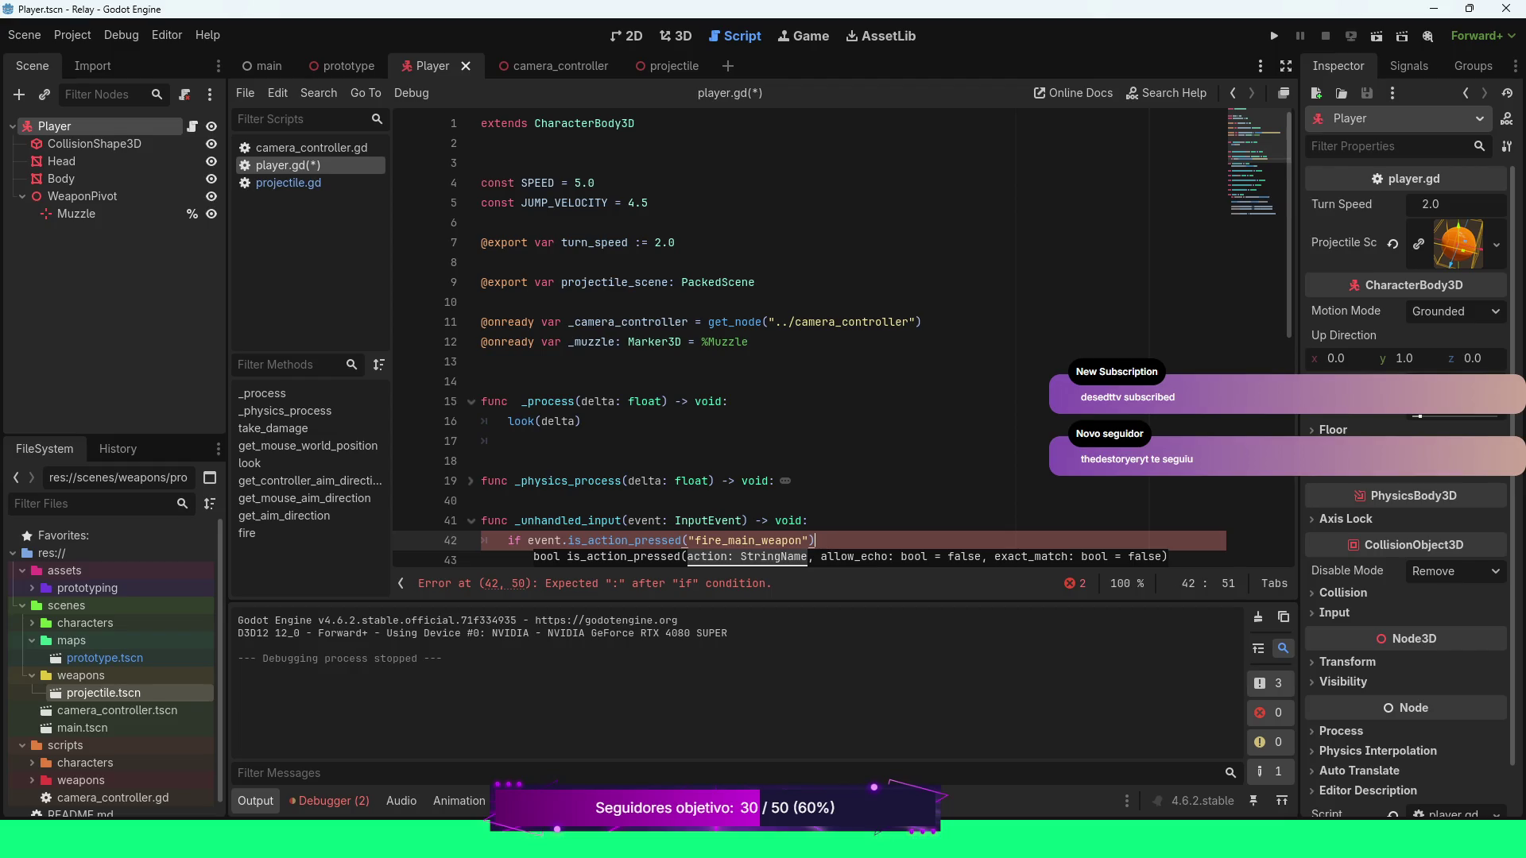
type(":")
key("Return")
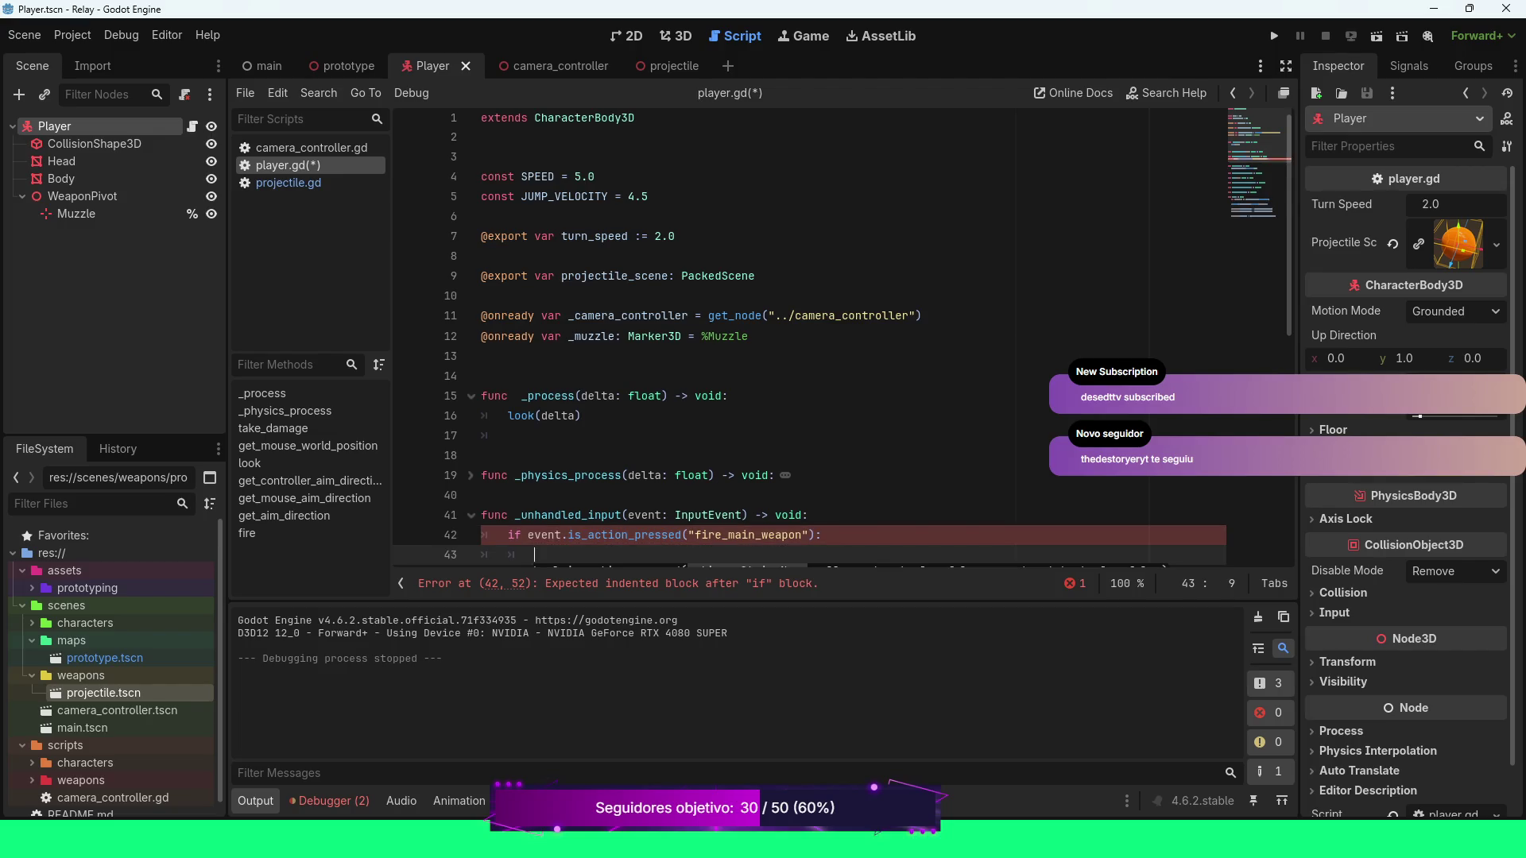
type("fire")
key("Return")
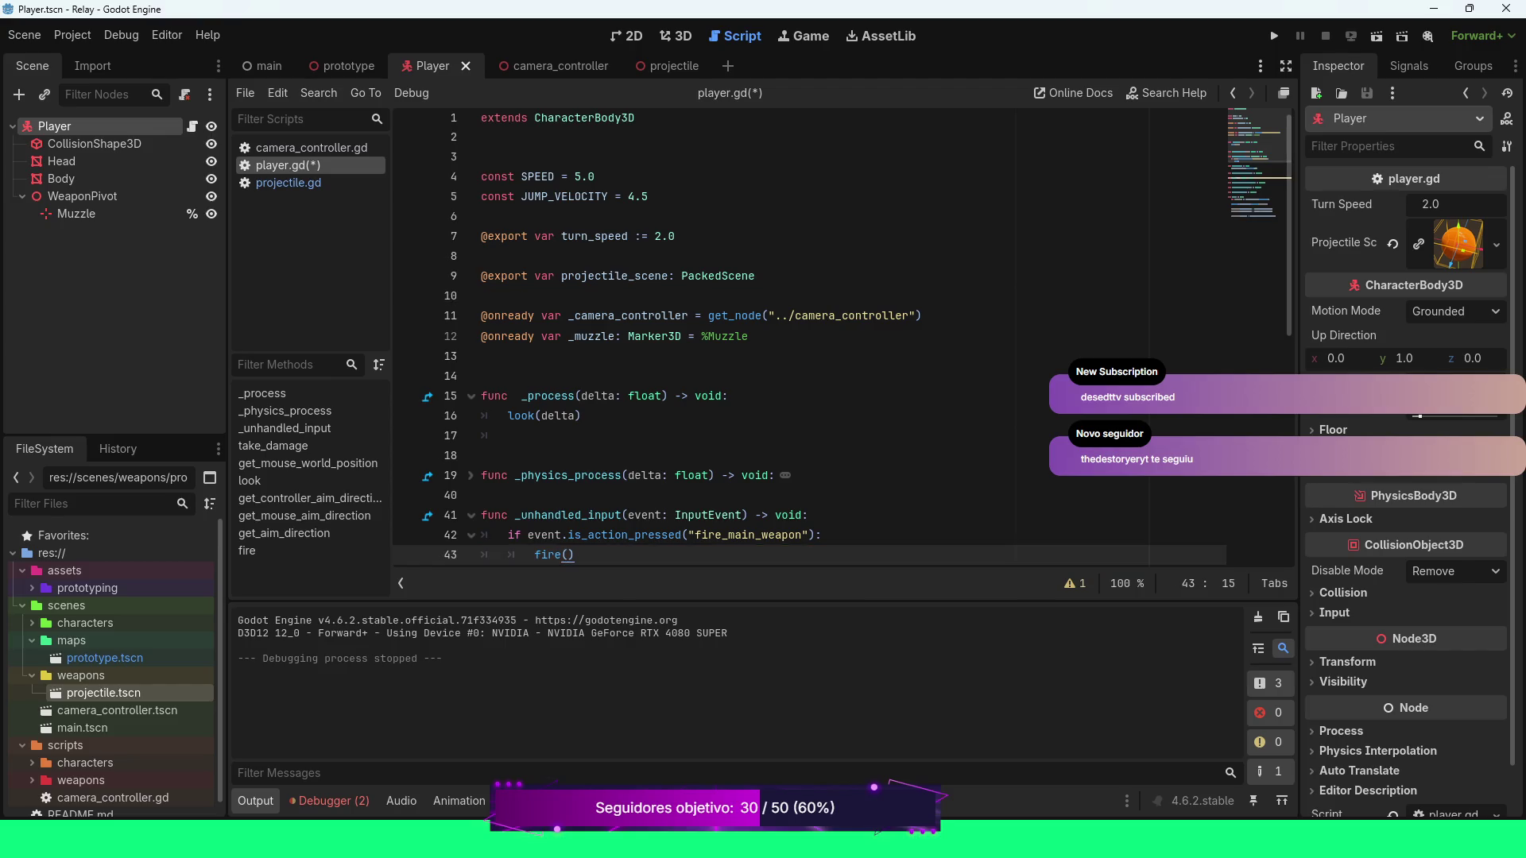
scroll(842, 336, "down", 2)
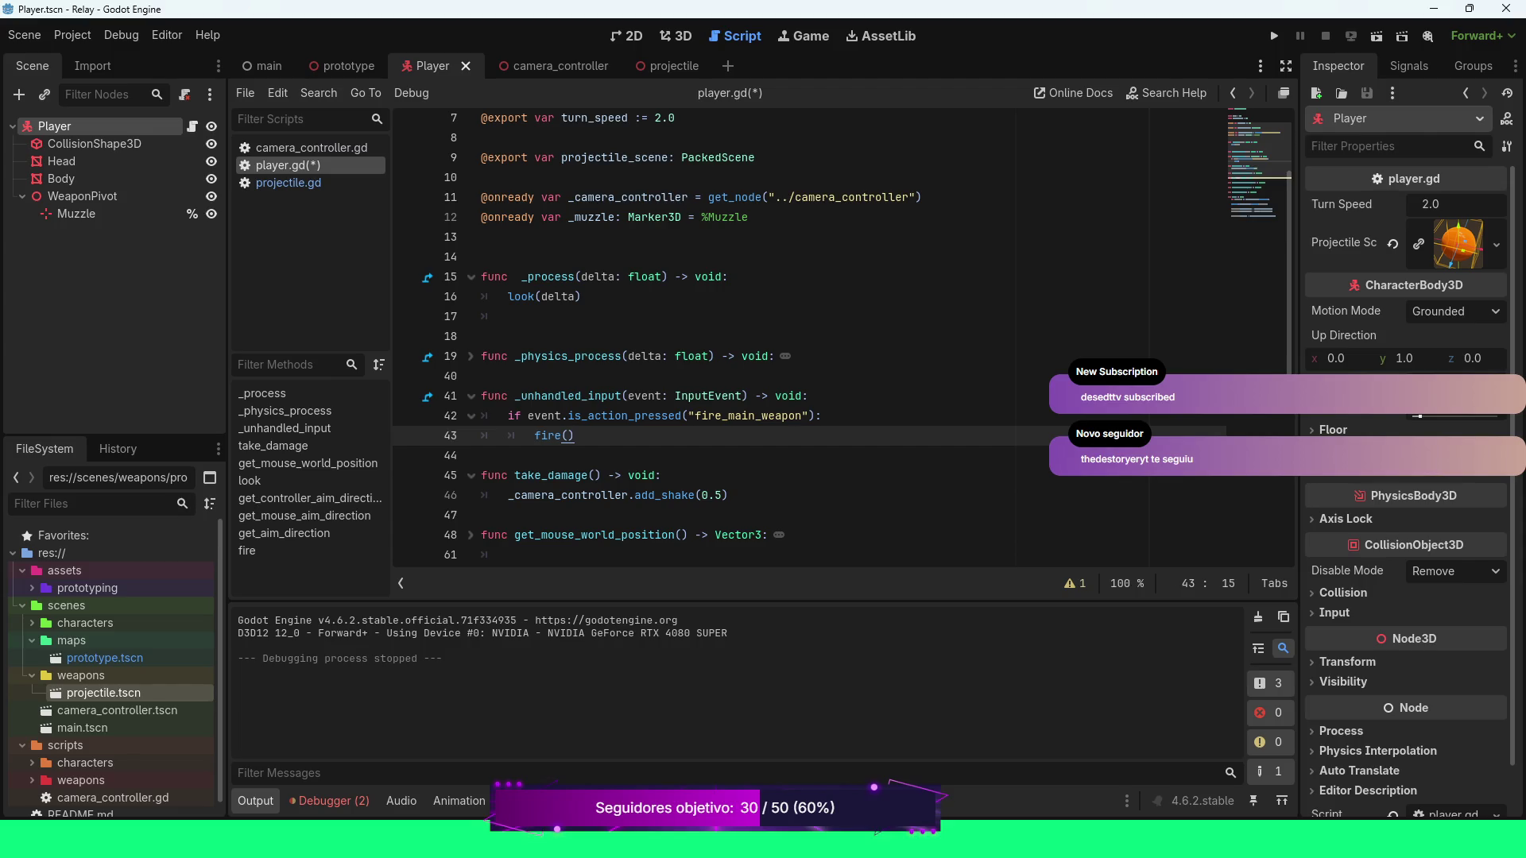
- Playtest the game, then raise speed in projectile.gd from 6.0 to 60.0
key("F5")
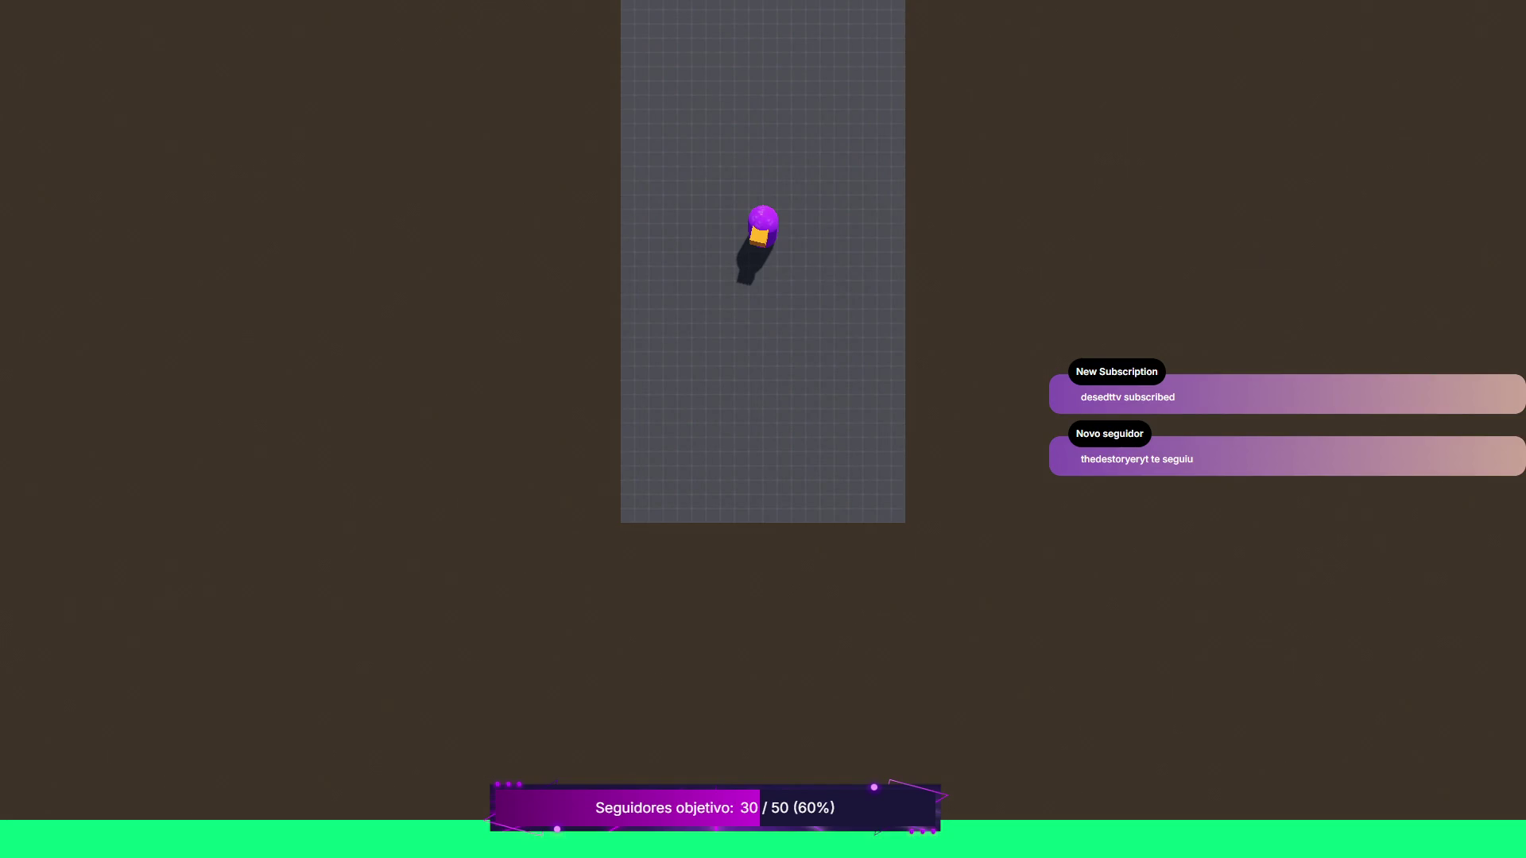
key("F8")
left_click(666, 66)
type("0")
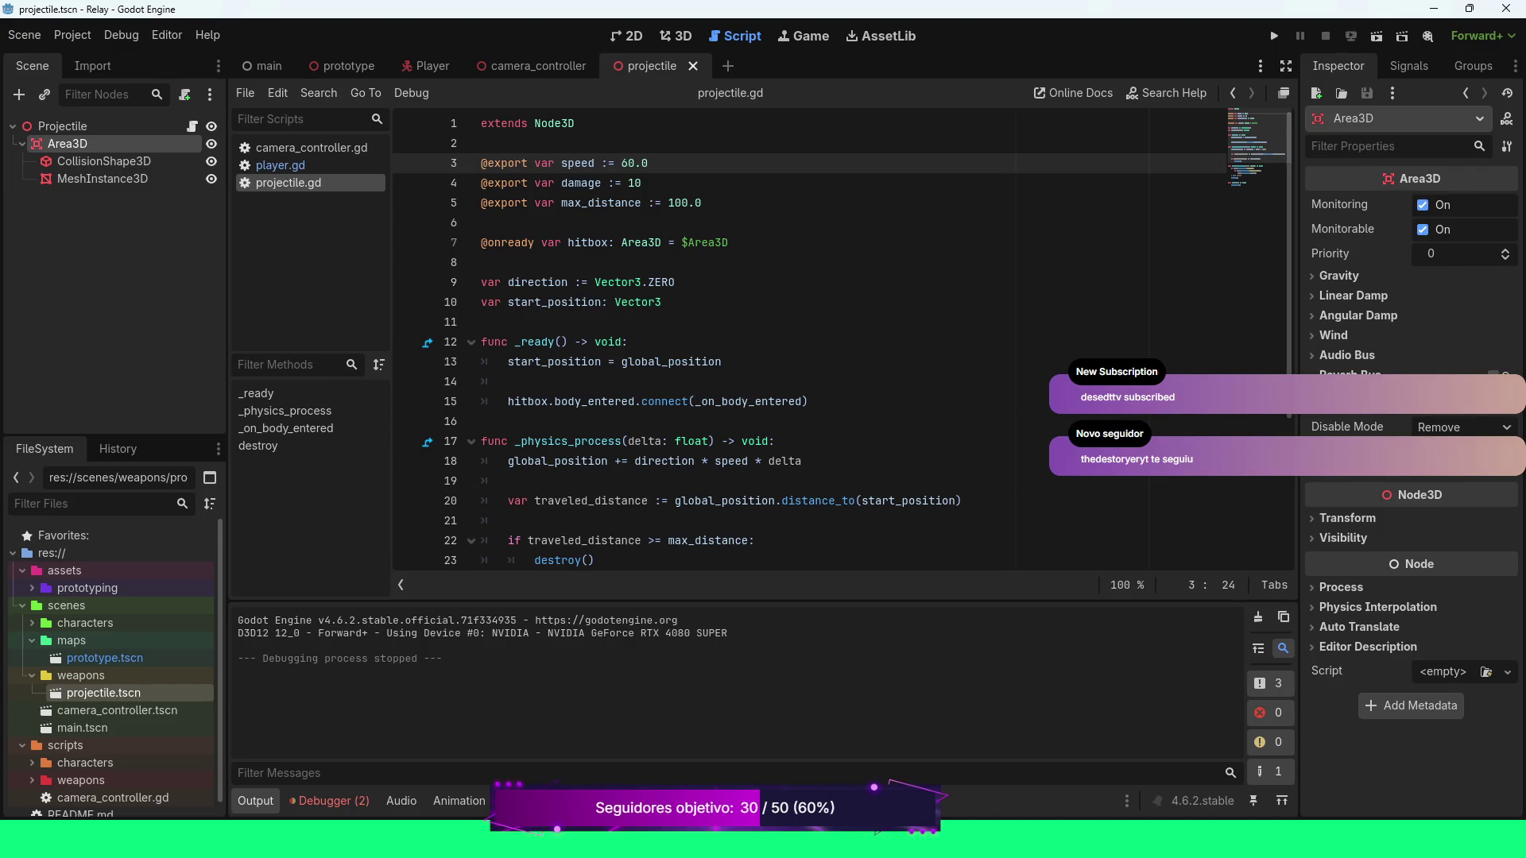
- Rerun the game, fire a projectile at the floor, stop, and show runtime errors
key("F5")
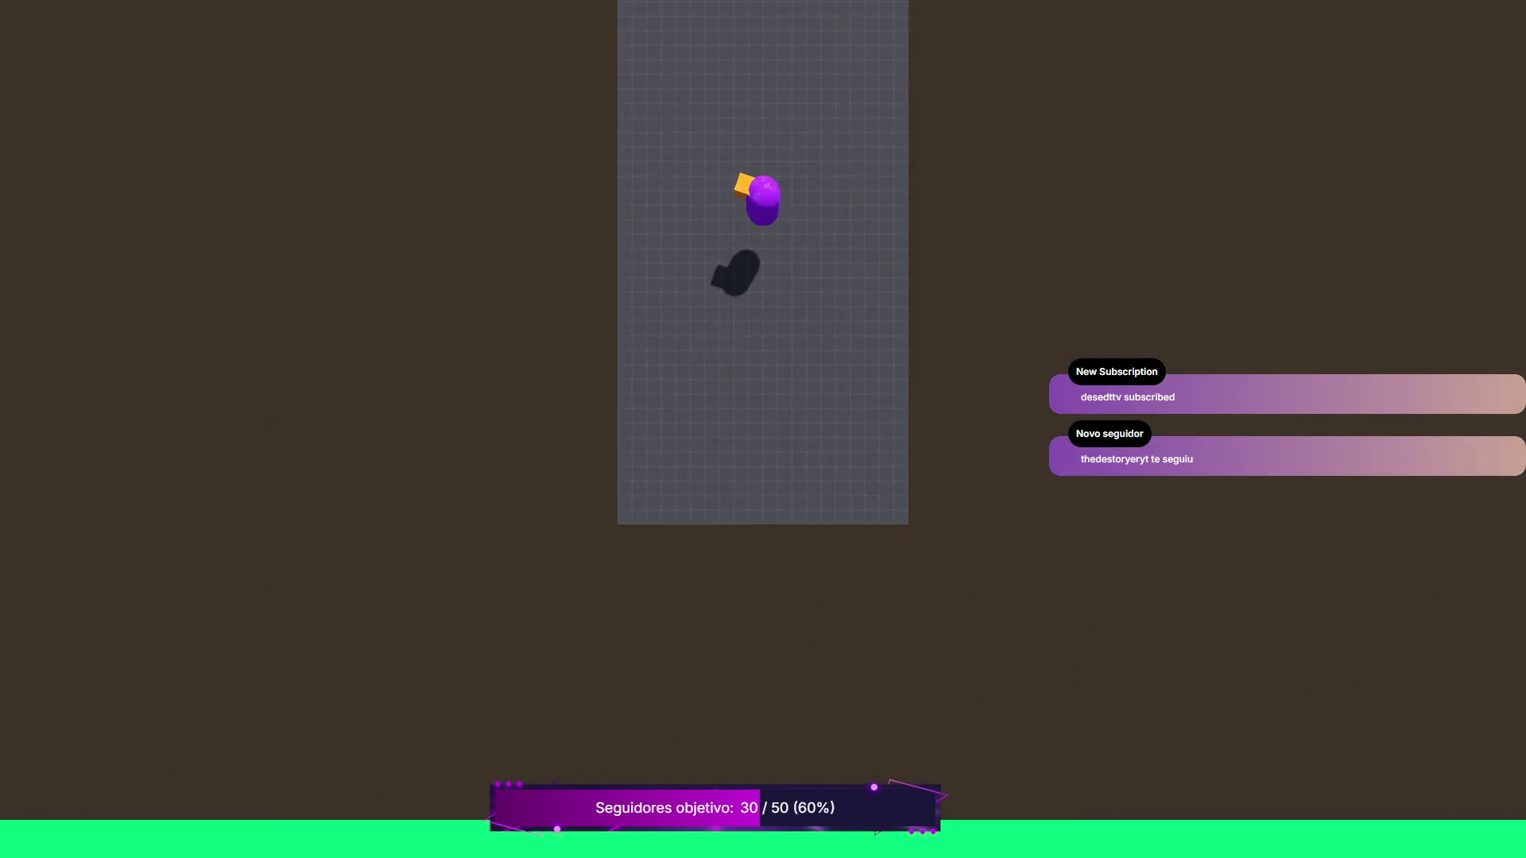
left_click(710, 415)
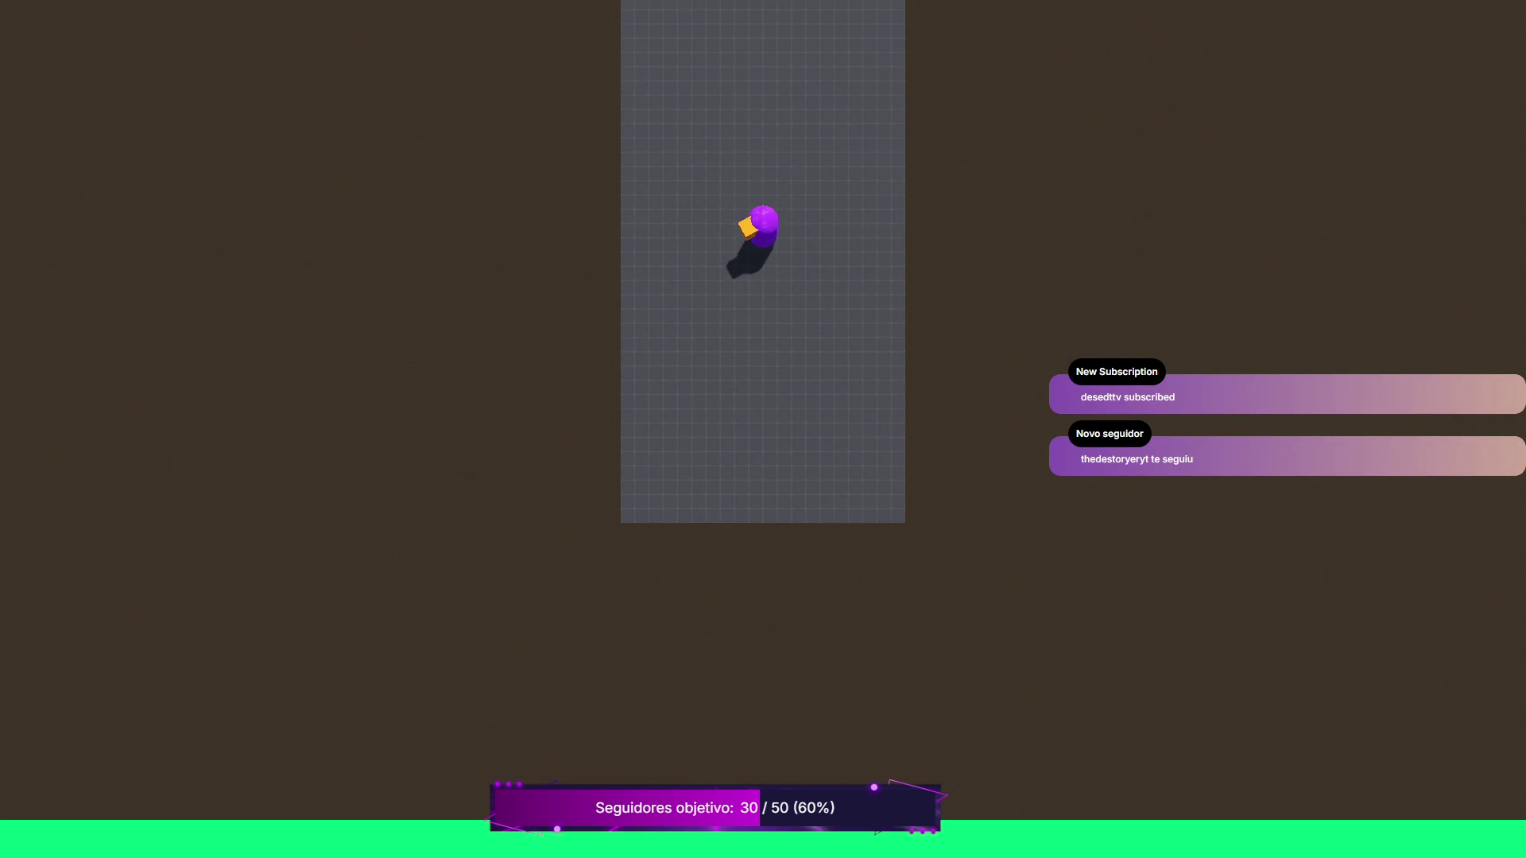
key("F8")
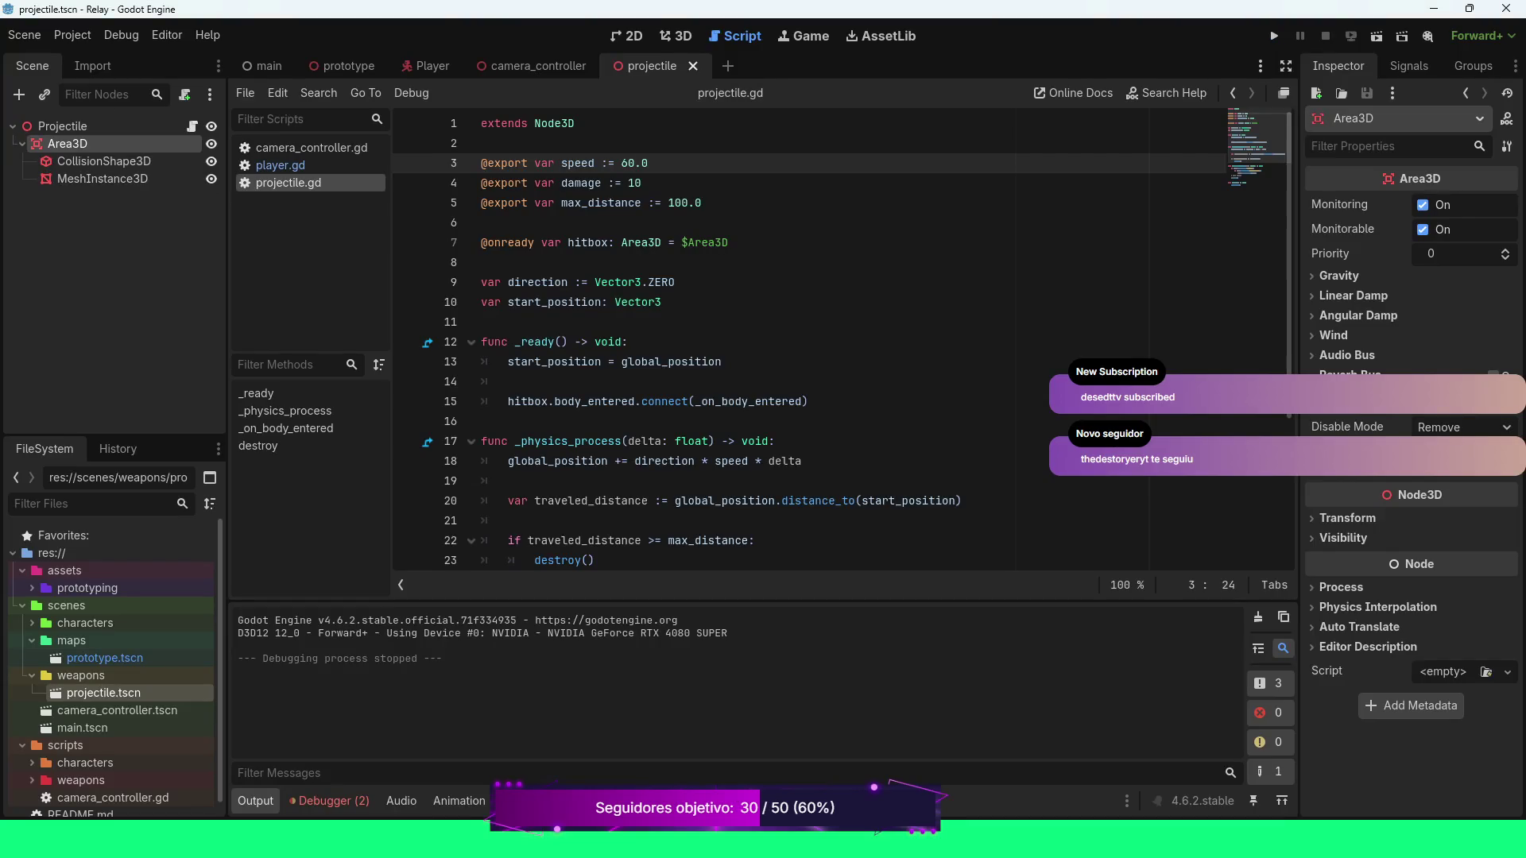
left_click(329, 800)
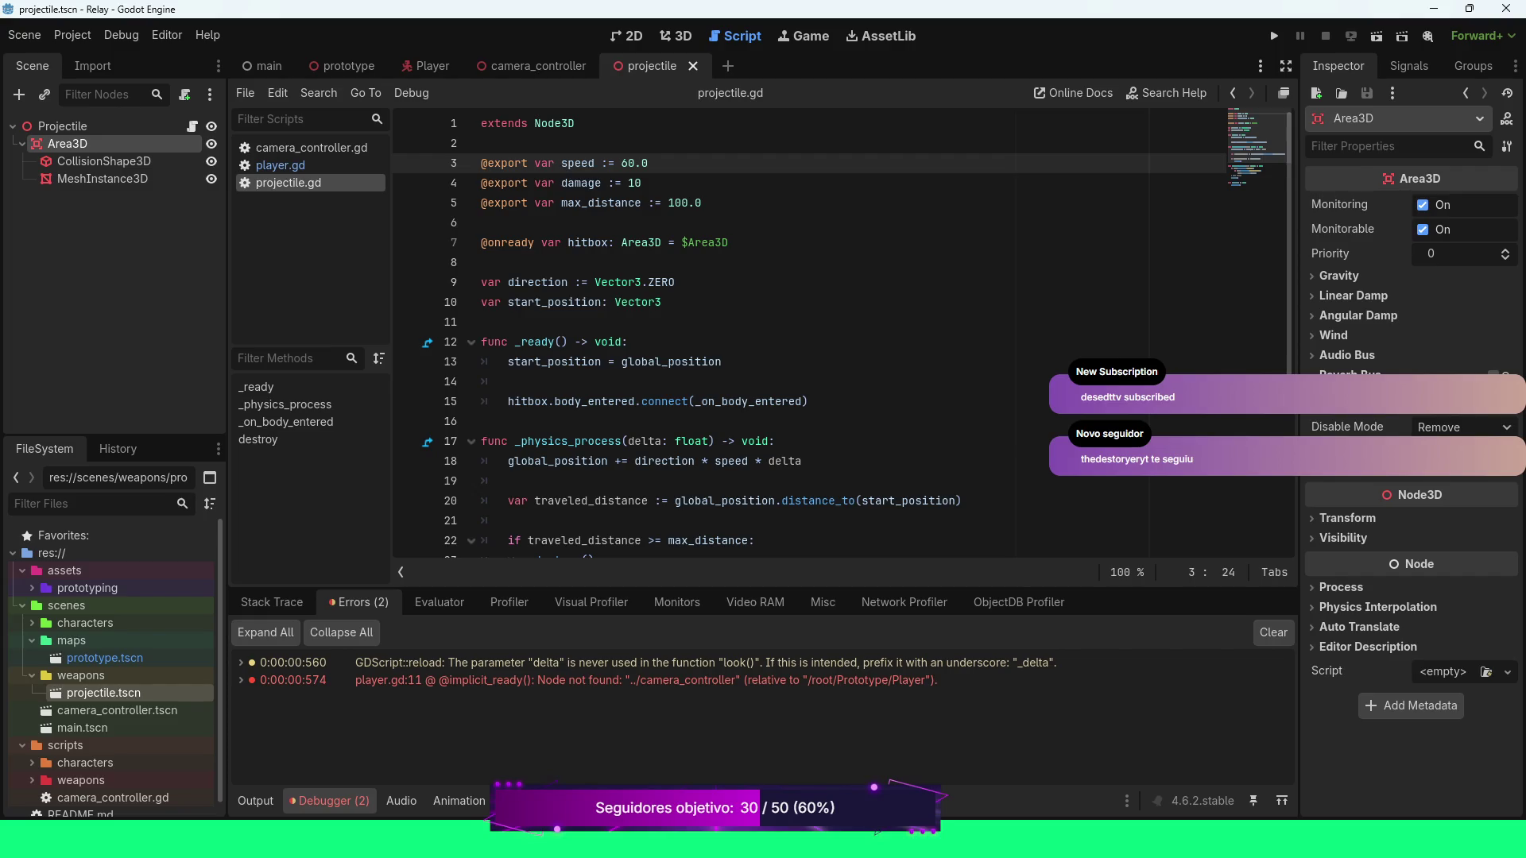
- Jump from the node-not-found error to line 11 and change the get_node path to "../"
left_click(294, 679)
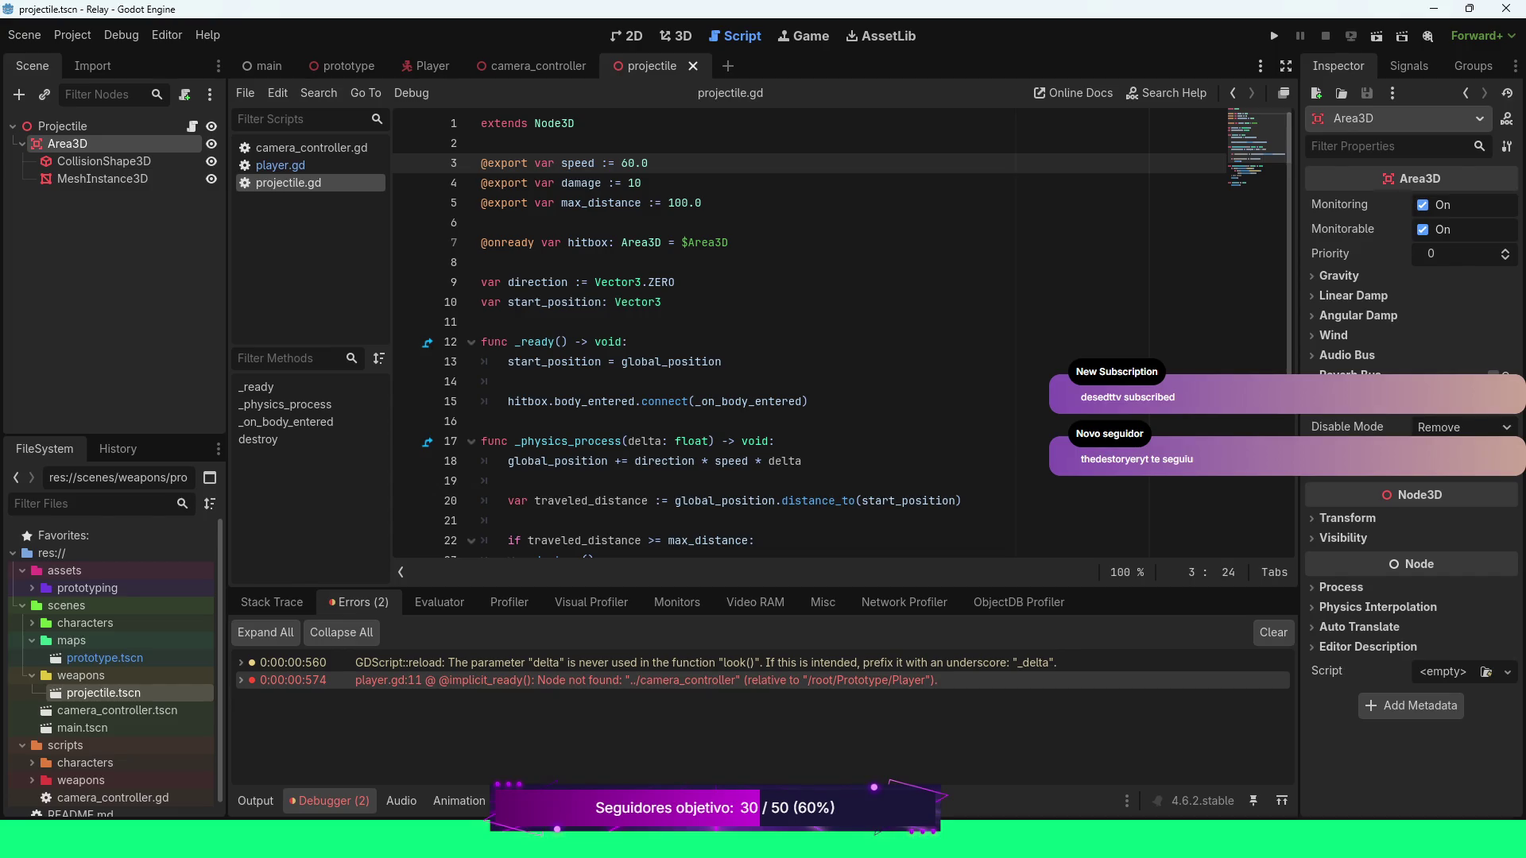
double_click(294, 679)
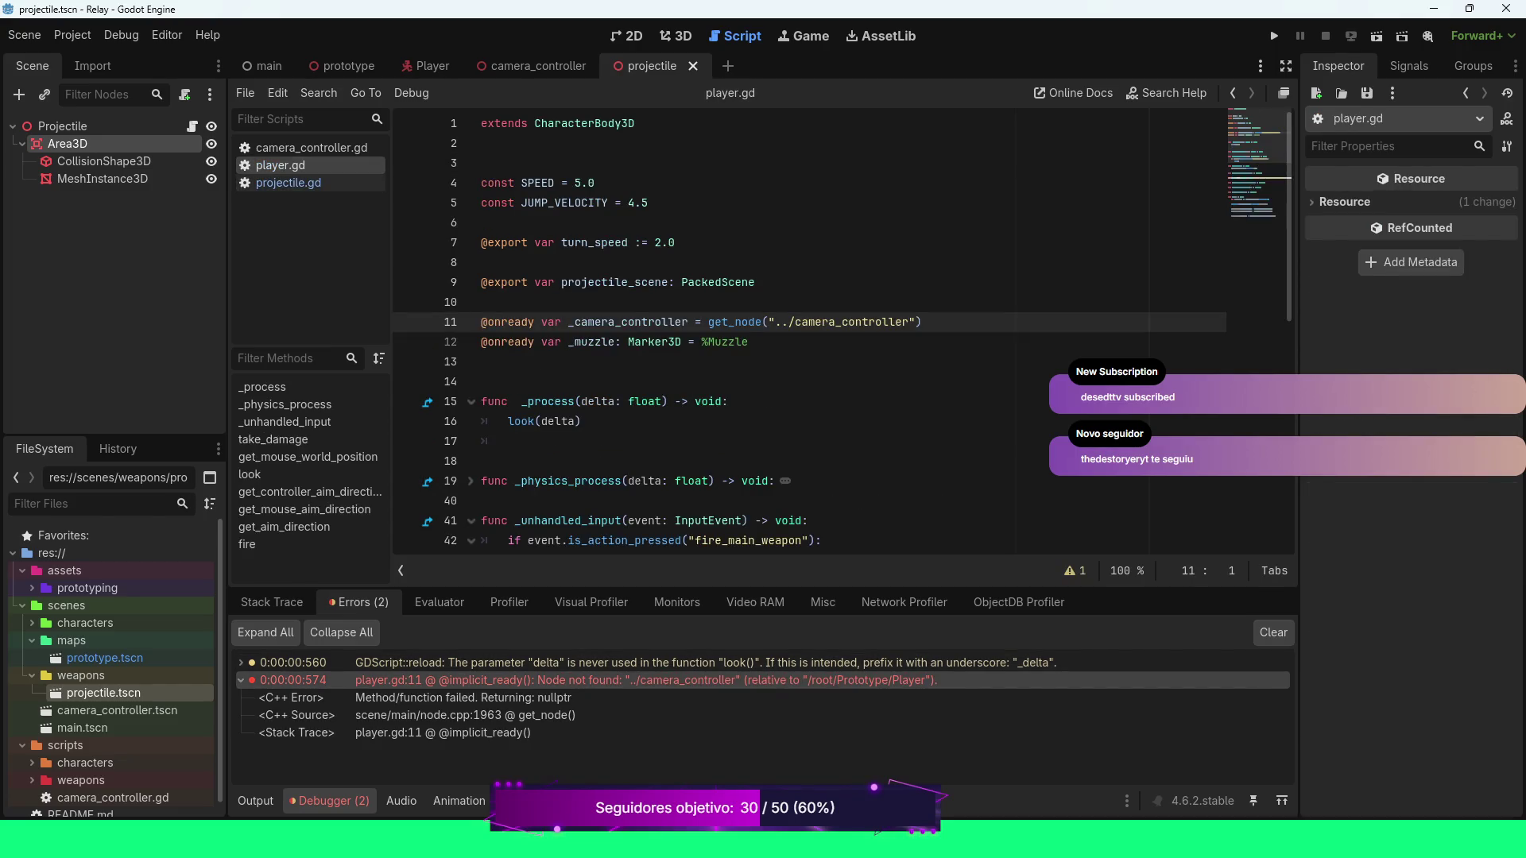
left_click(482, 361)
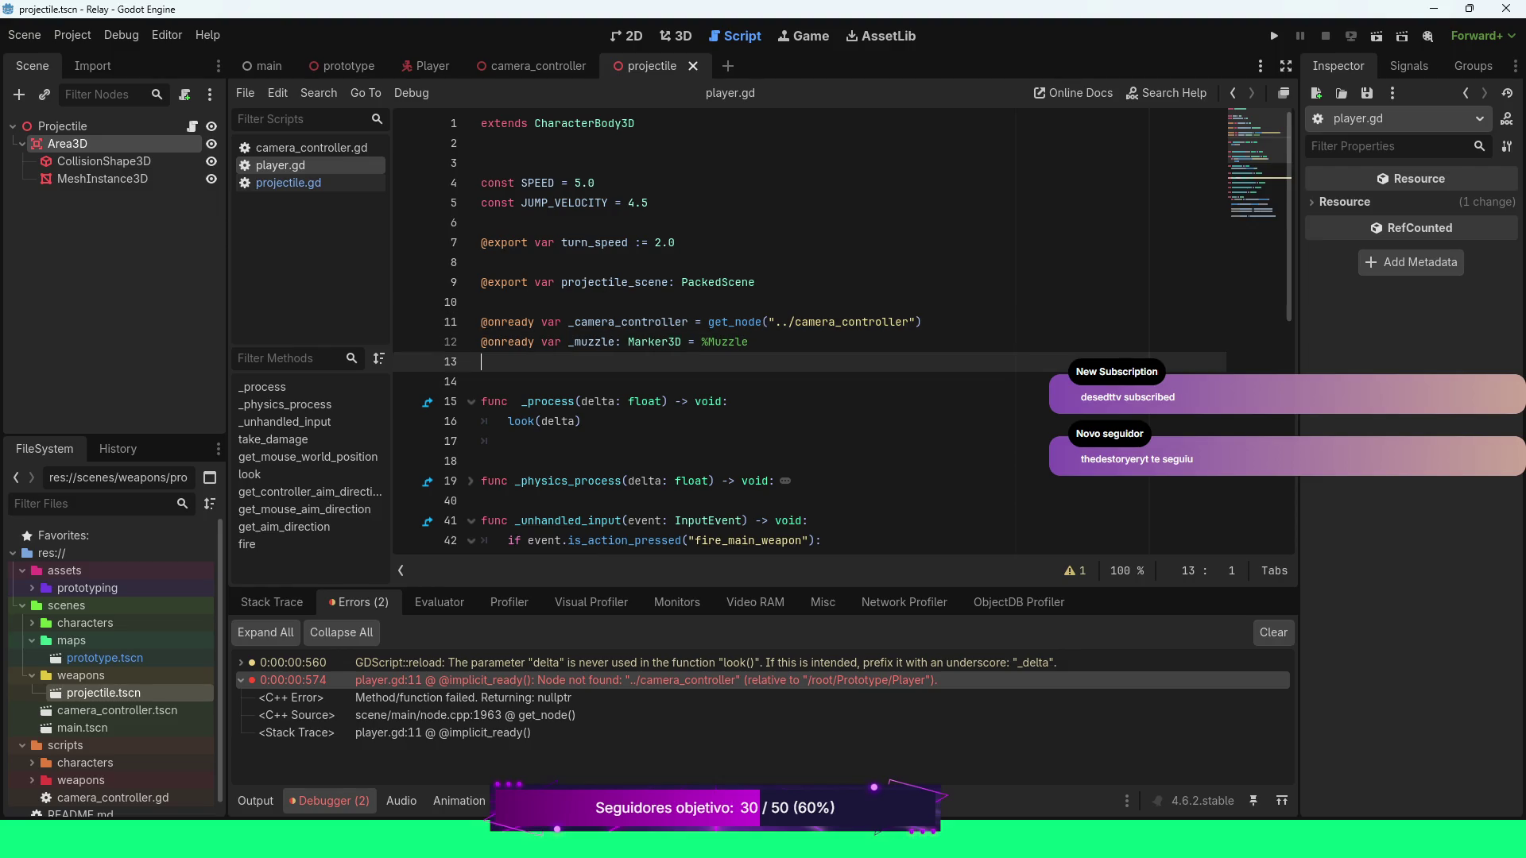
left_click_drag(916, 322, 768, 322)
key("BackSpace")
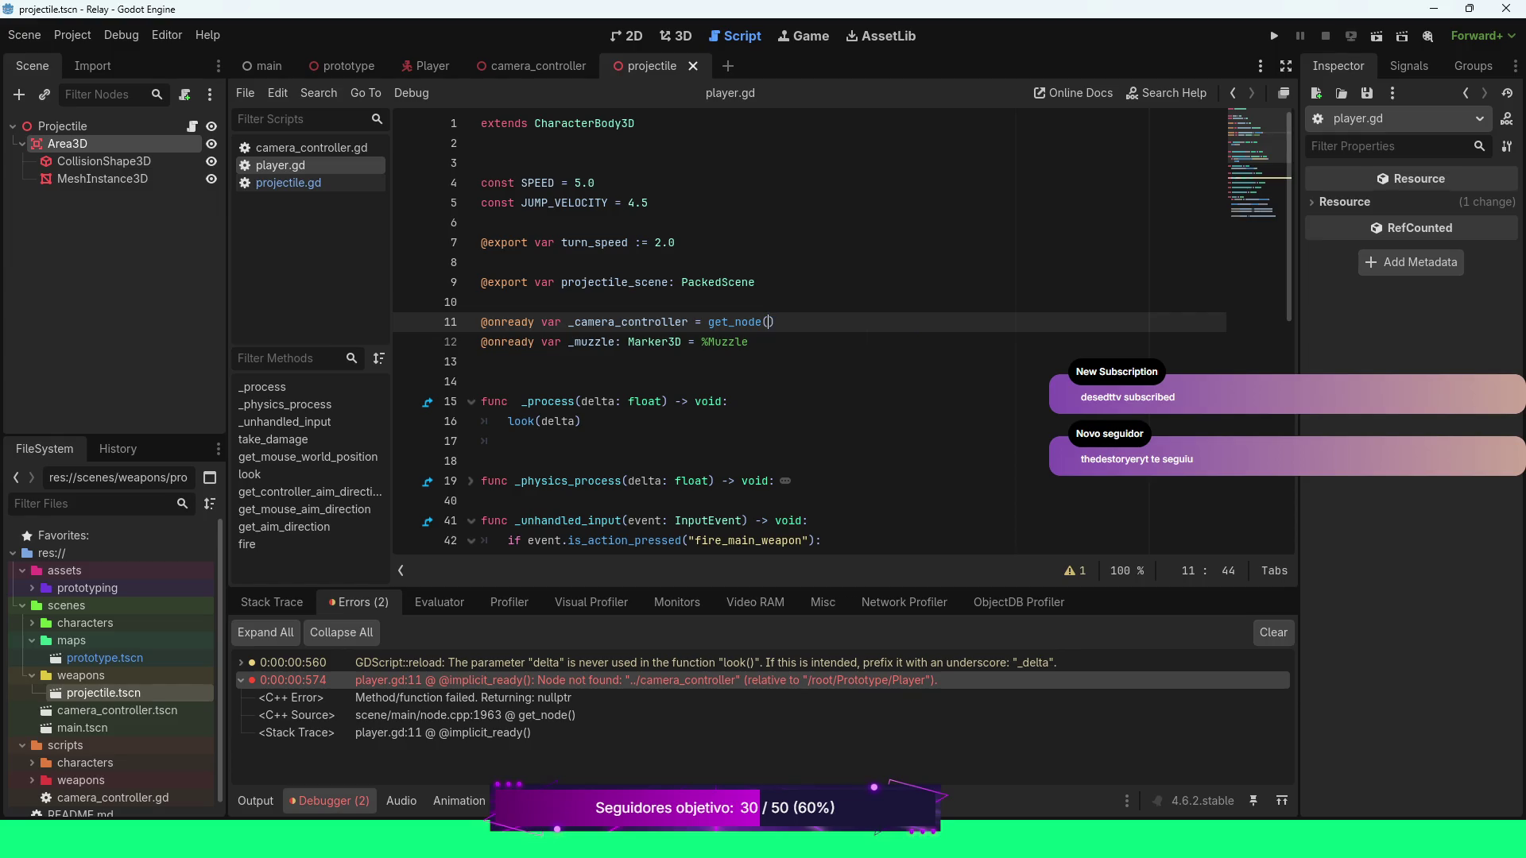
type("\"../")
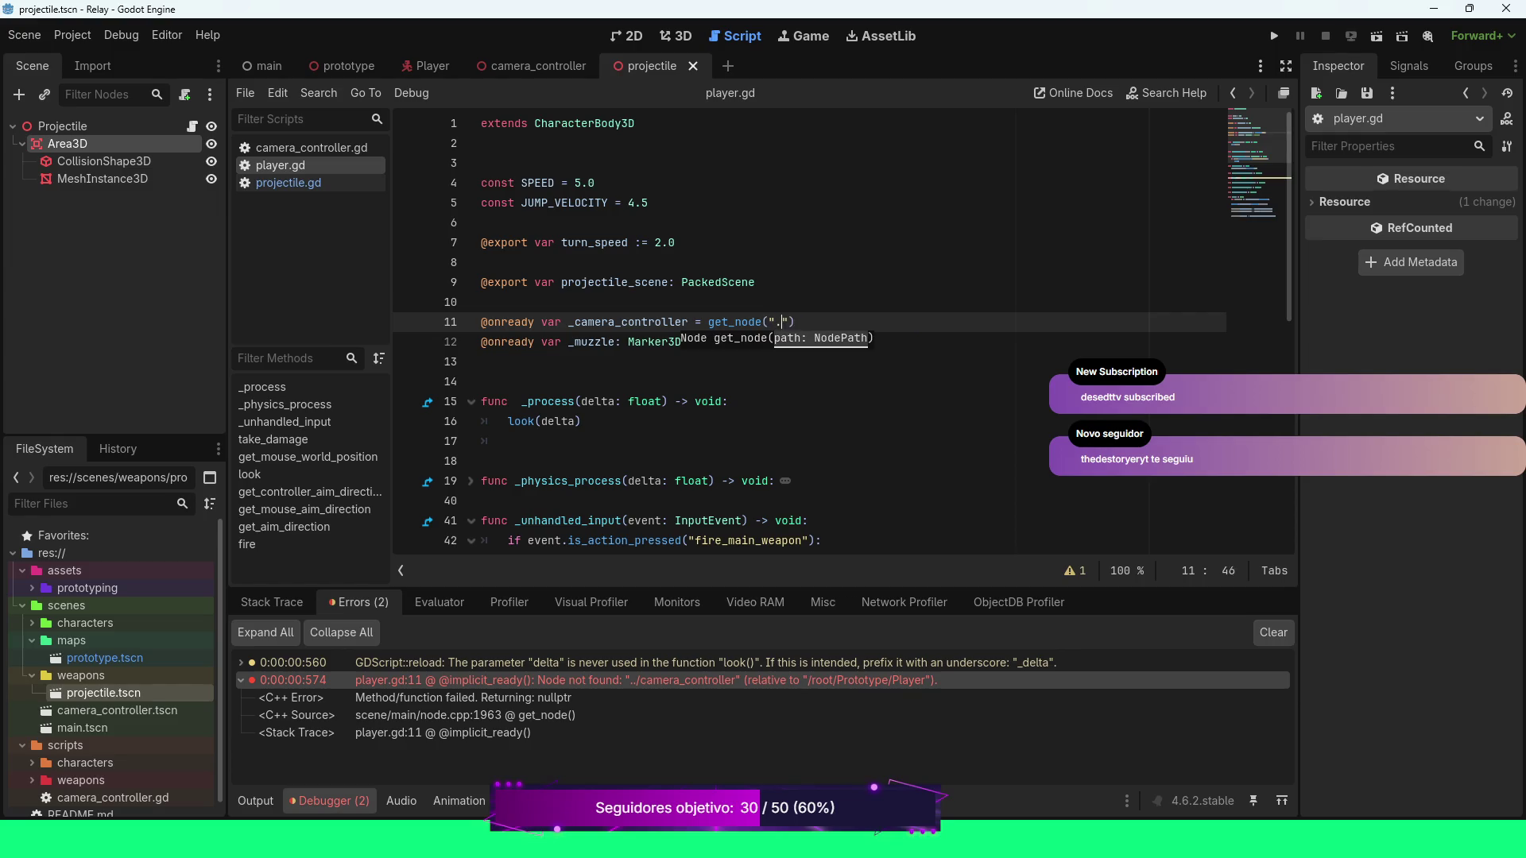
key("BackSpace")
key("BackSpace")
key("BackSpace")
type("/")
key("BackSpace")
type("./")
left_click(482, 302)
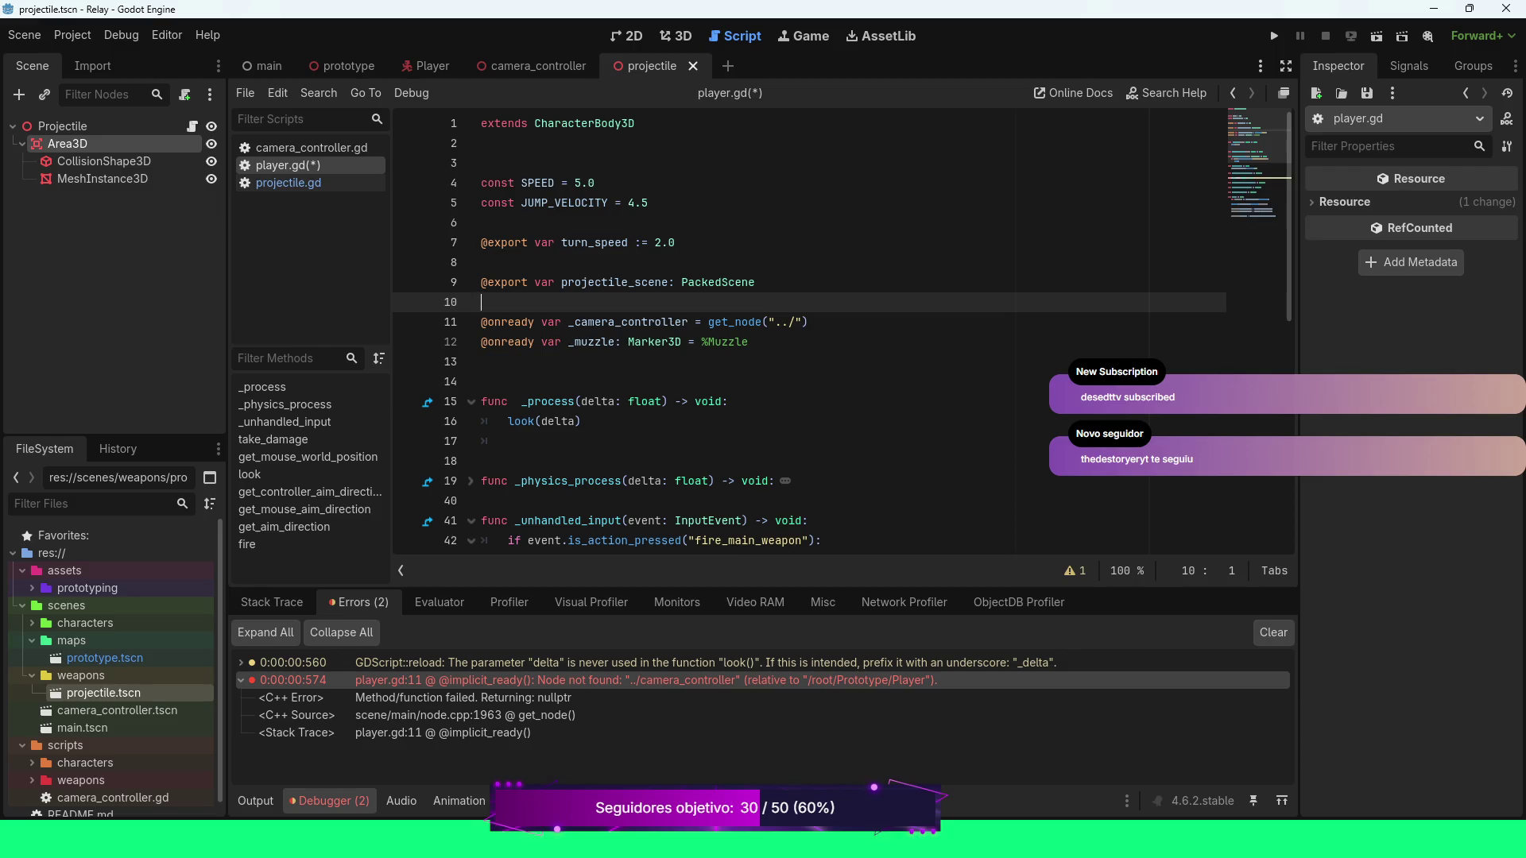
- Rename the Player.tscn scene file to player.tscn in the FileSystem dock
mouse_move(728, 323)
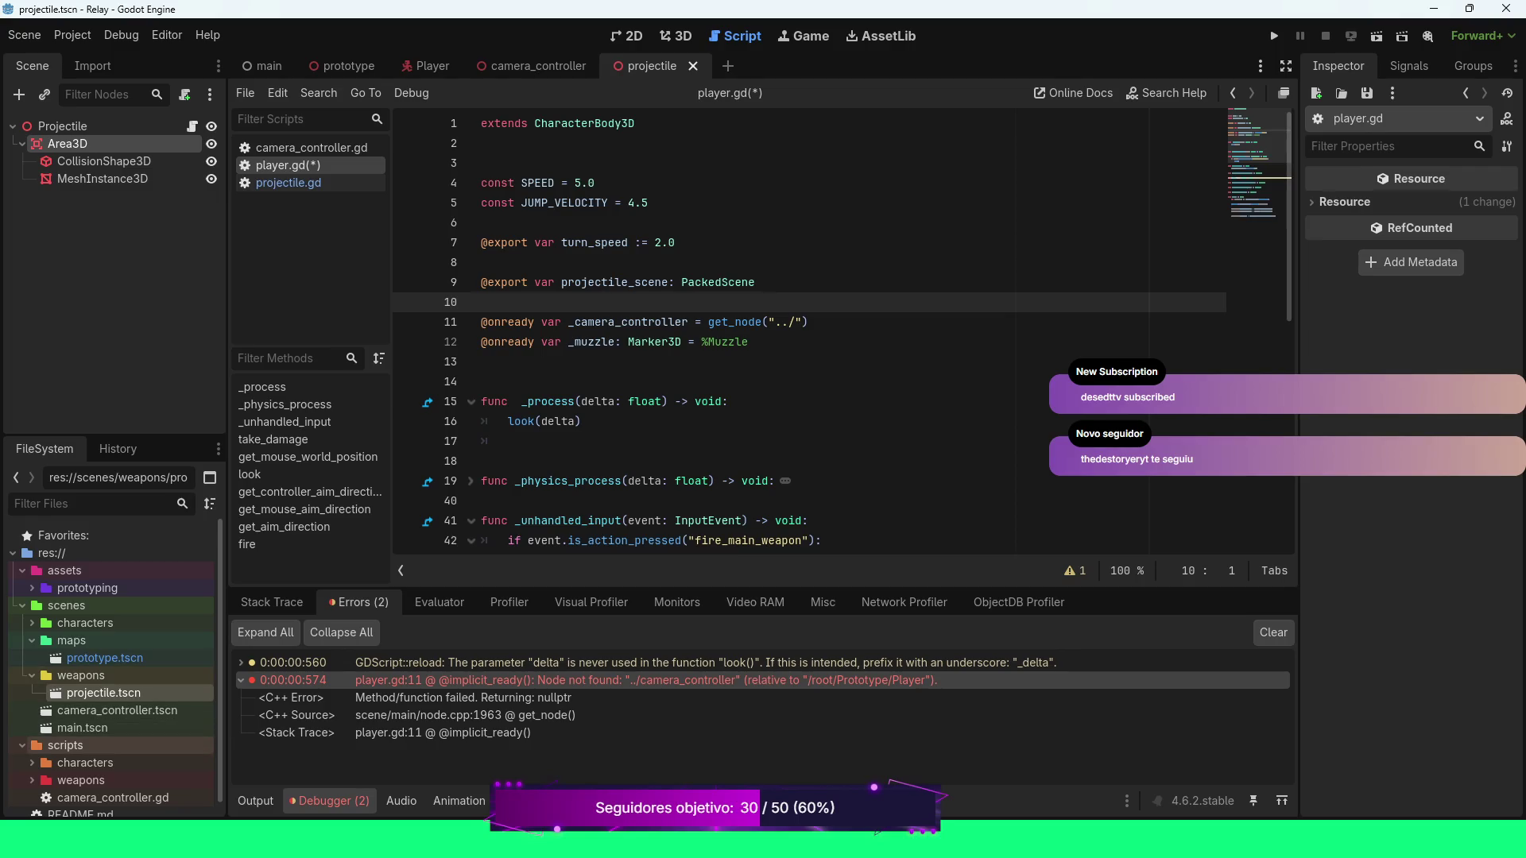
scroll(112, 668, "down", 1)
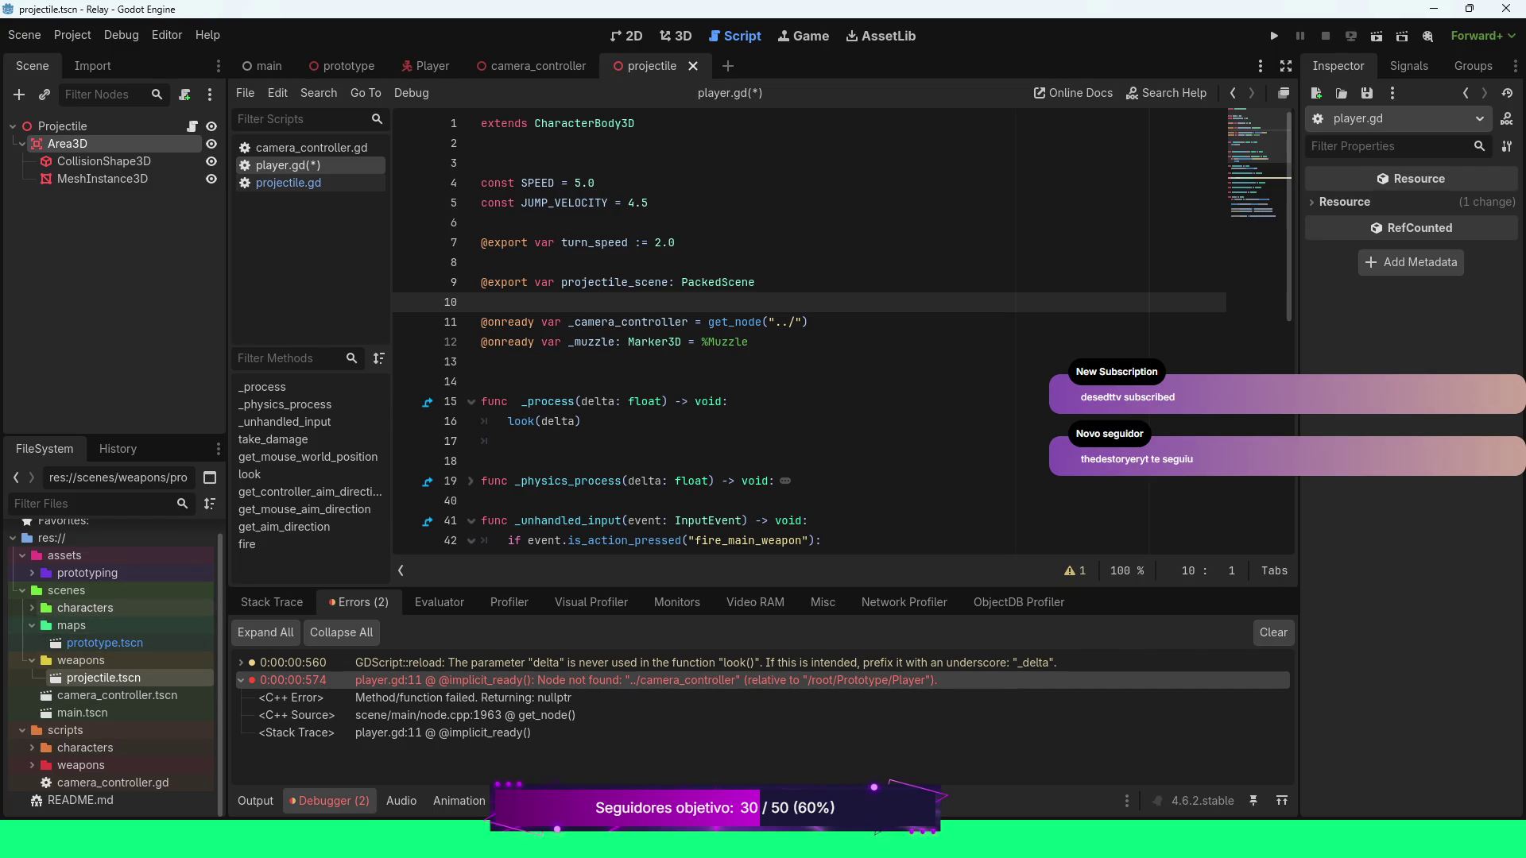
left_click(32, 608)
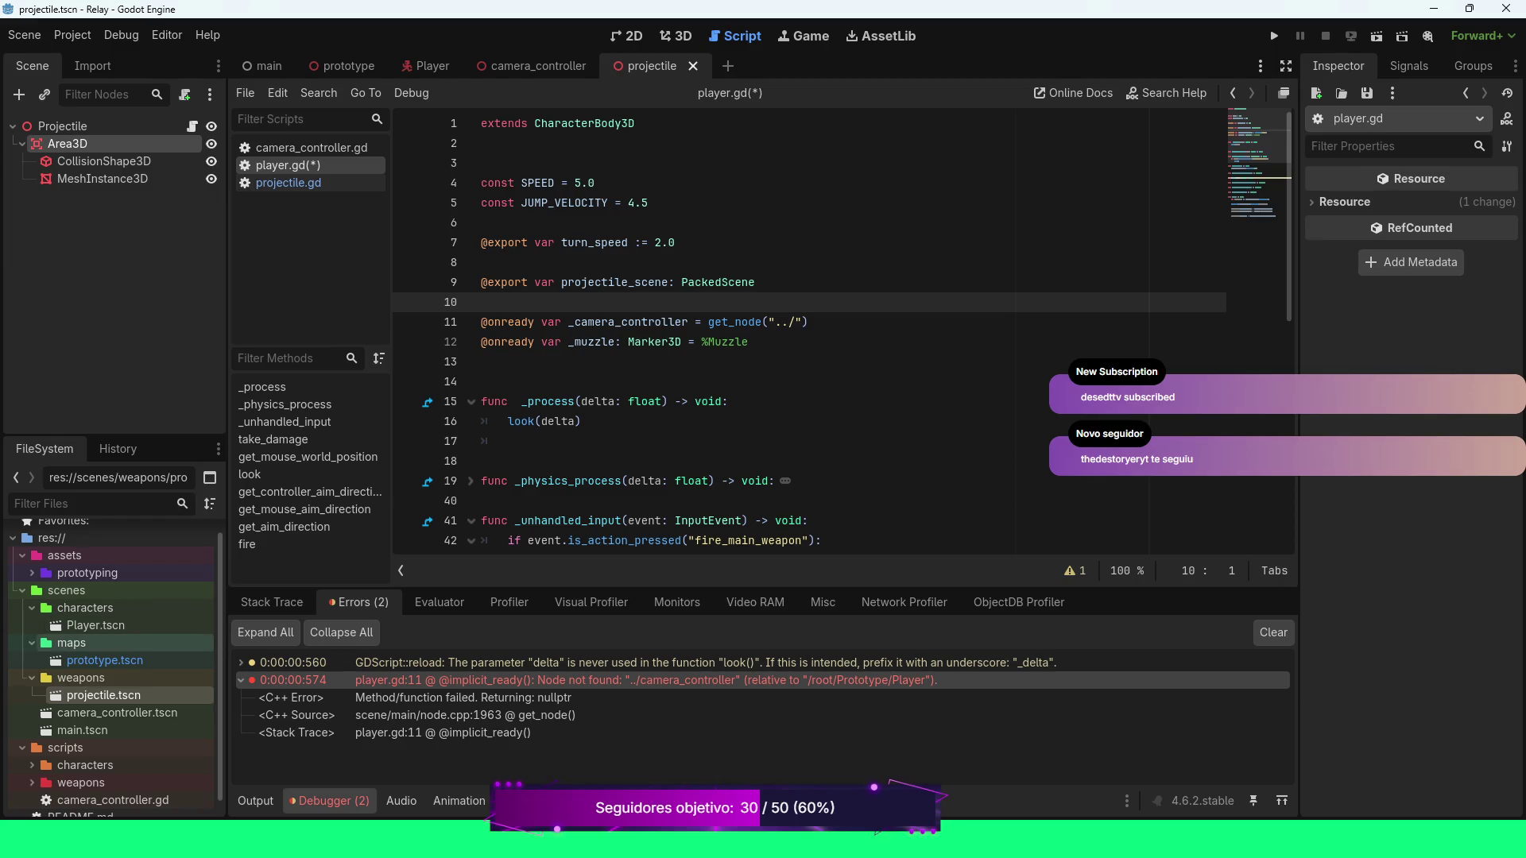
left_click(32, 643)
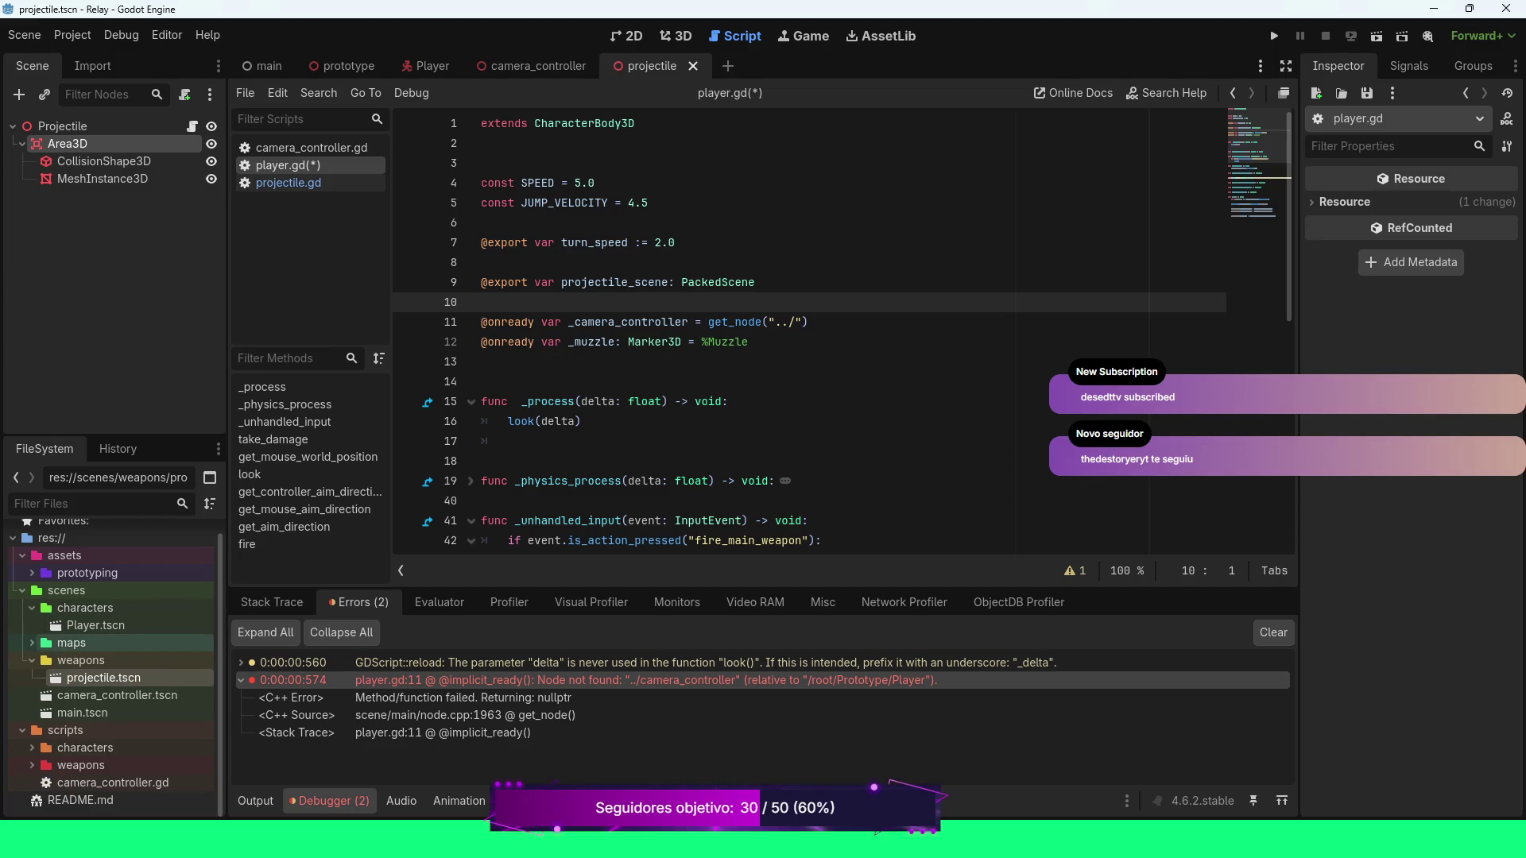
left_click(32, 643)
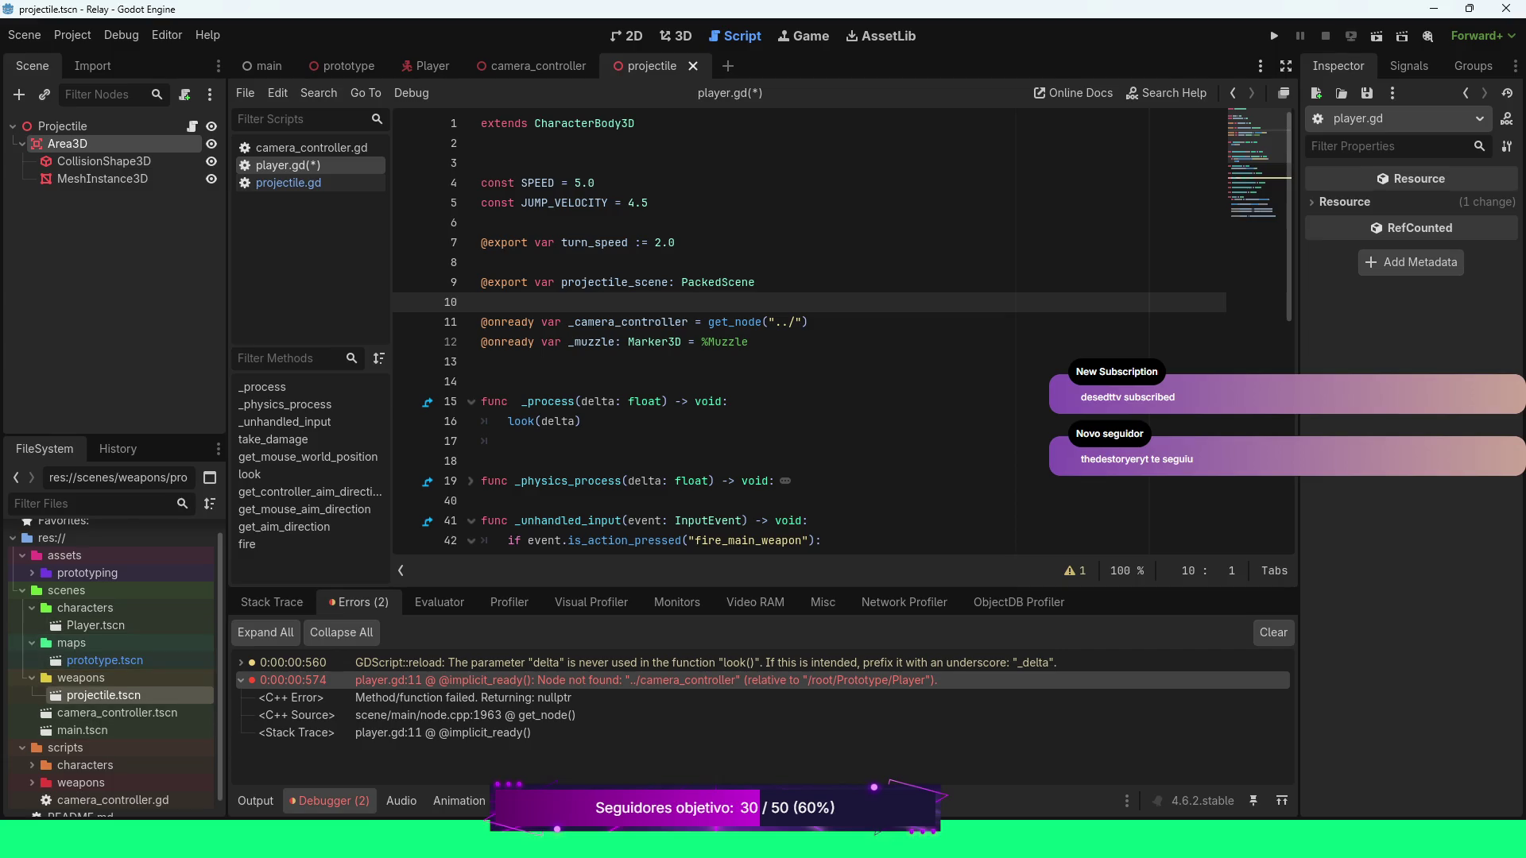
left_click(95, 626)
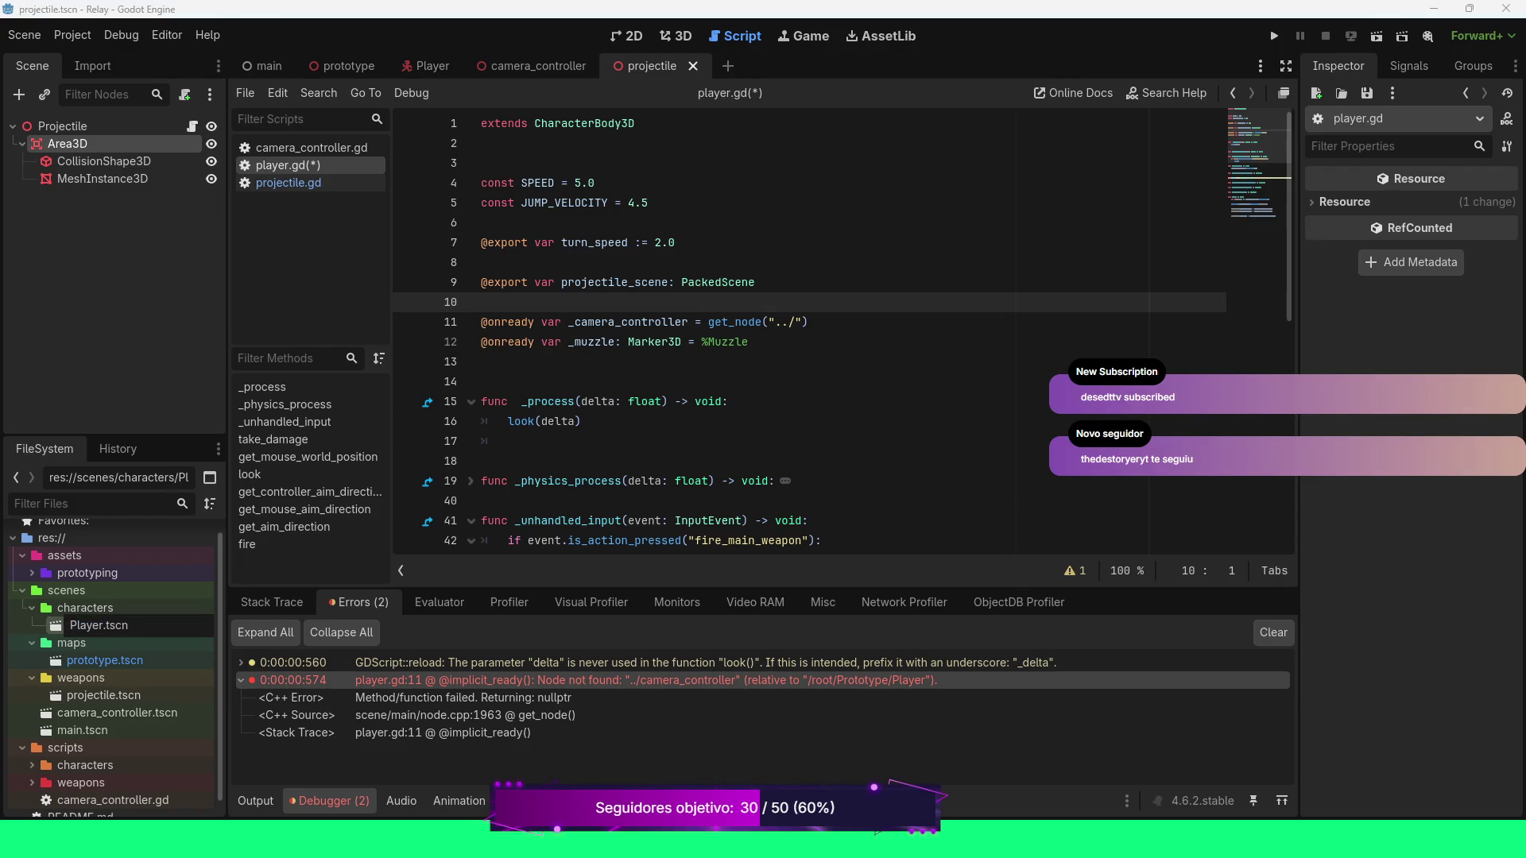
key("F2")
type("player")
key("Return")
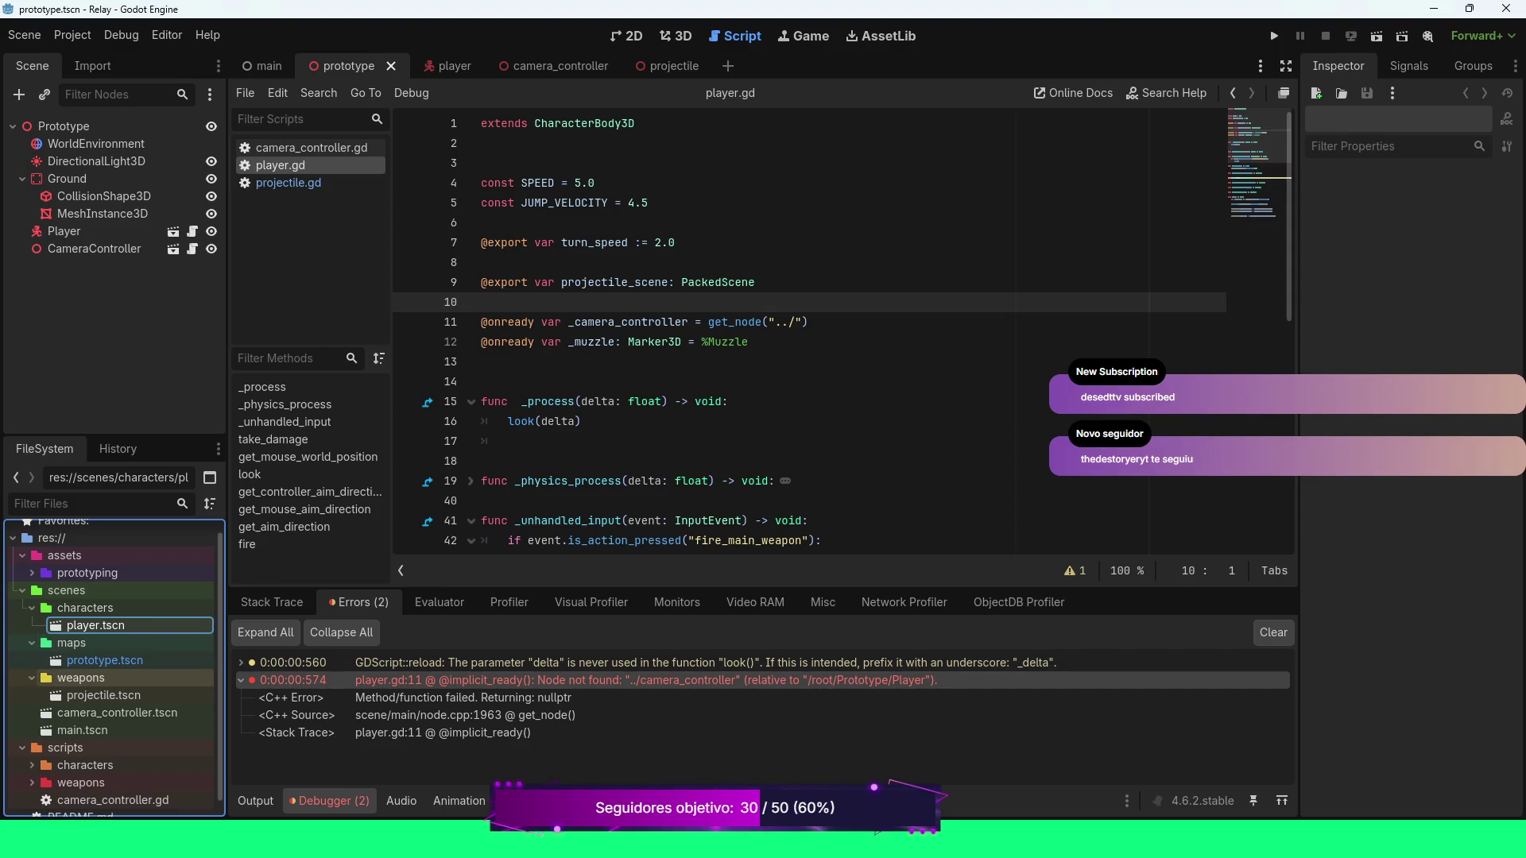
- Change line 11 back to get_node("../camera_controller") and save player.gd
left_click(32, 678)
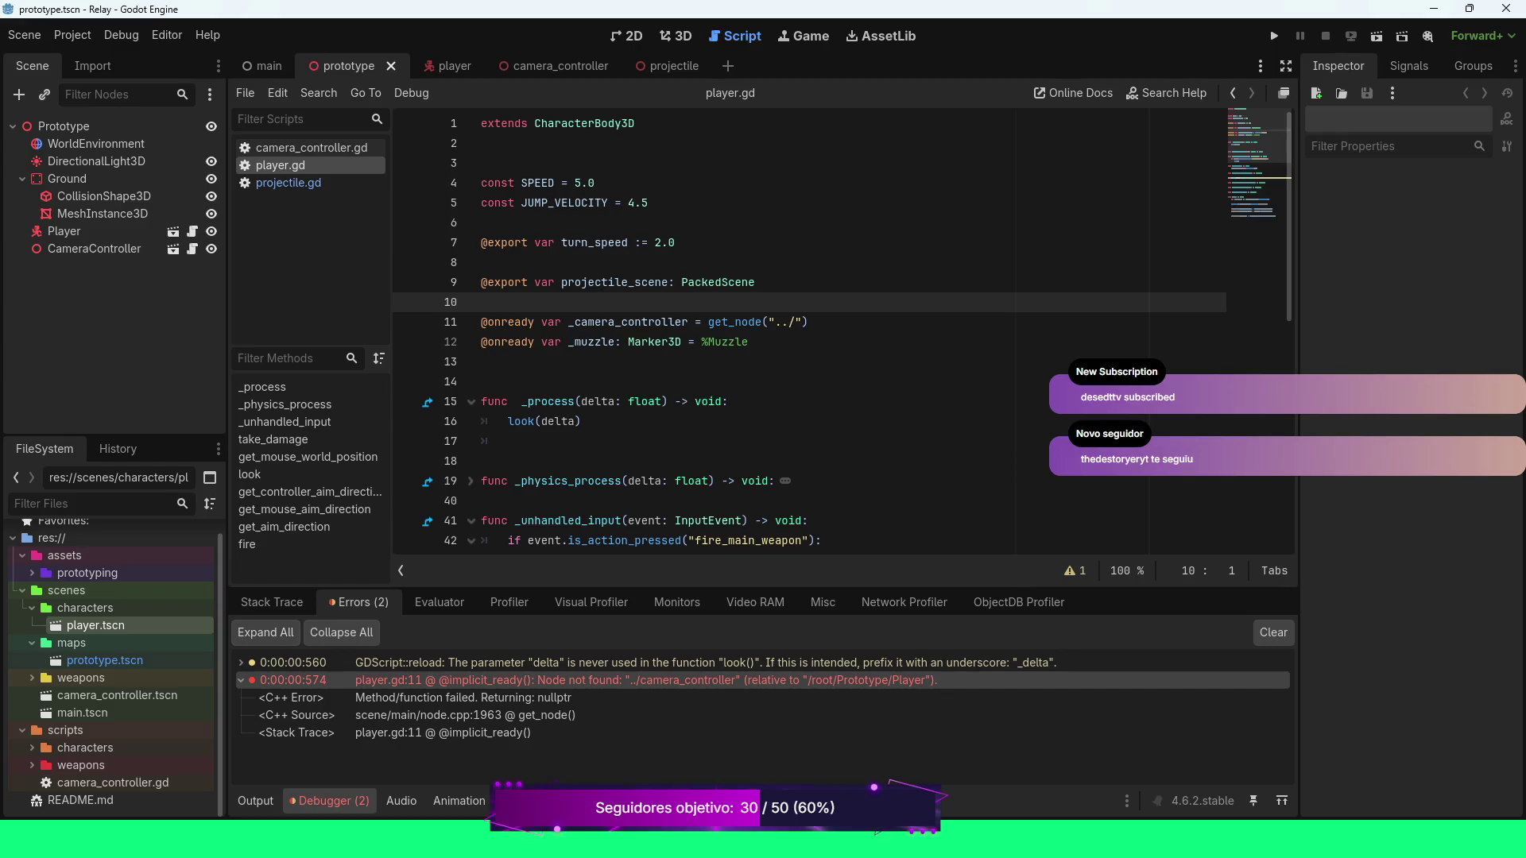
left_click(794, 321)
type("ca")
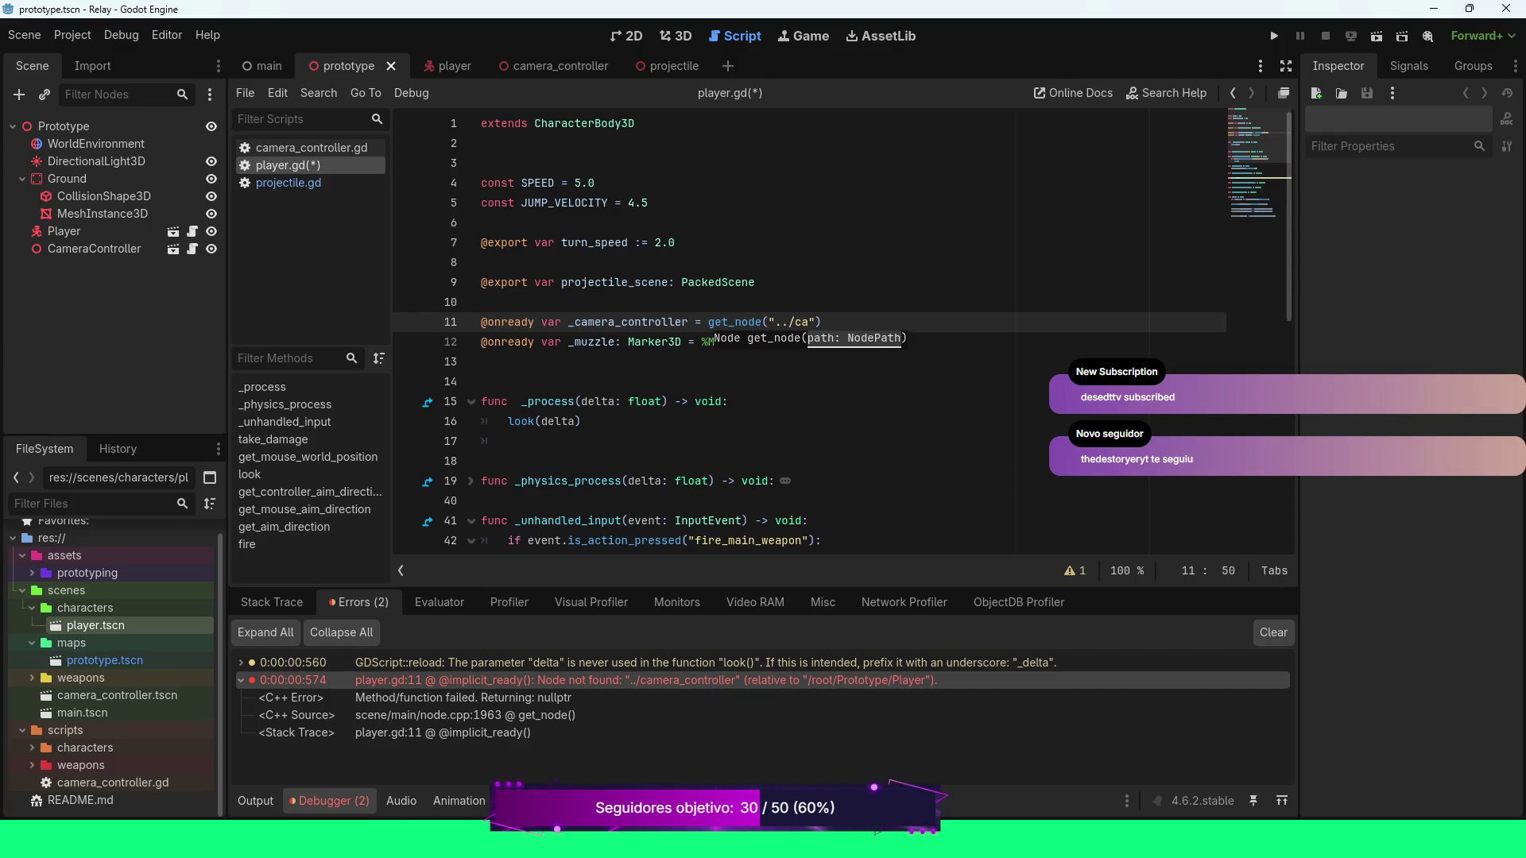
type("mera_cont")
type("roller")
key("Escape")
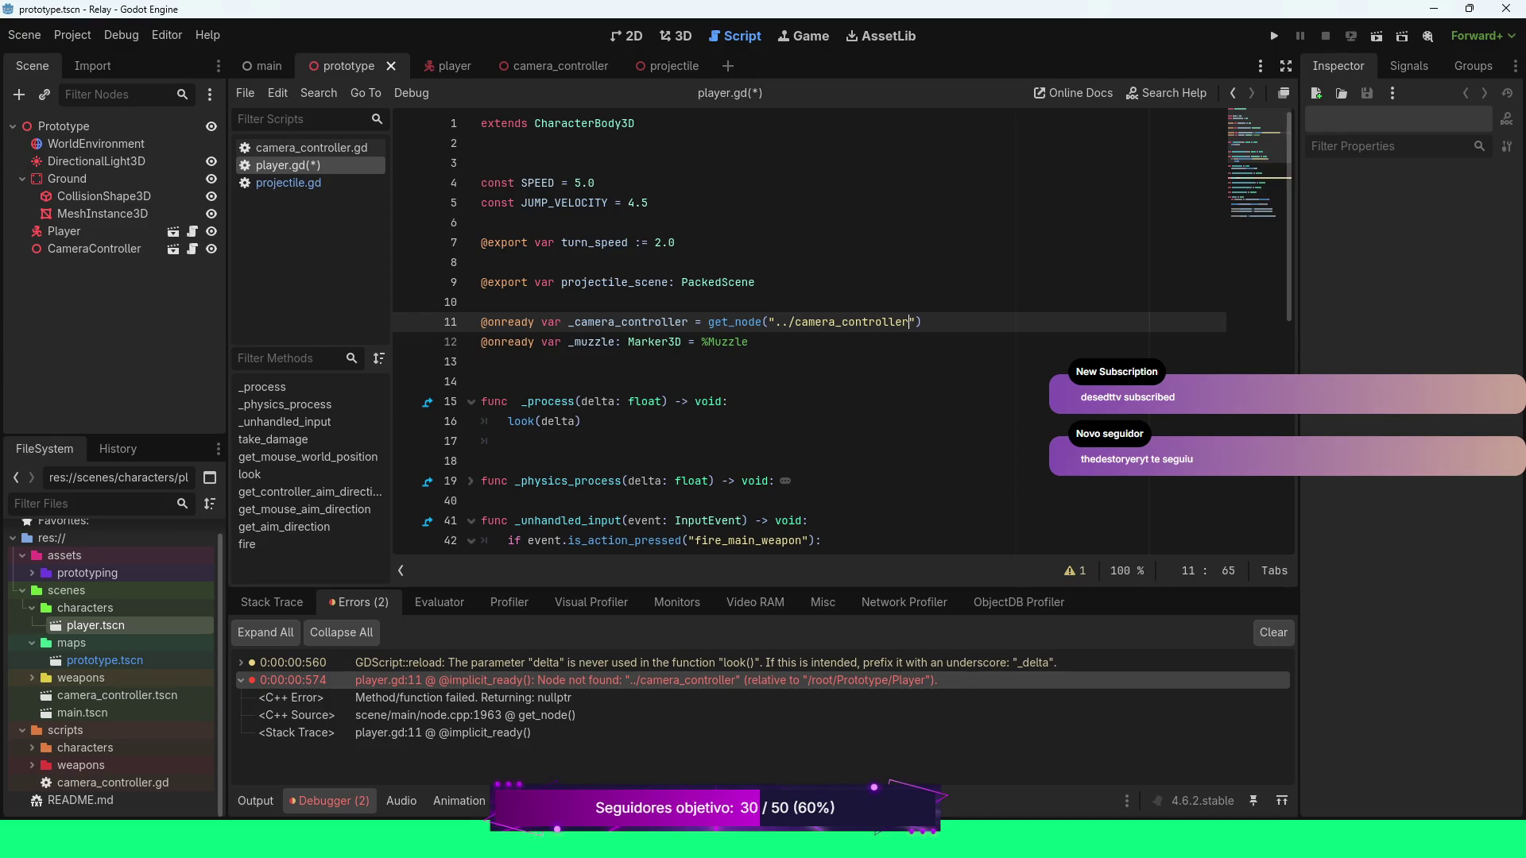
key("ctrl+s")
left_click(756, 282)
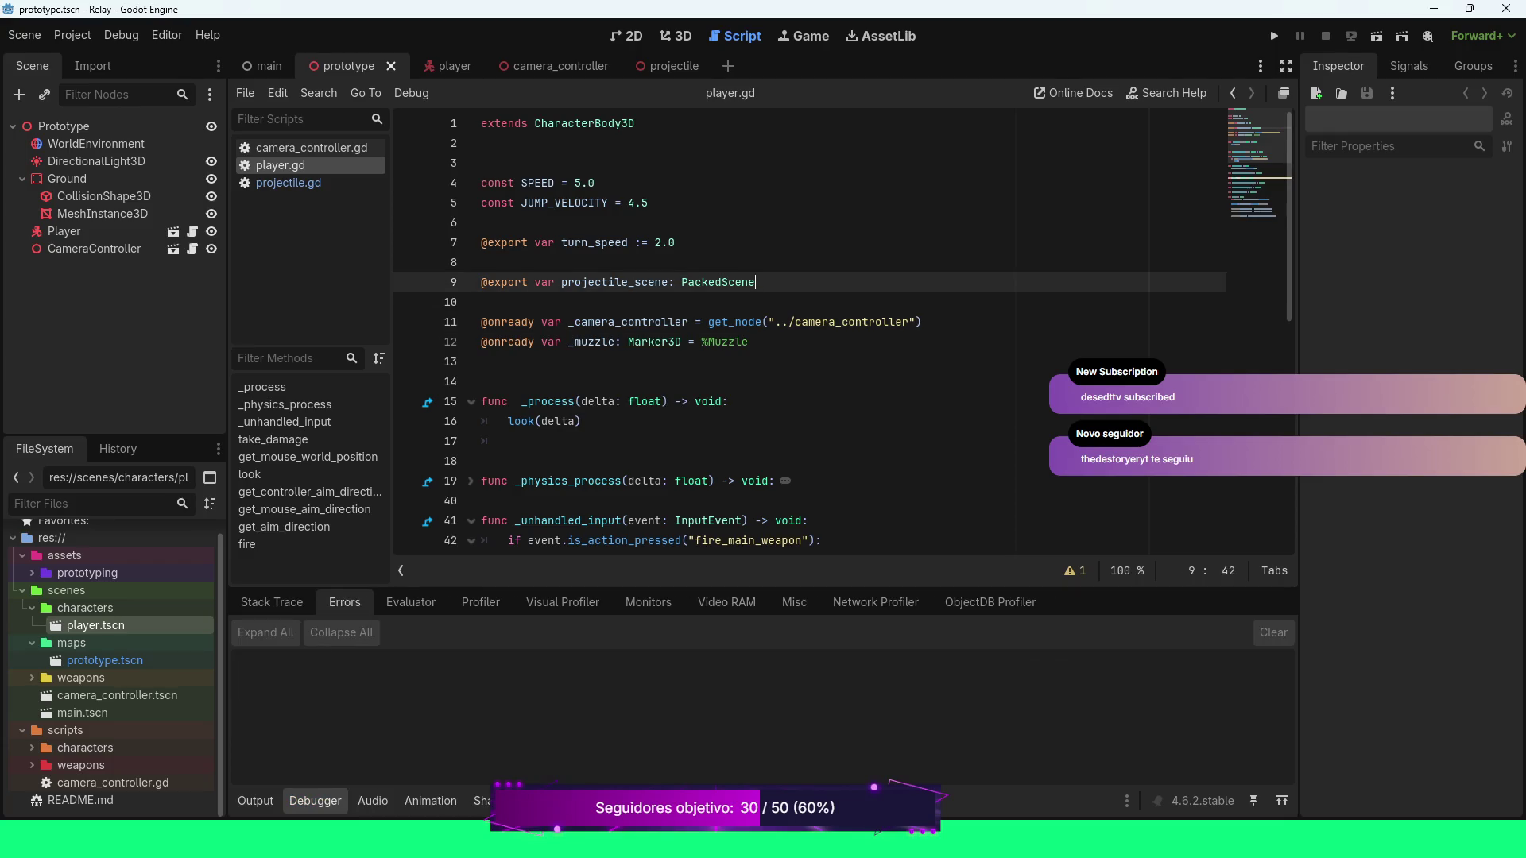
- Run the game, move the player up and left, stop it, and check the Errors tab
key("F5")
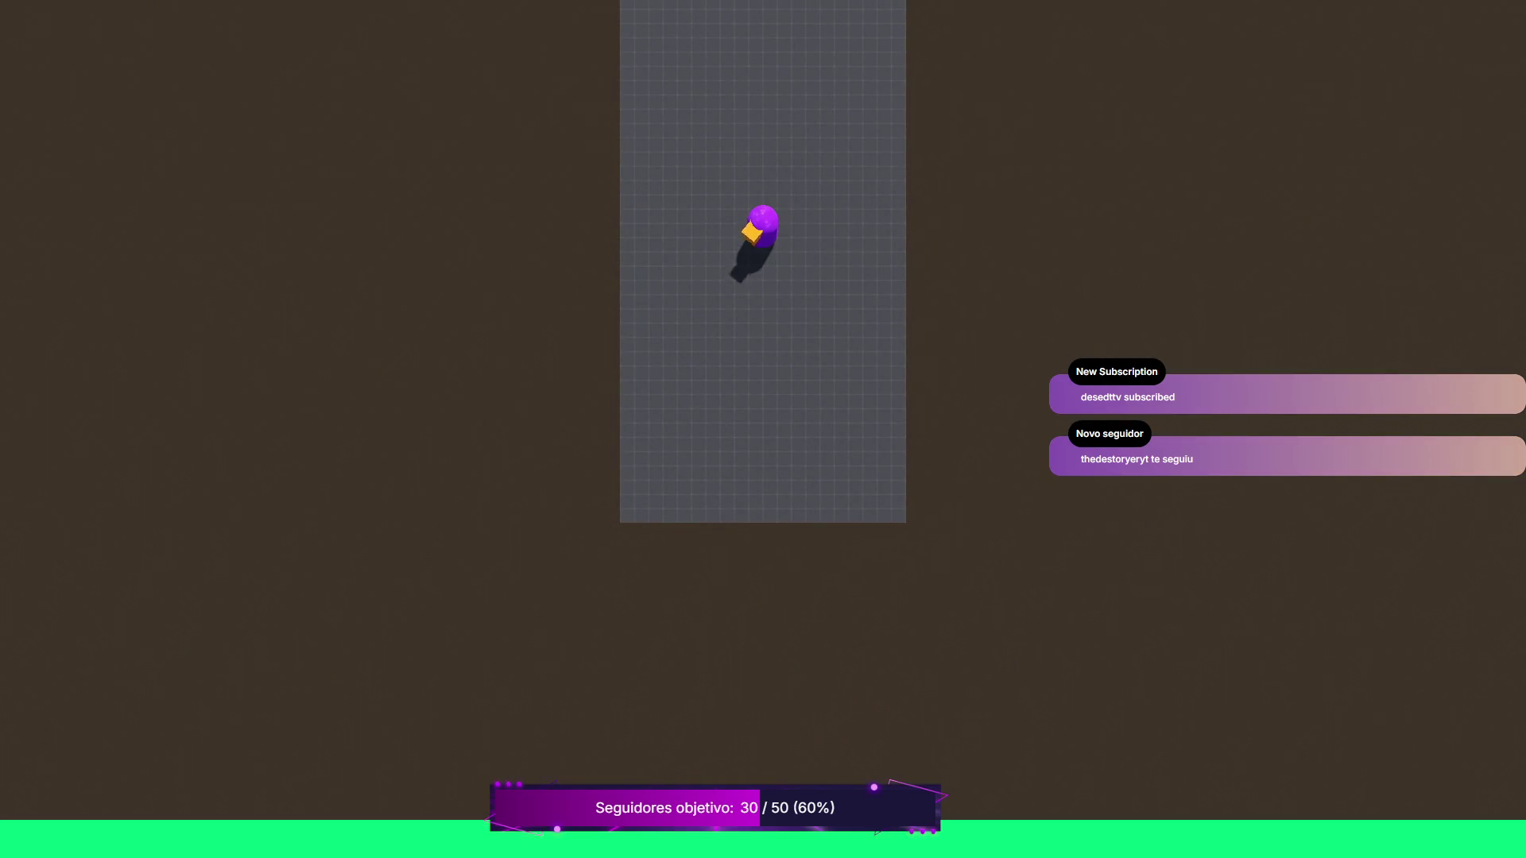
key("Up")
key("Left")
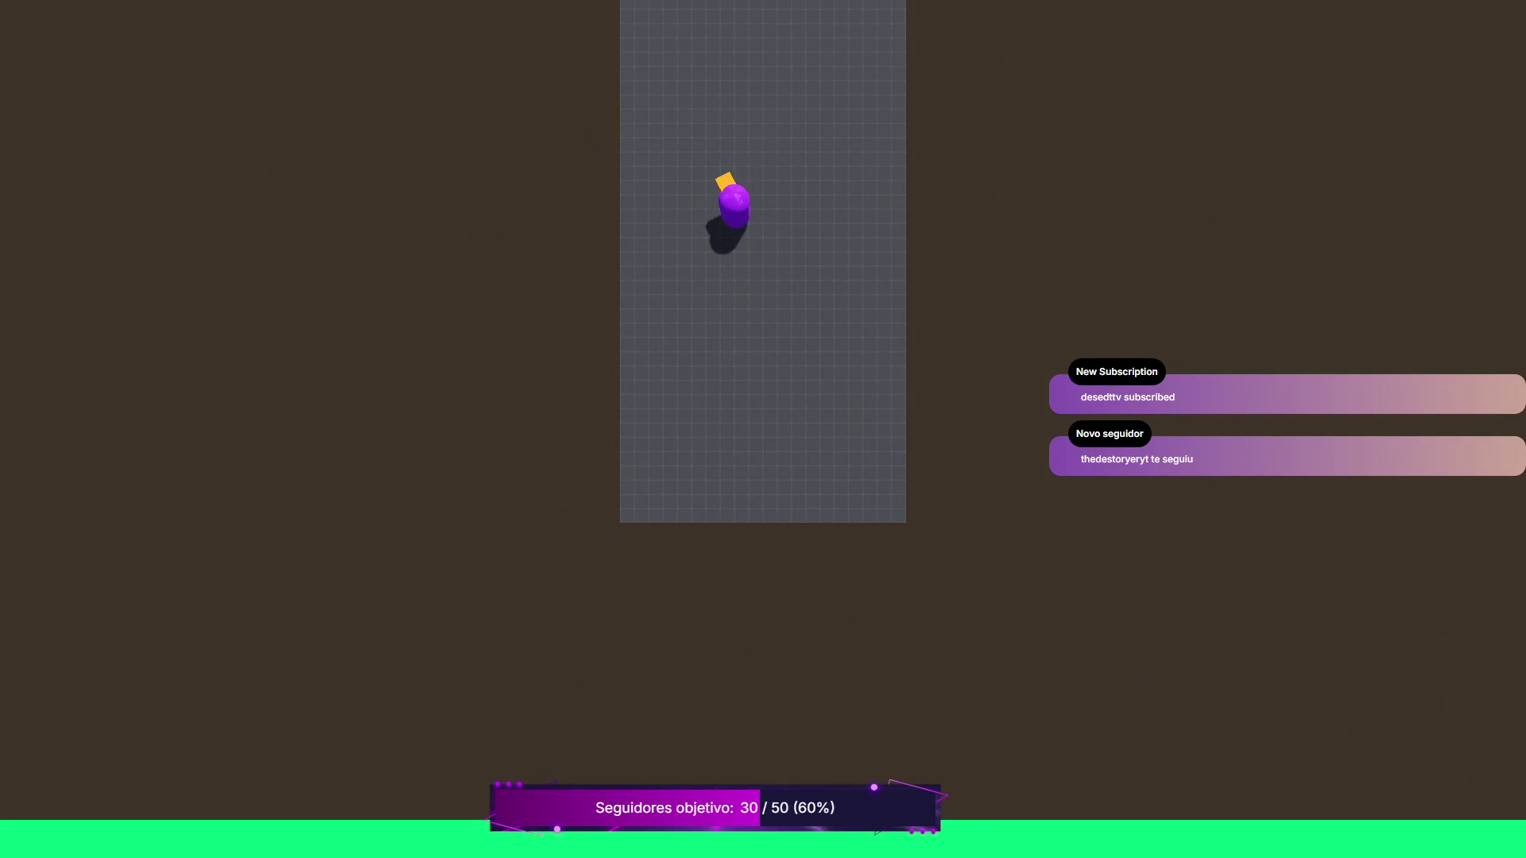
key("F8")
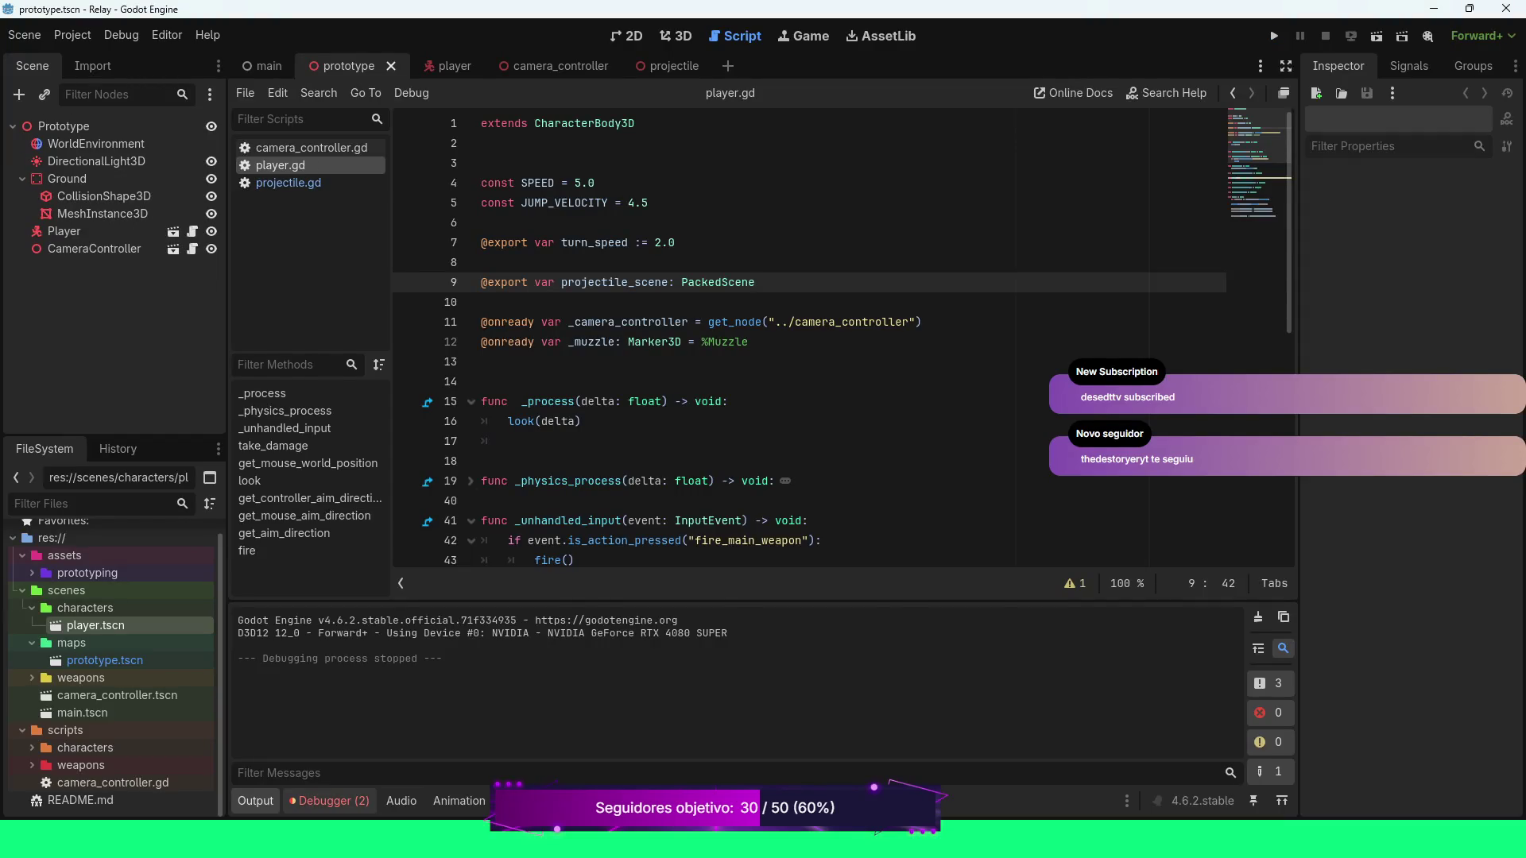
left_click(332, 801)
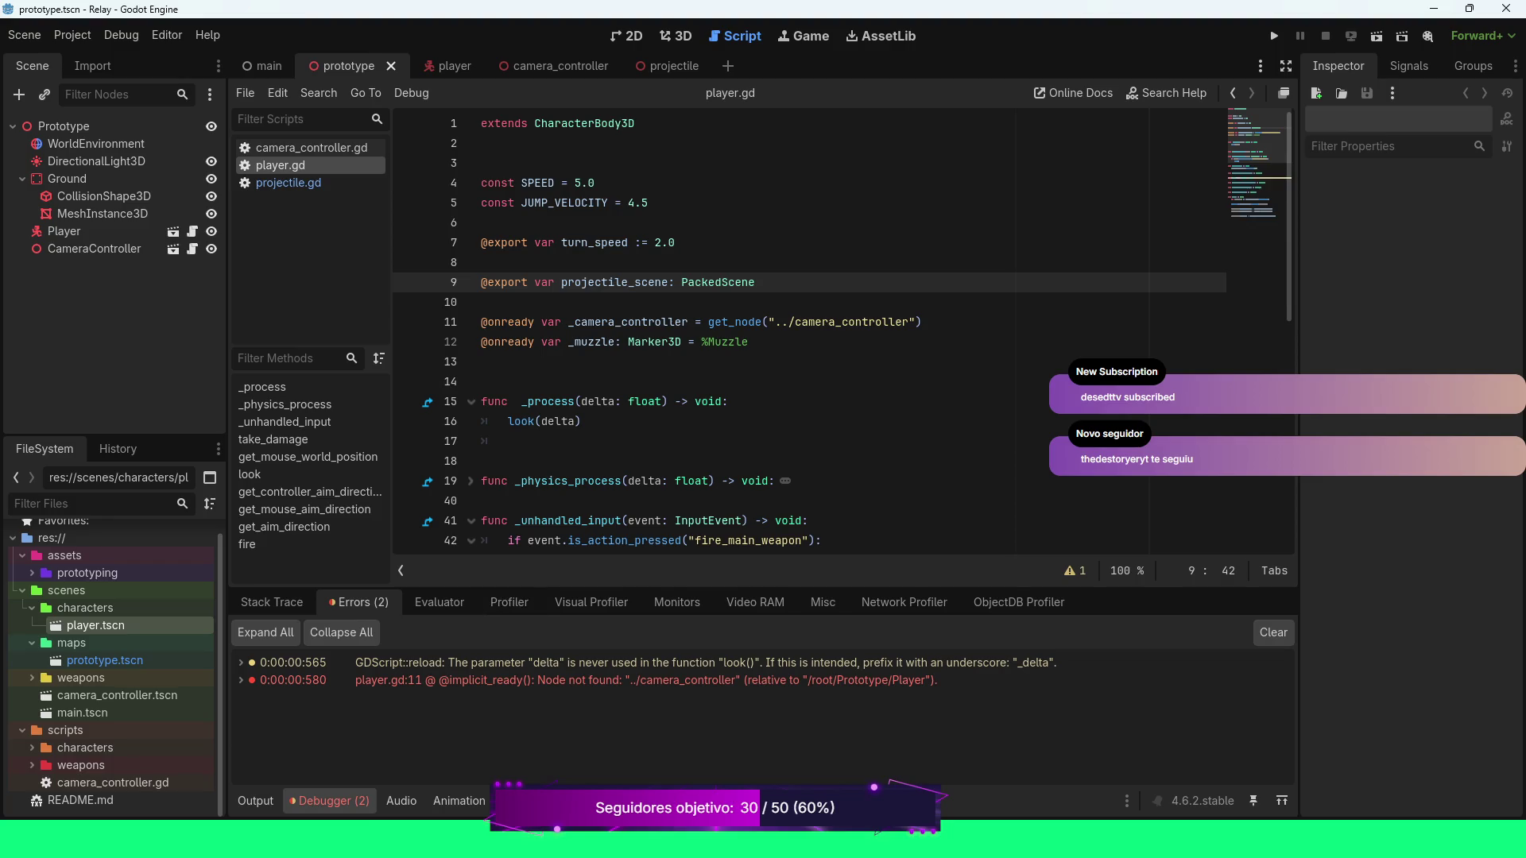
scroll(794, 333, "down", 1)
mouse_move(849, 688)
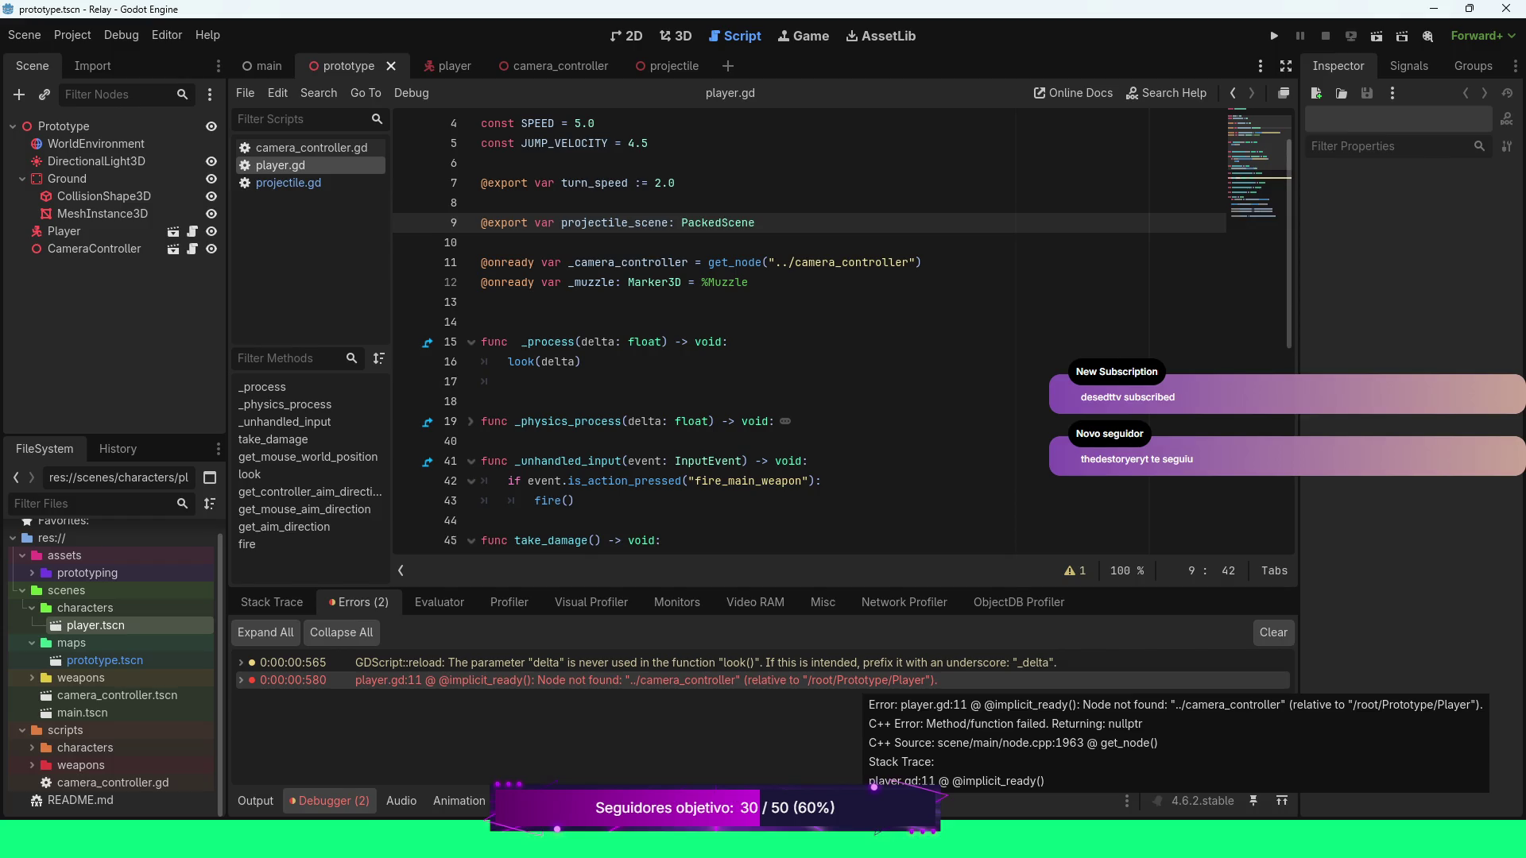
left_click(859, 663)
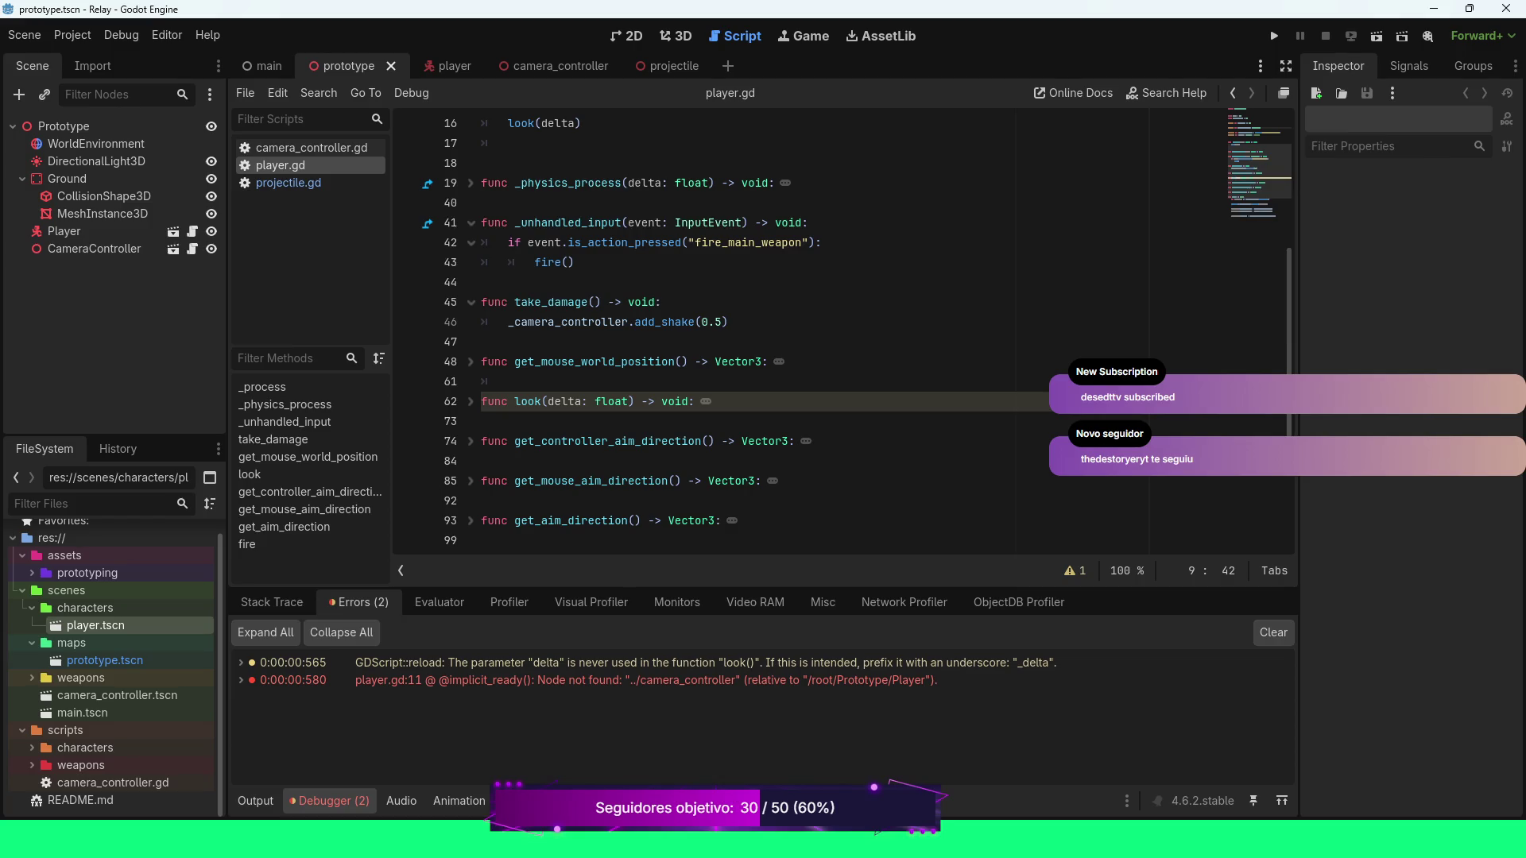
scroll(864, 333, "down", 3)
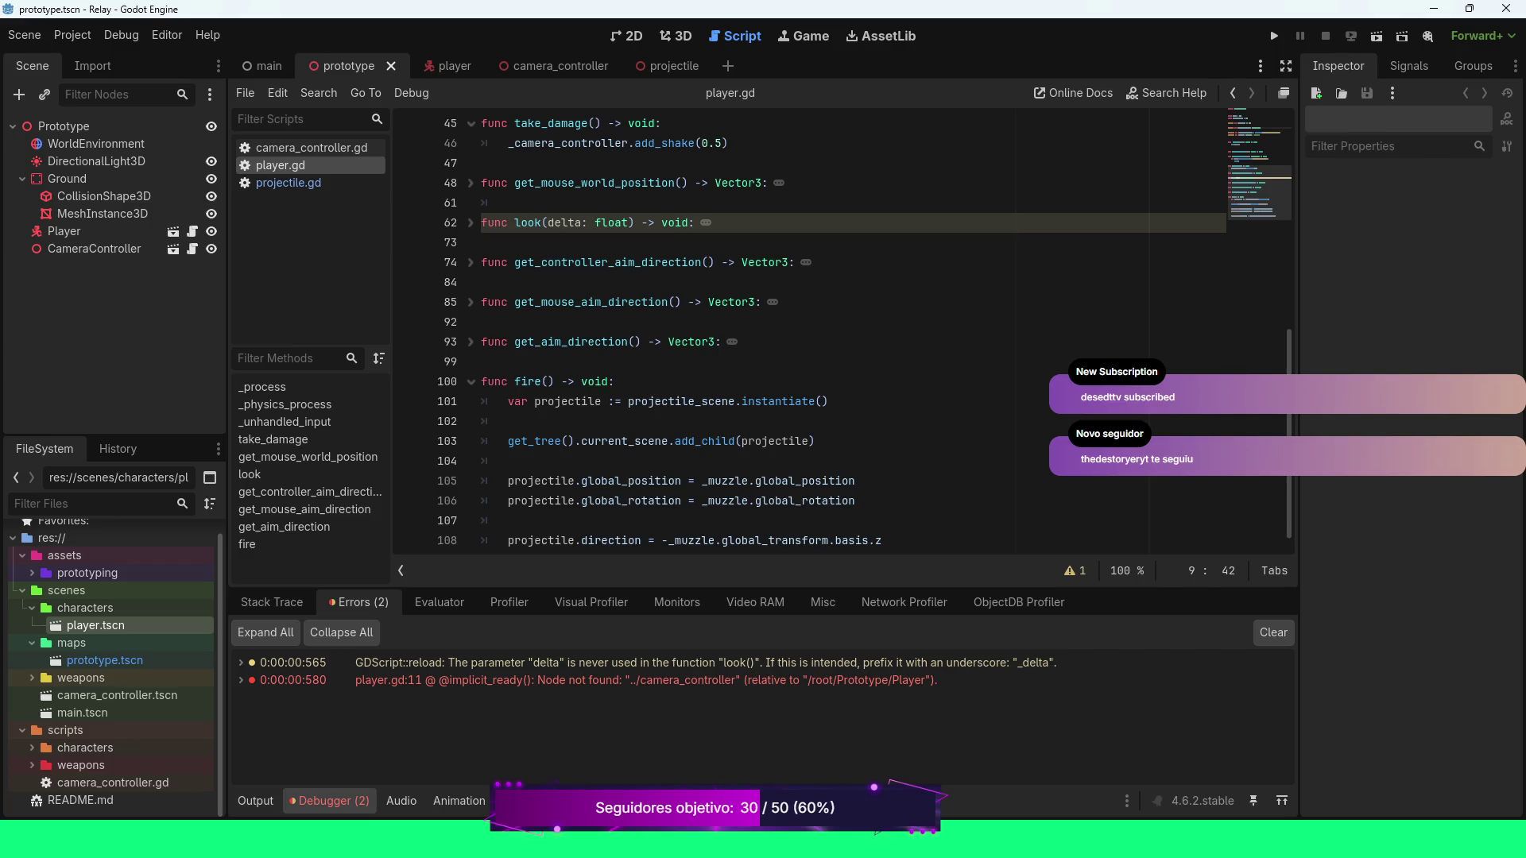
scroll(863, 332, "up", 3)
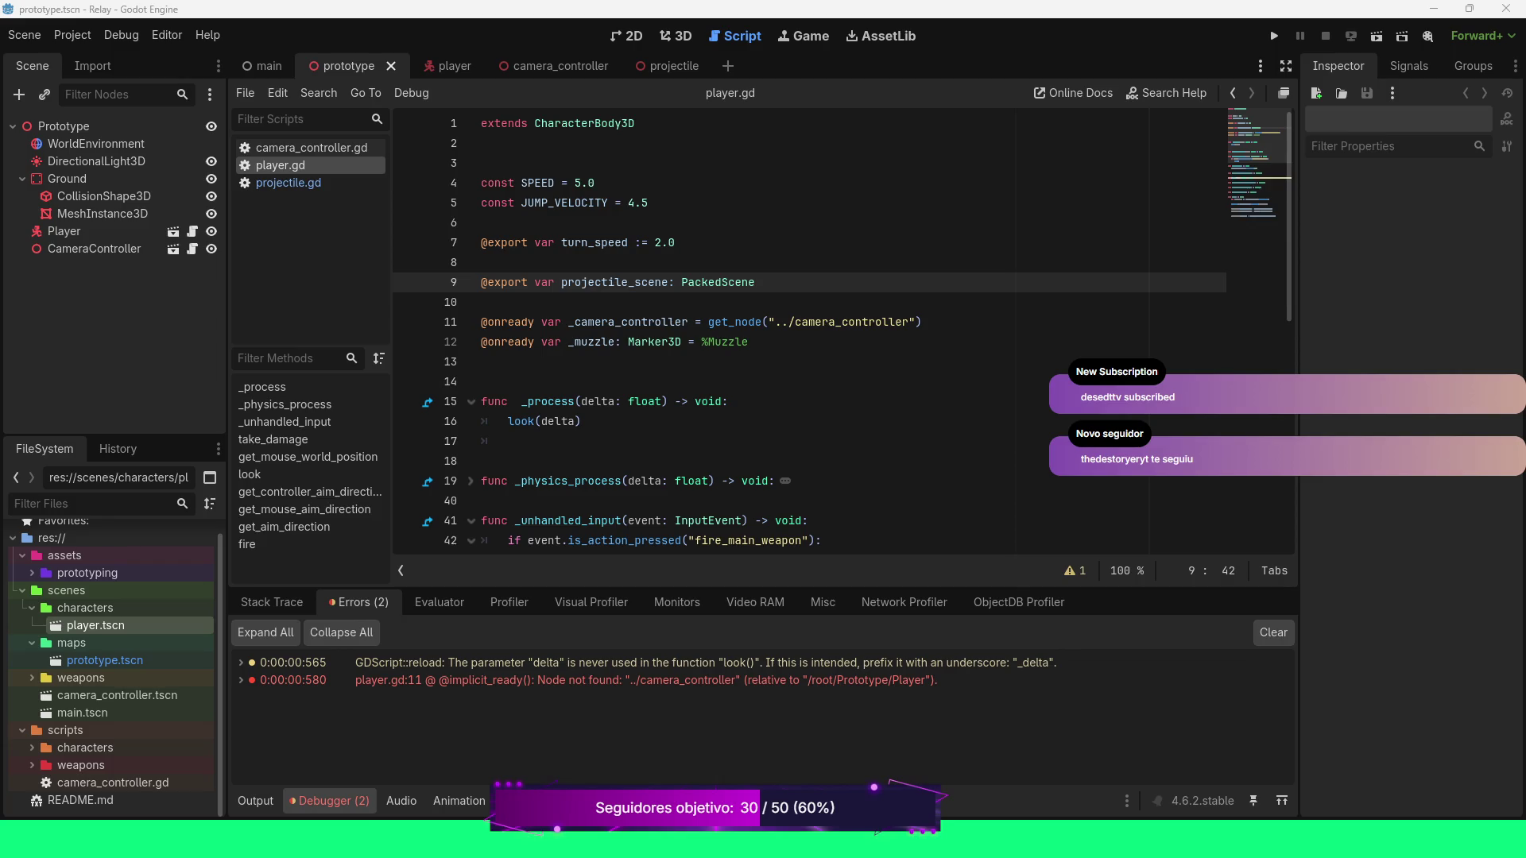
left_click(830, 322)
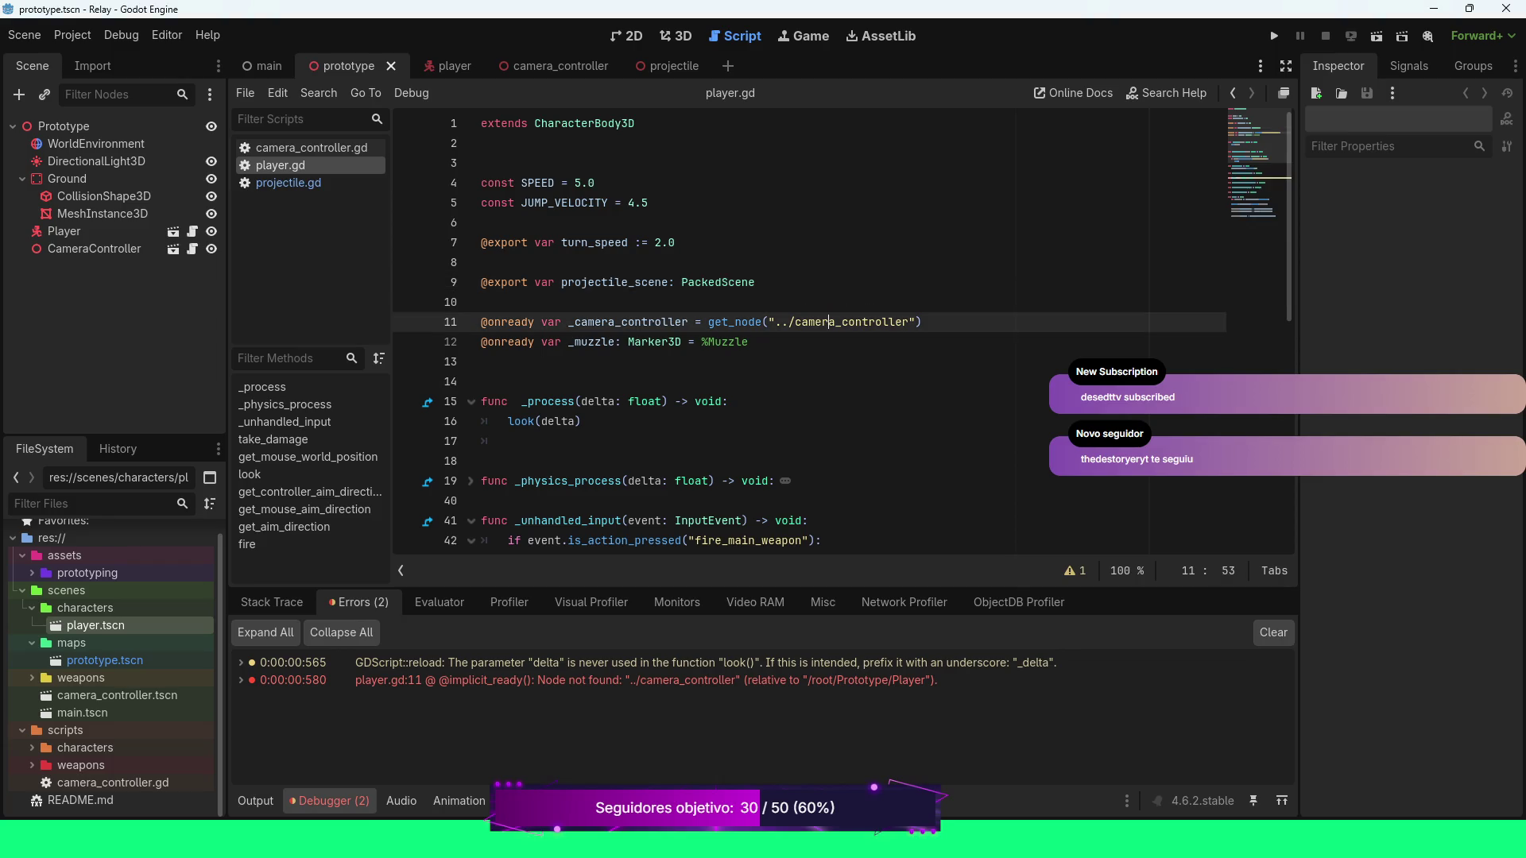
mouse_move(727, 322)
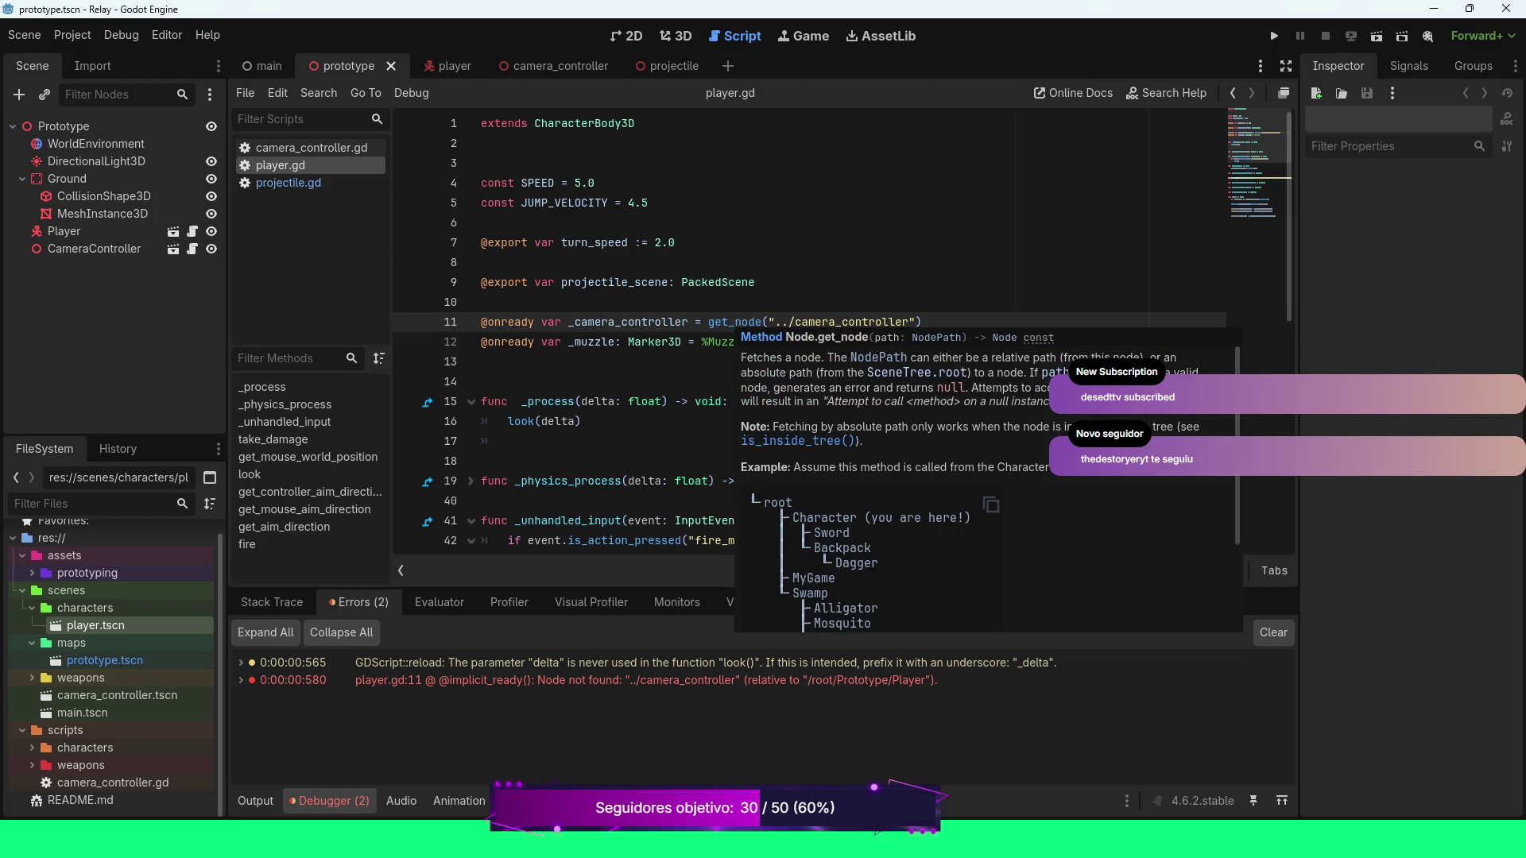
left_click(922, 322)
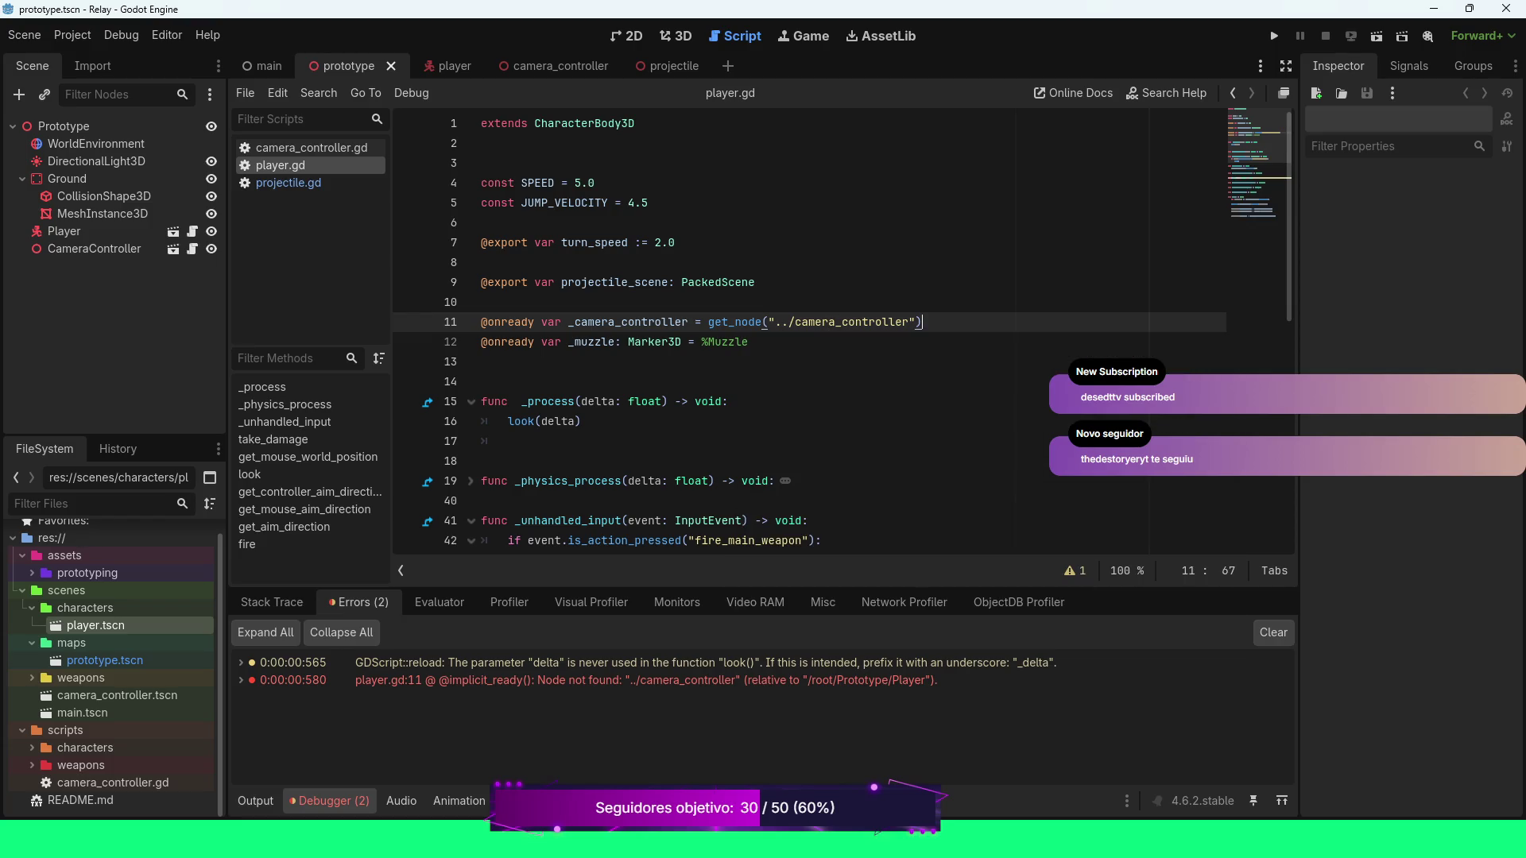
key("Return")
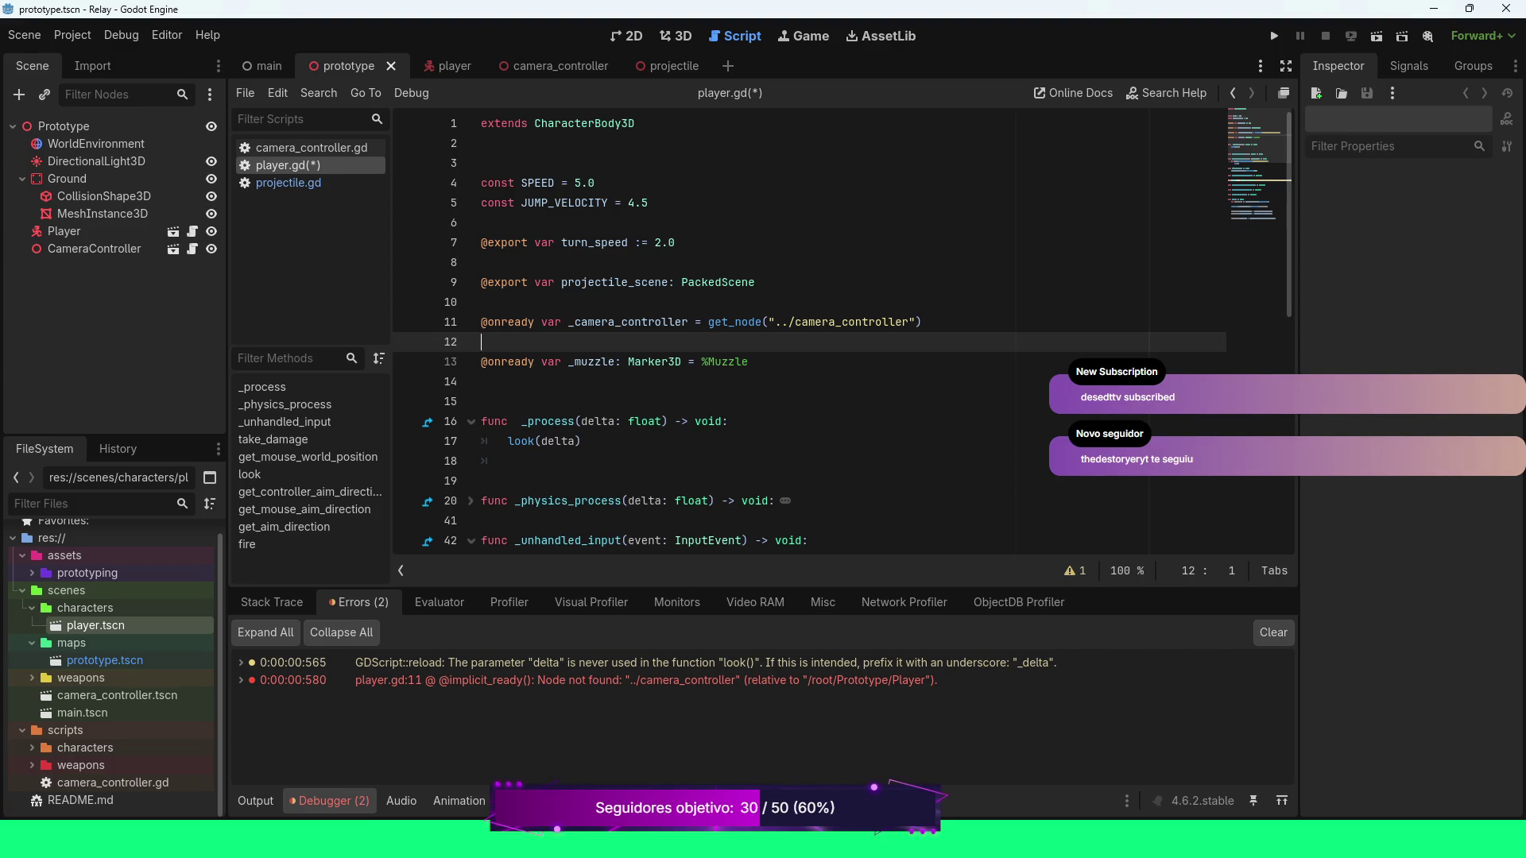
type("@on")
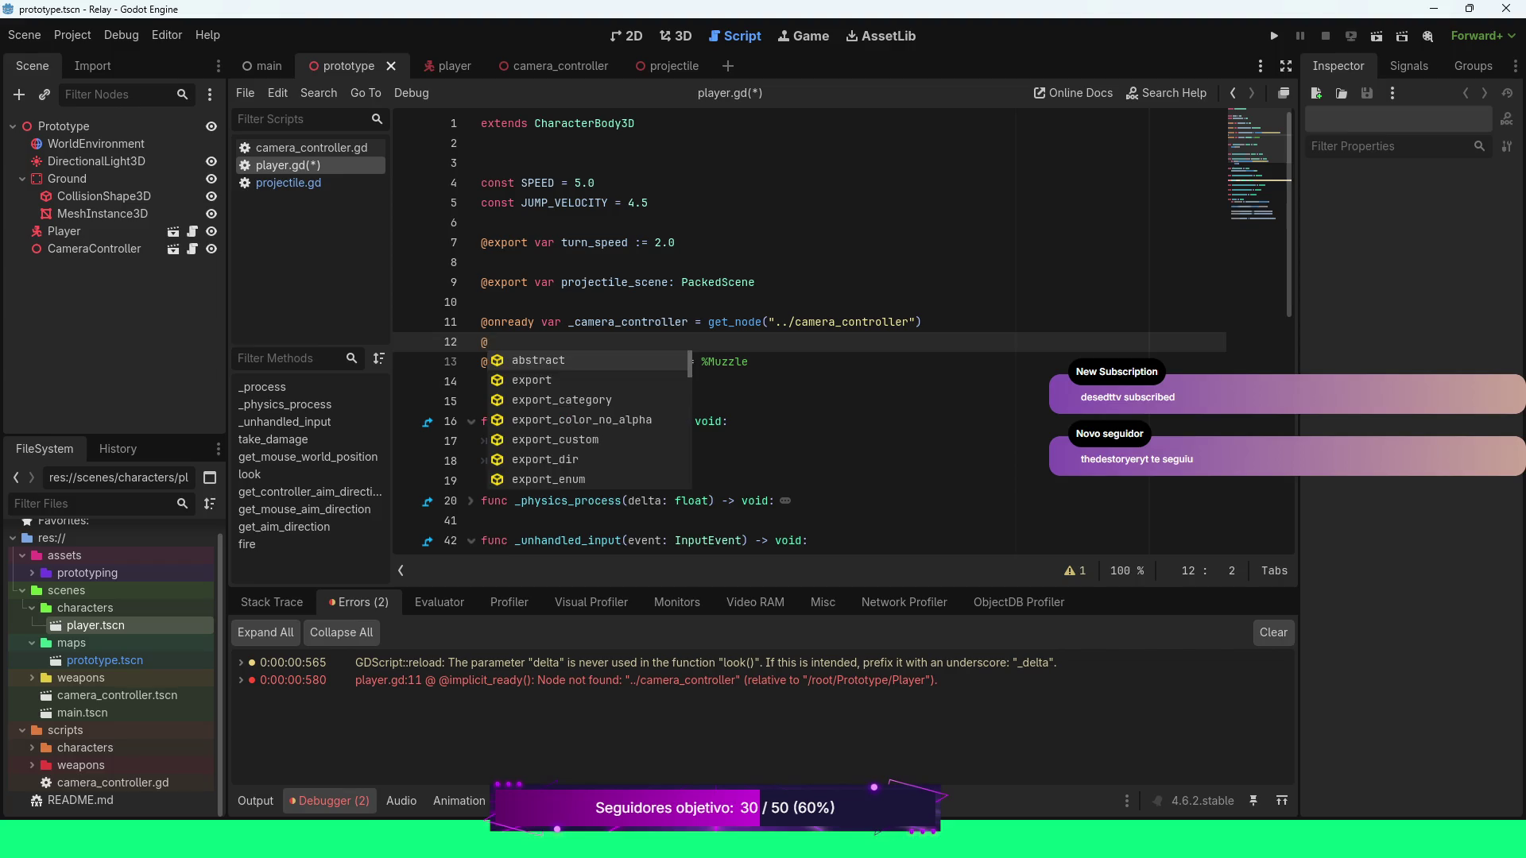
key("Return")
type("var ")
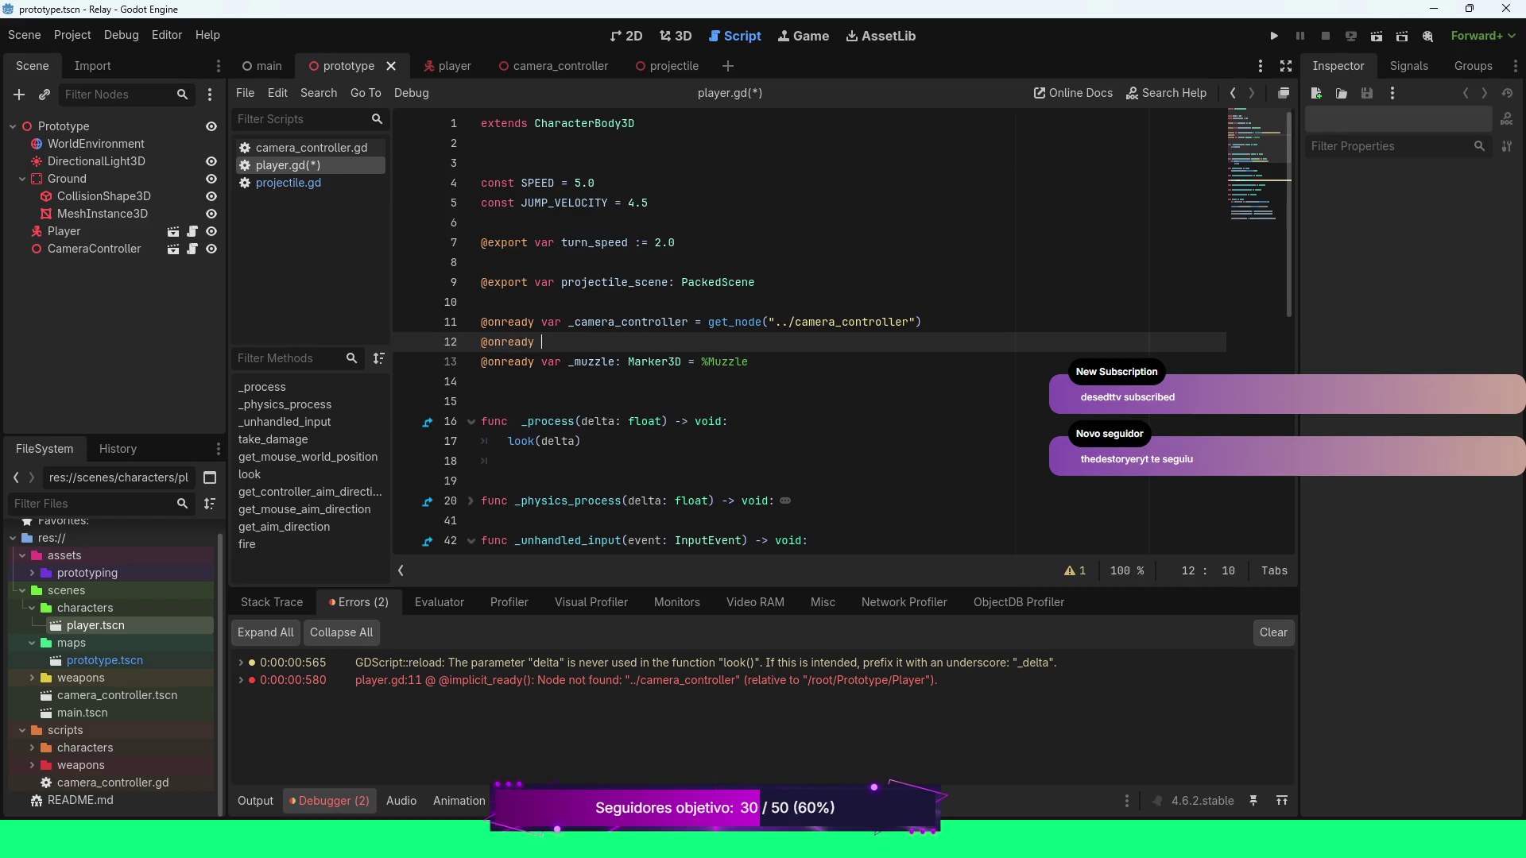
type("camera_contro")
type("ller = ")
type("get")
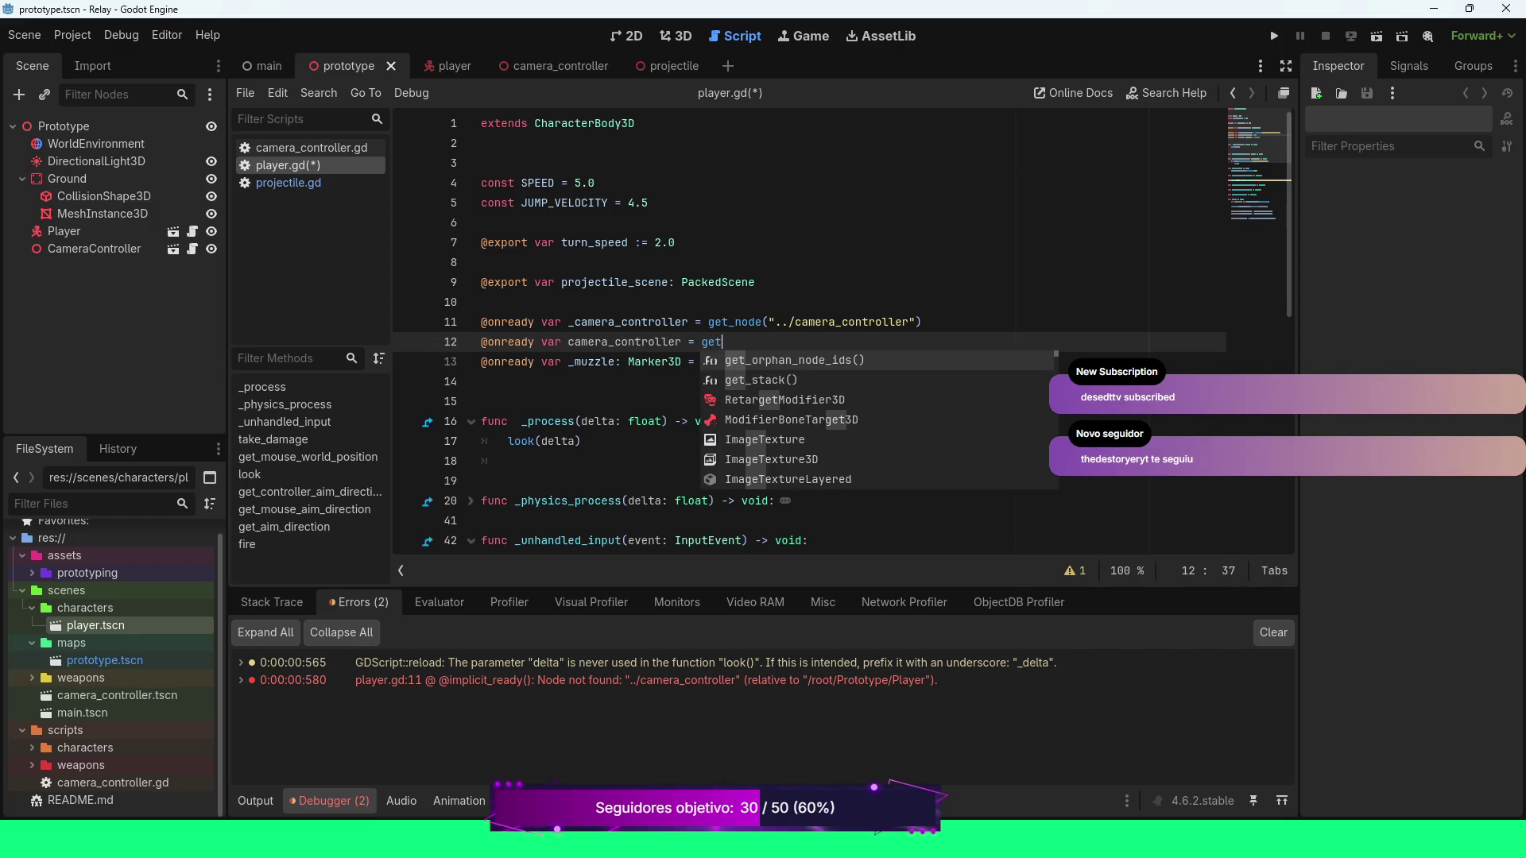
type("_nod")
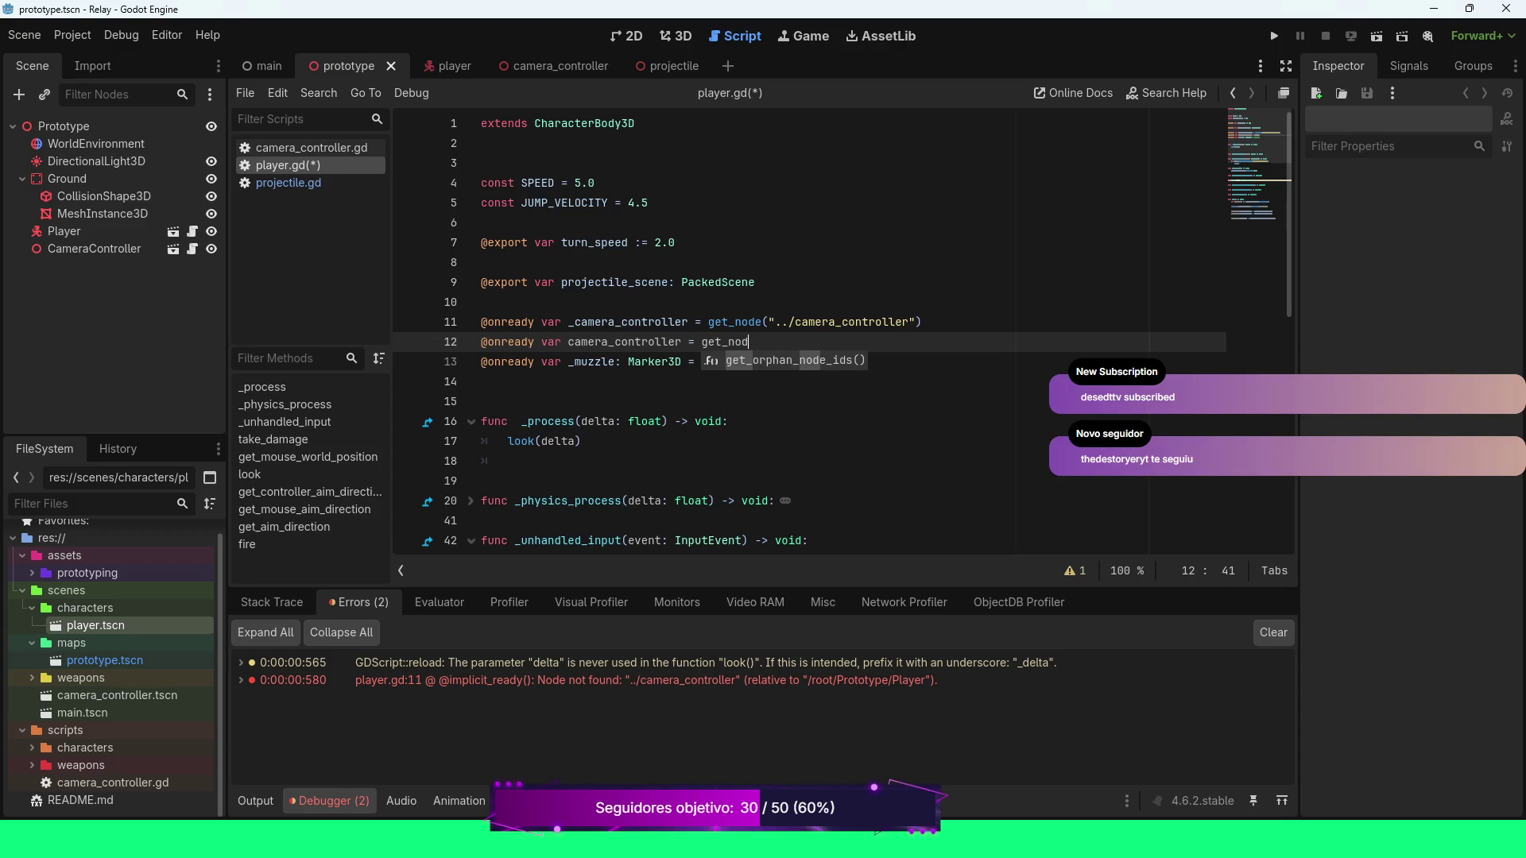
type("e")
type("(")
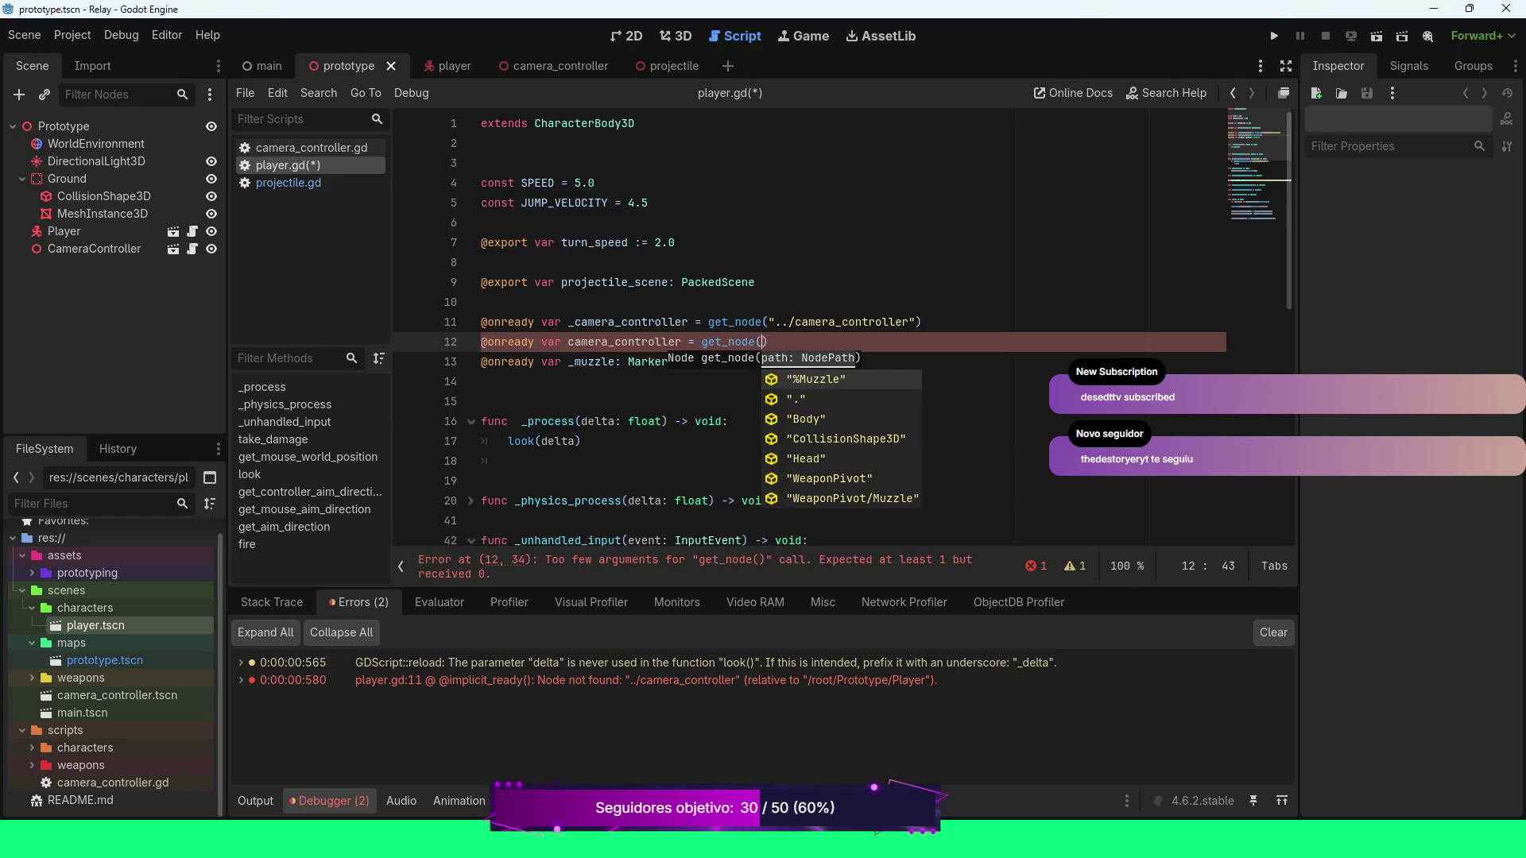
key("Down")
key("Down")
key("Down")
left_click(446, 66)
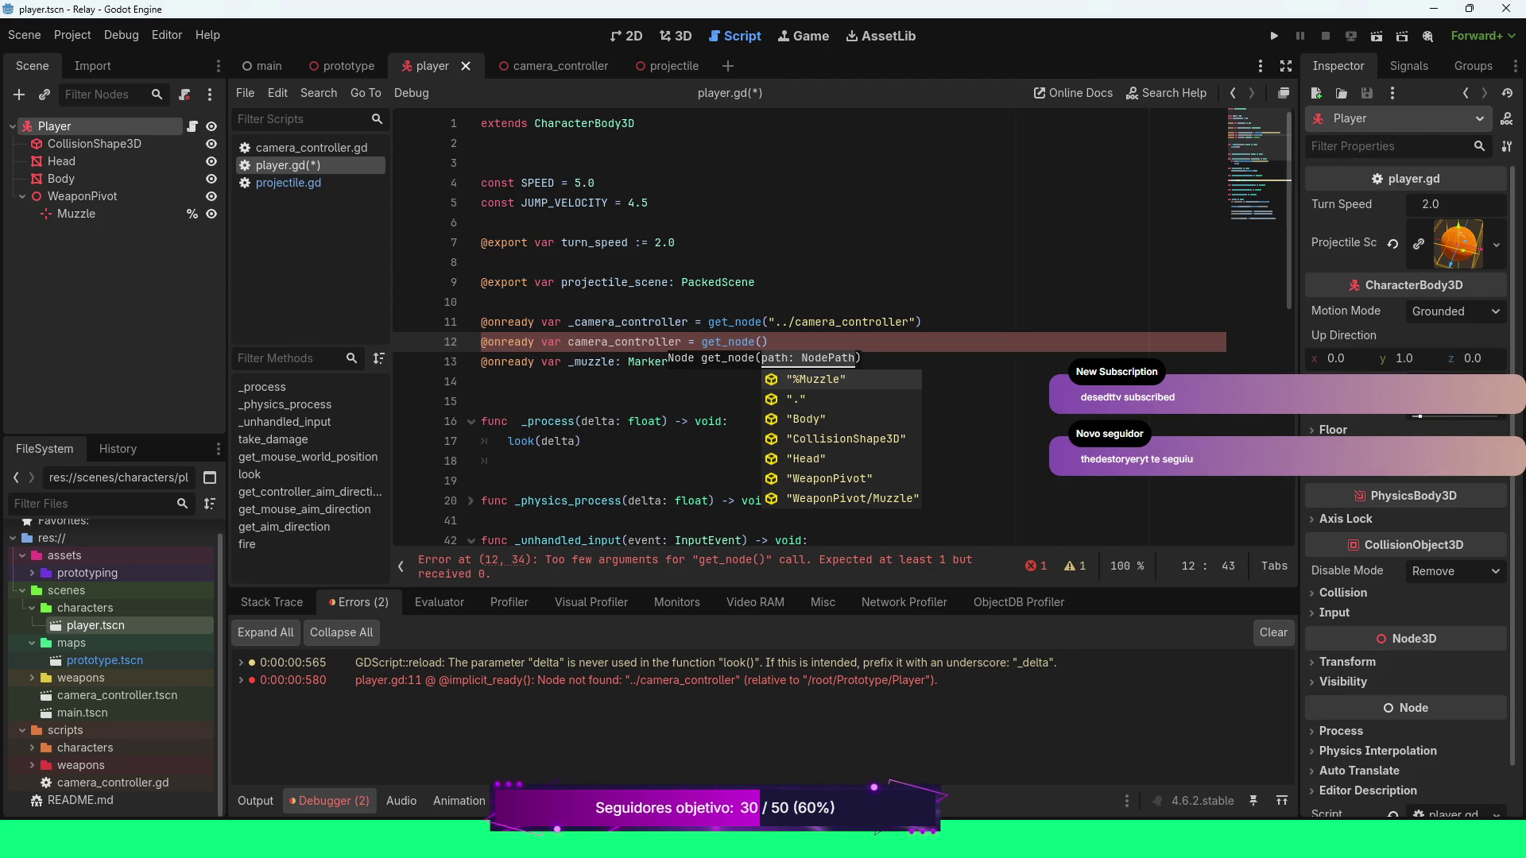
- Delete the unfinished camera_controller line so line 12 is _muzzle again, and save player.gd
key("ctrl+shift+k")
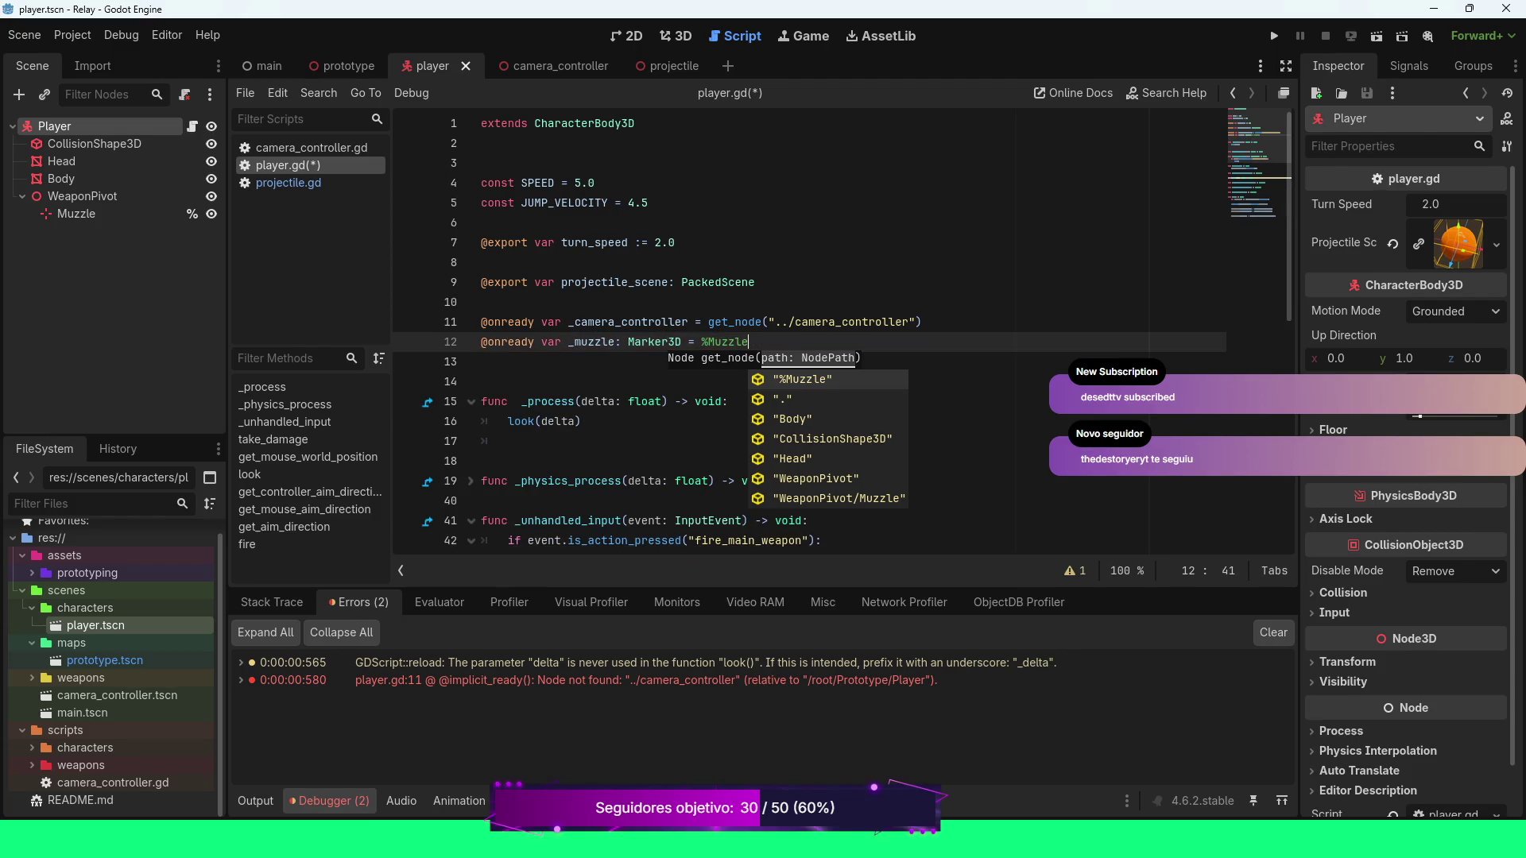
left_click(482, 362)
key("ctrl+s")
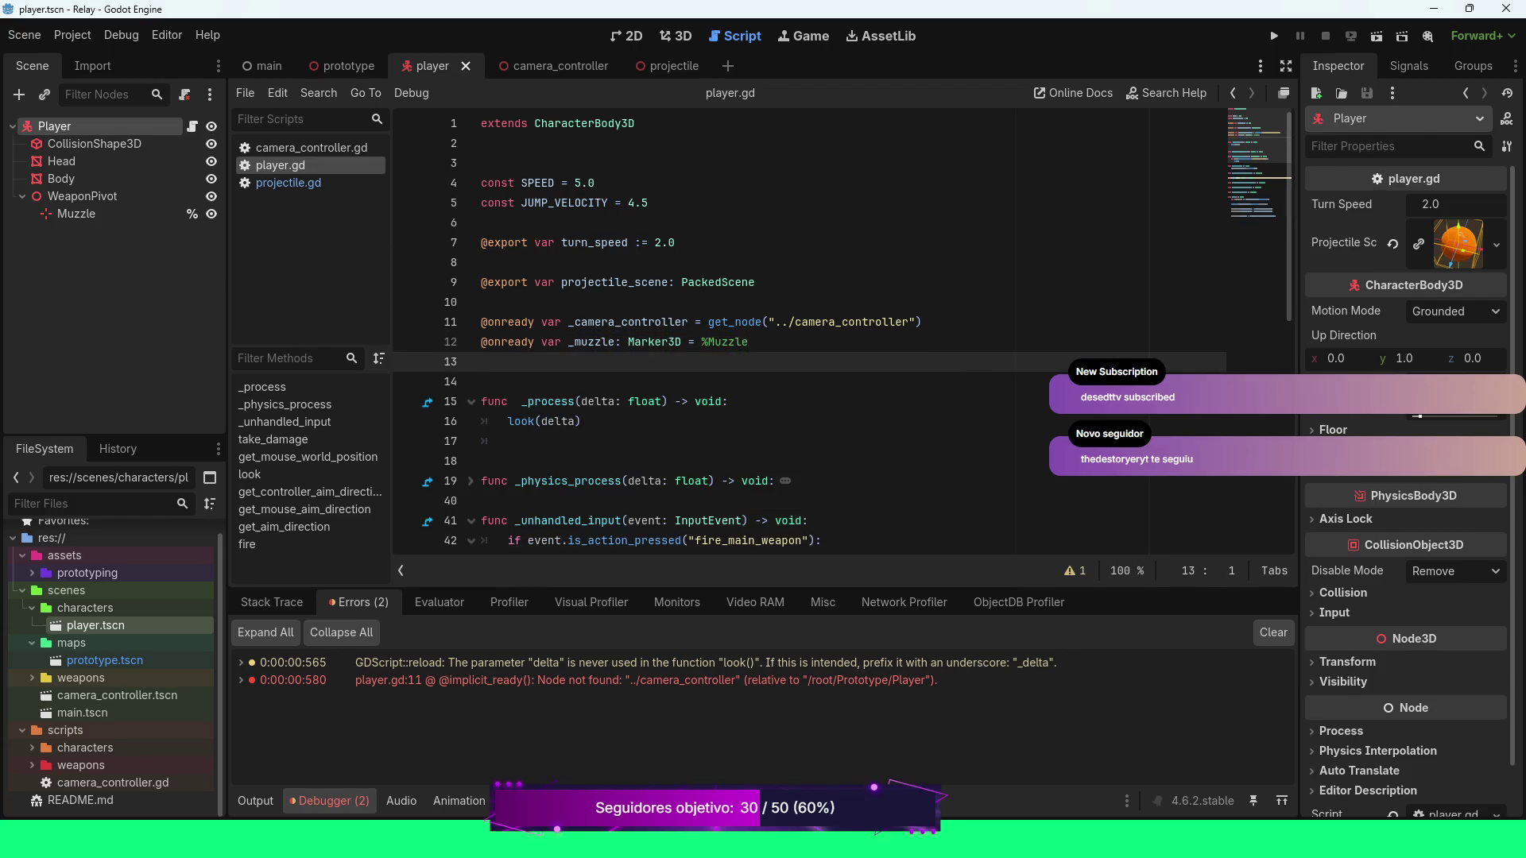
scroll(843, 333, "down", 2)
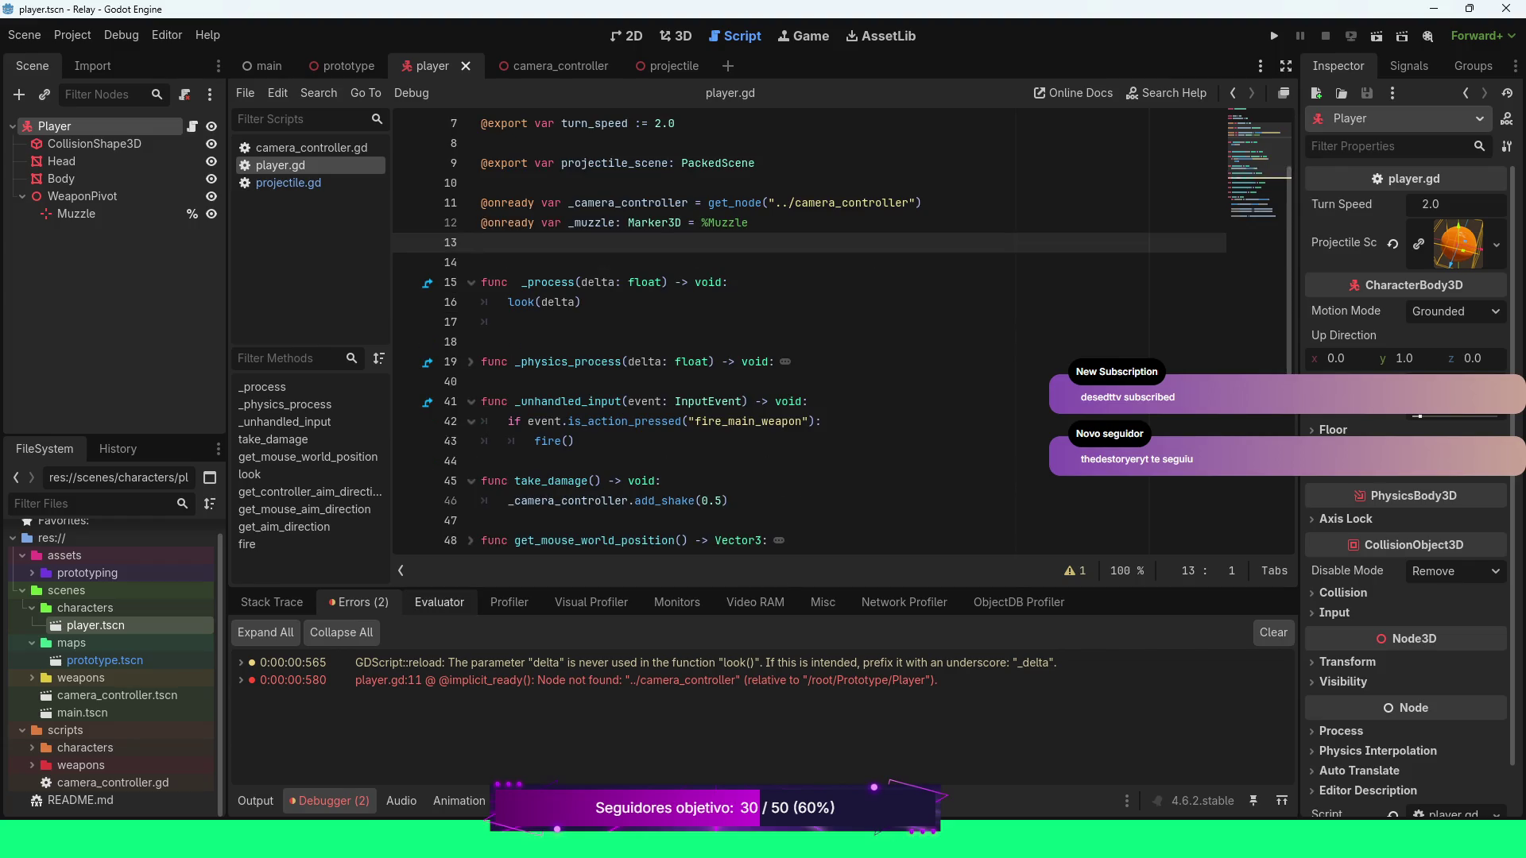
scroll(843, 334, "up", 2)
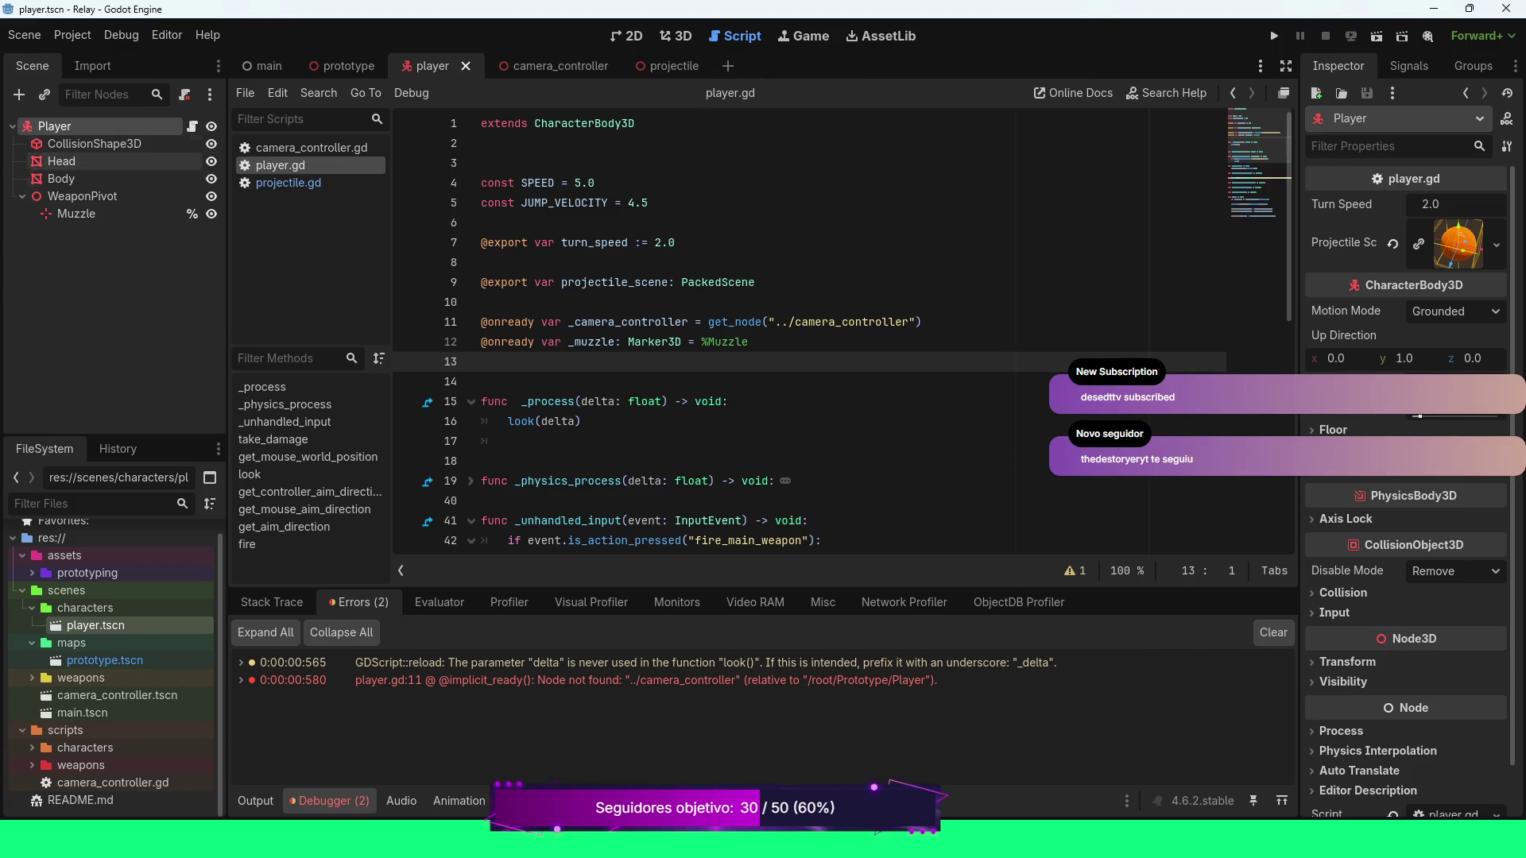
- View the prototype scene in 3D, then open projectile.gd for the projectile scene
left_click(344, 66)
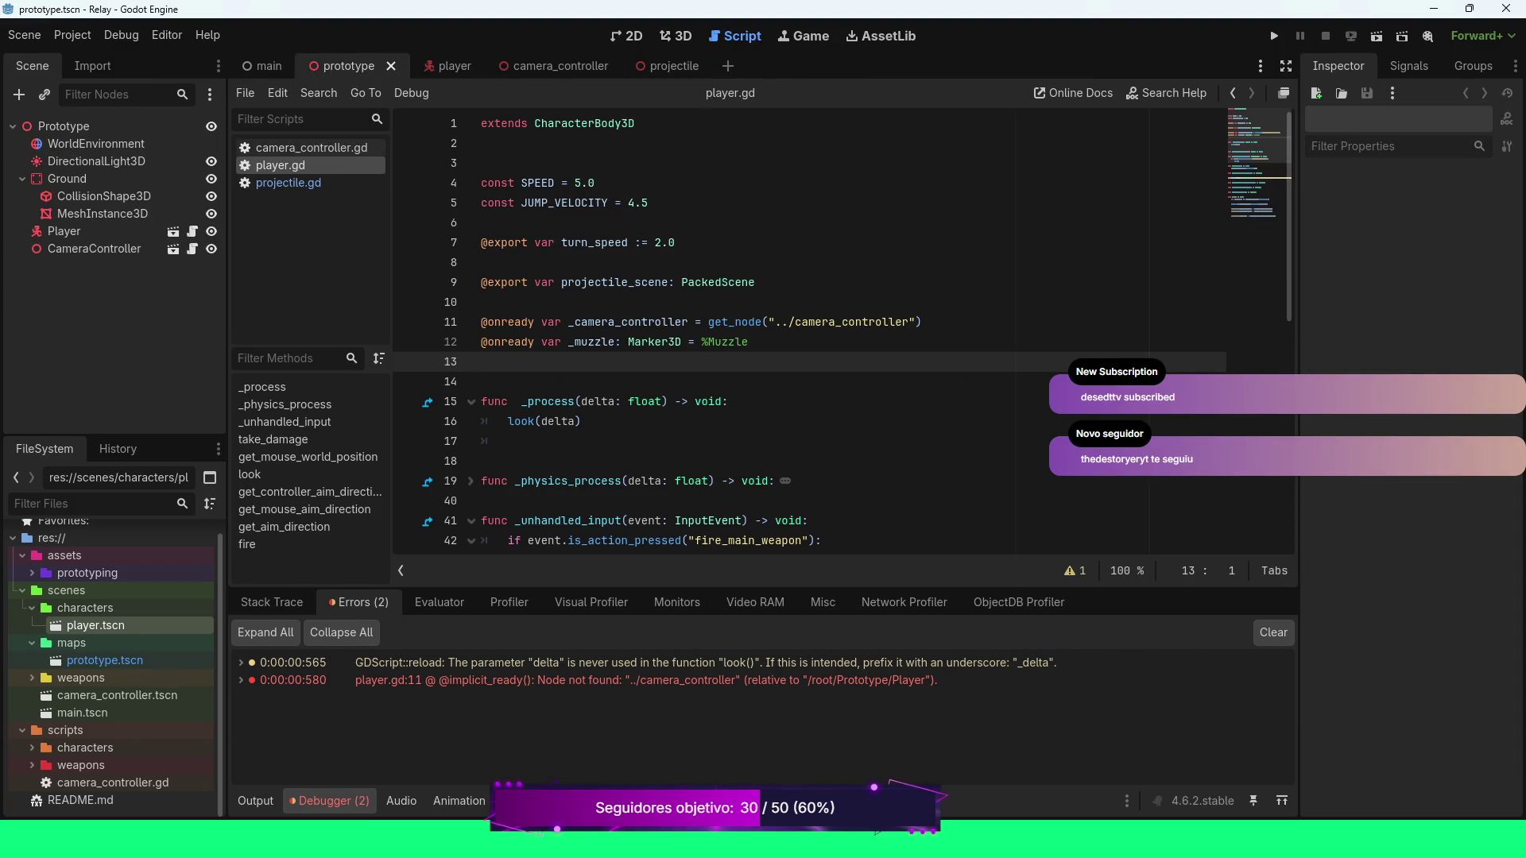
mouse_move(668, 66)
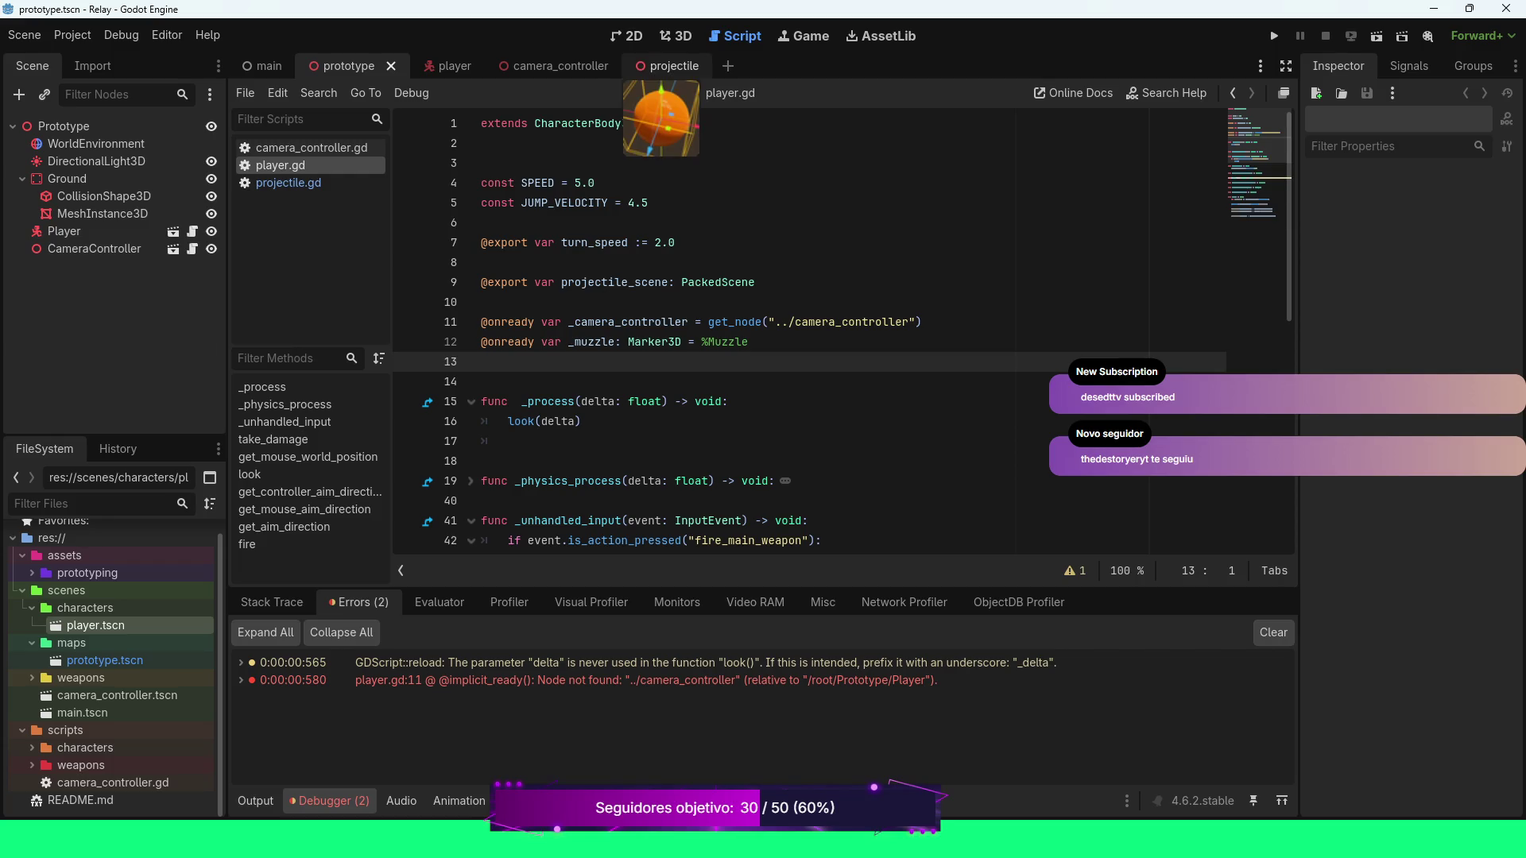
key("ctrl+F2")
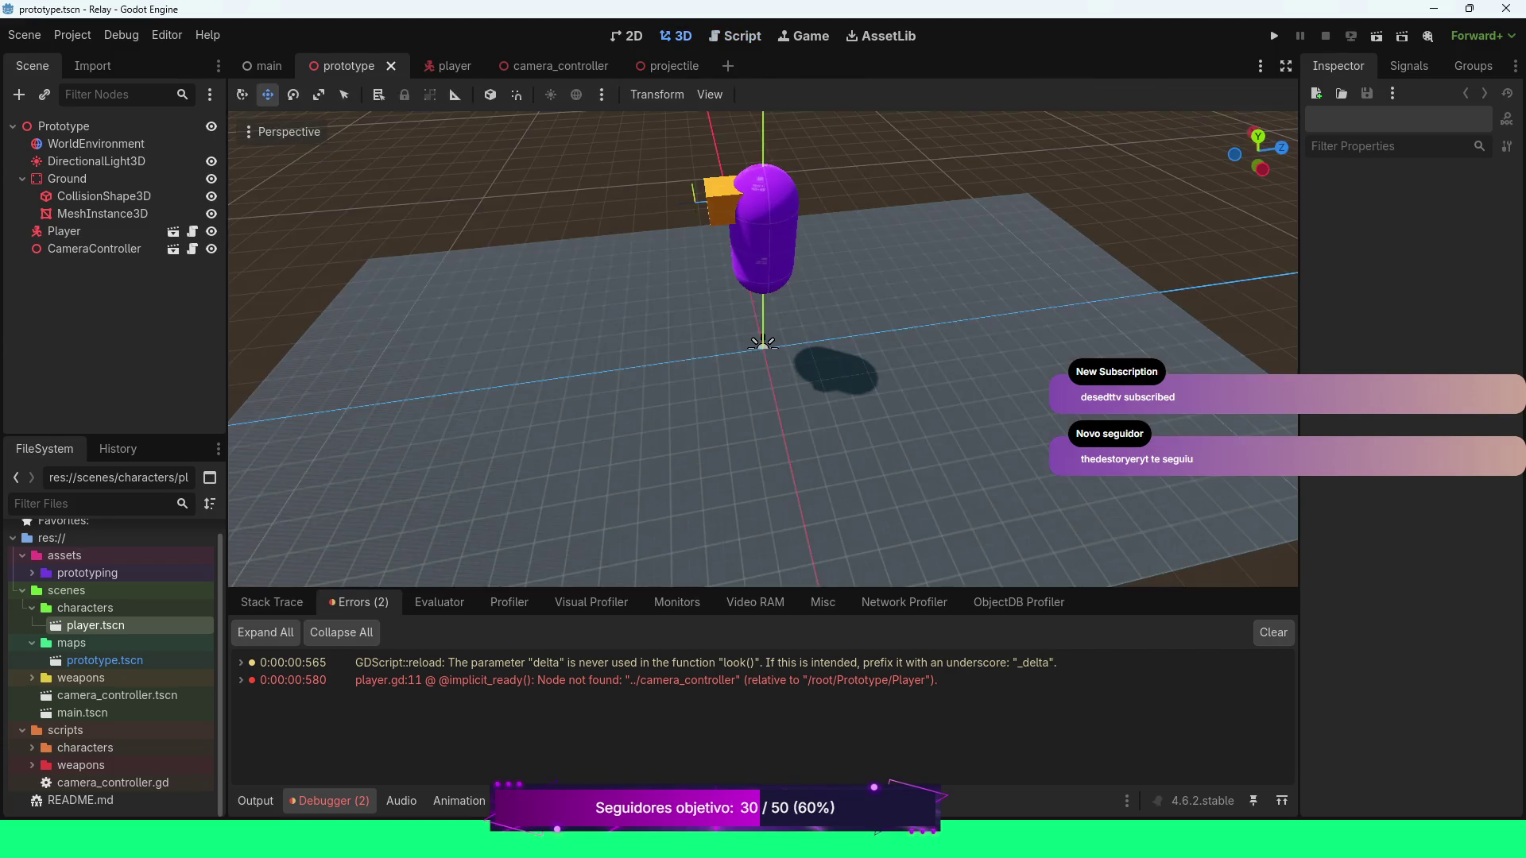
scroll(763, 350, "down", 2)
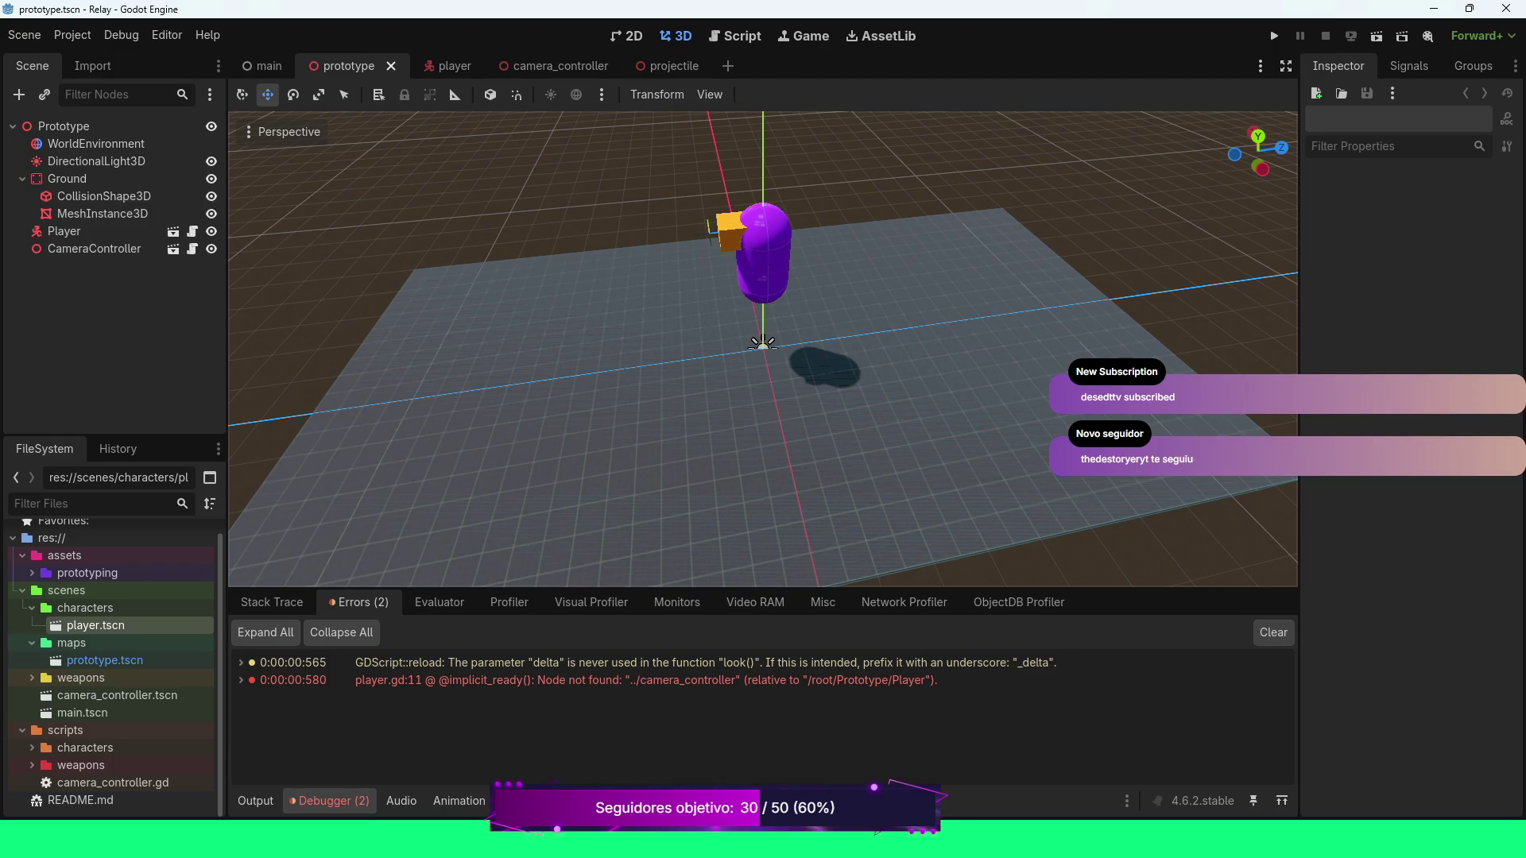
left_click(672, 66)
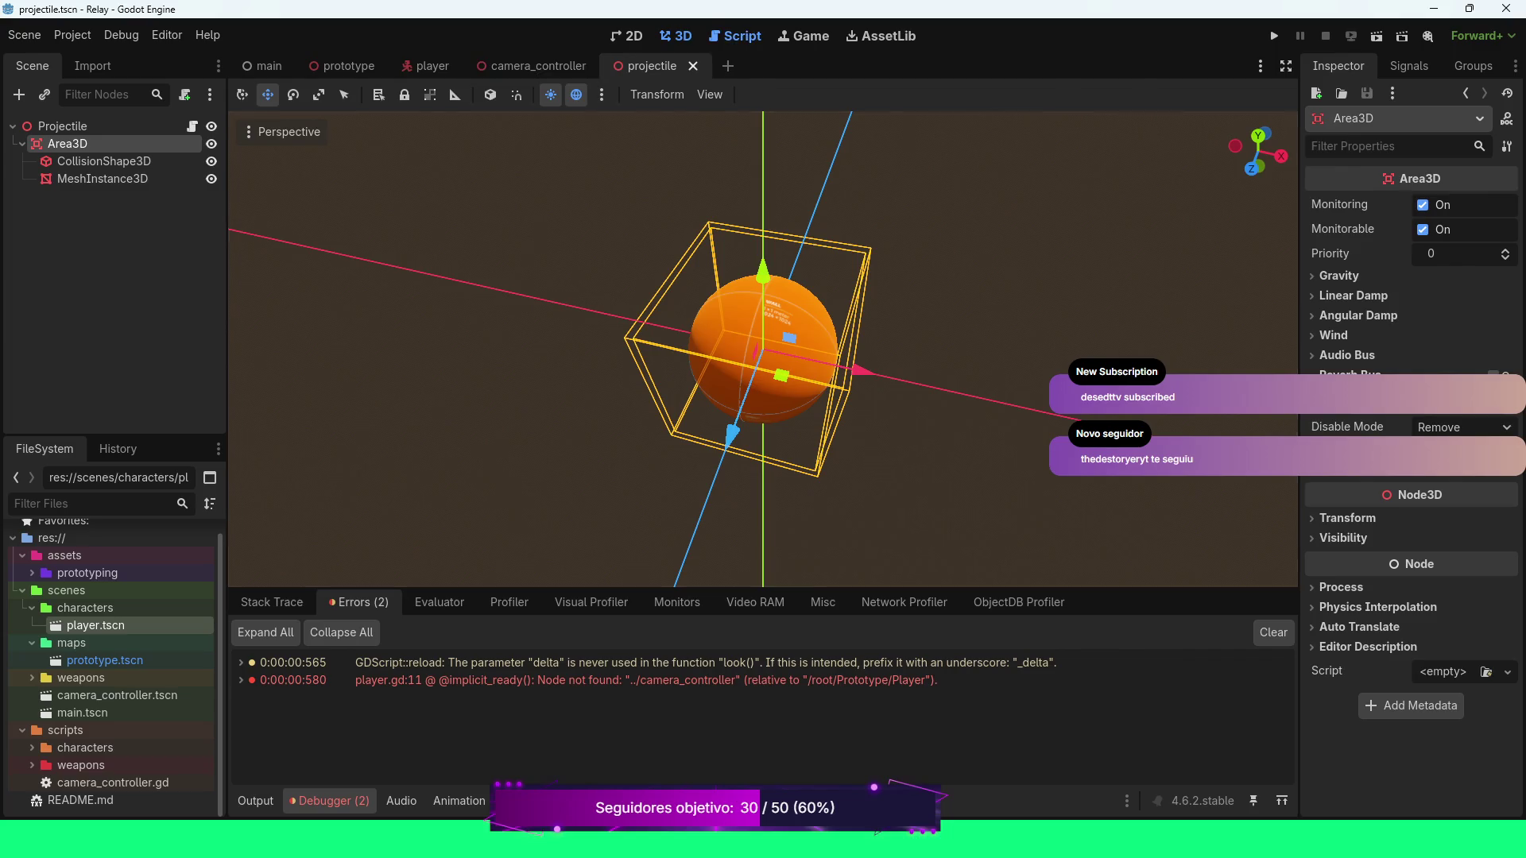
left_click(735, 35)
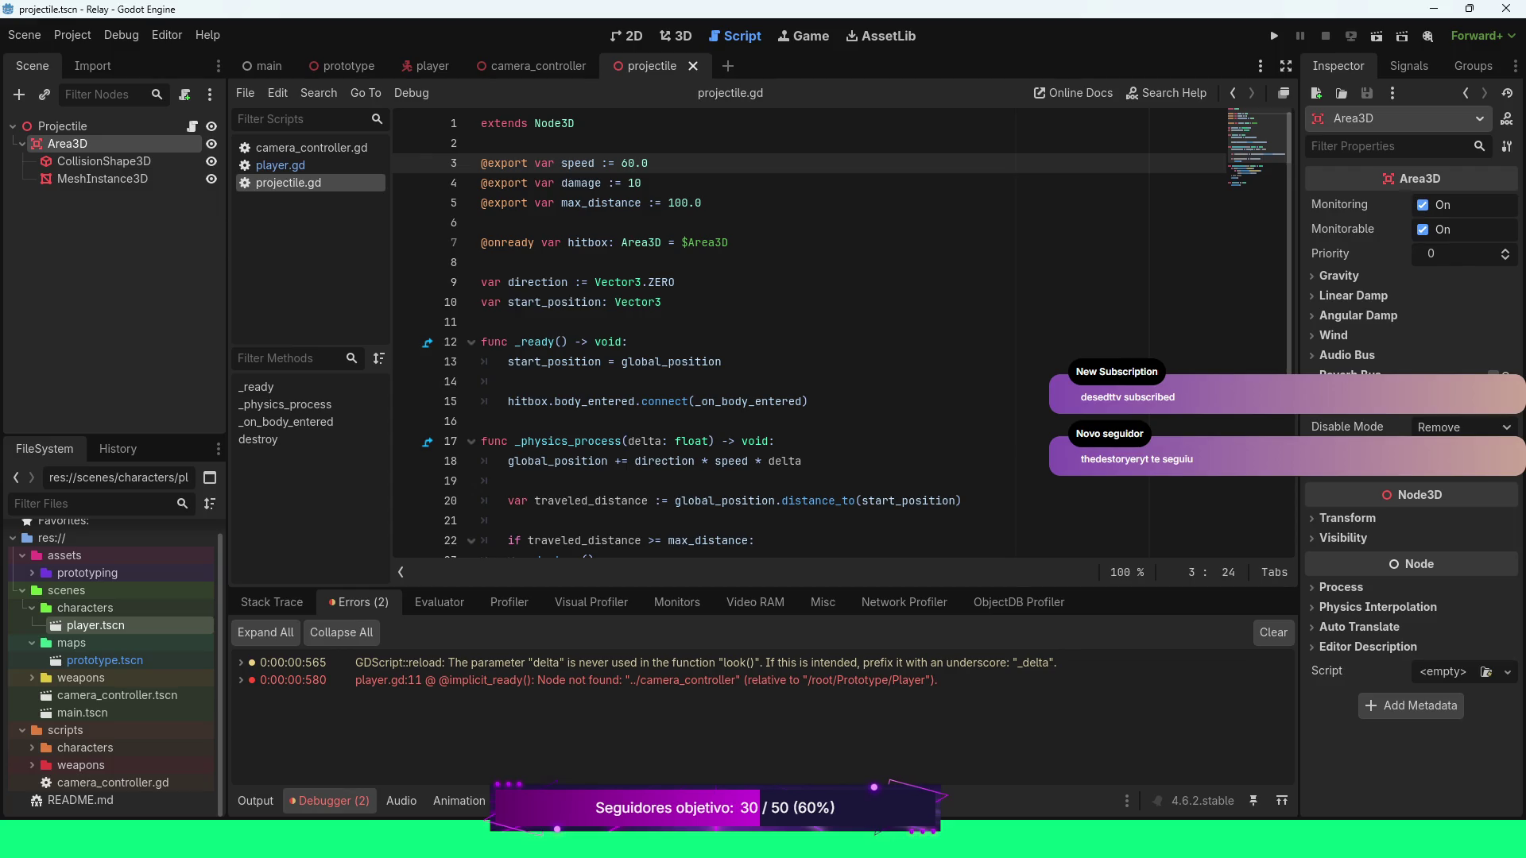
scroll(716, 361, "down", 3)
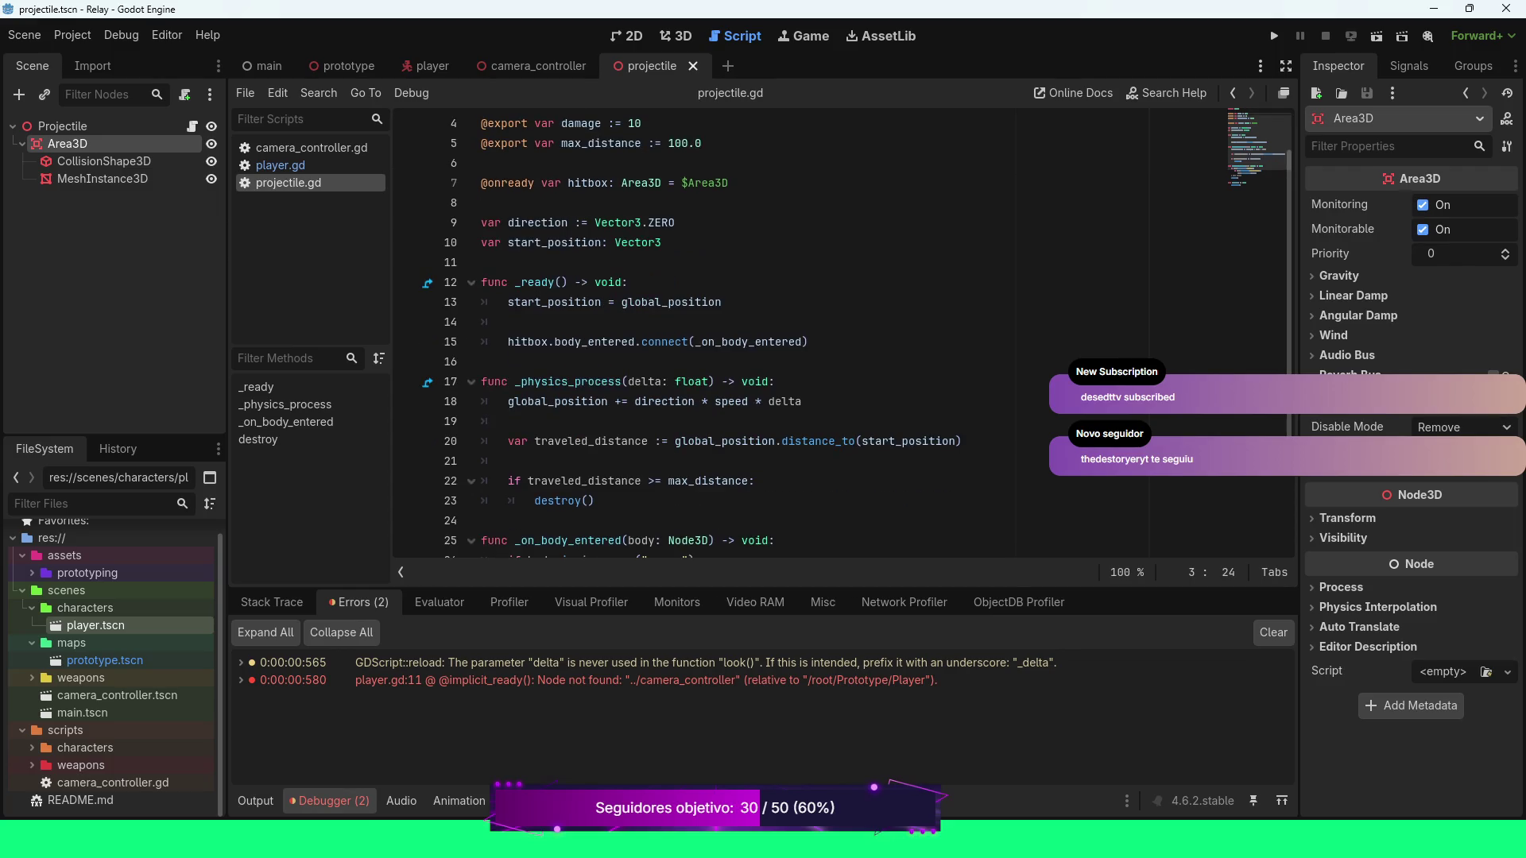